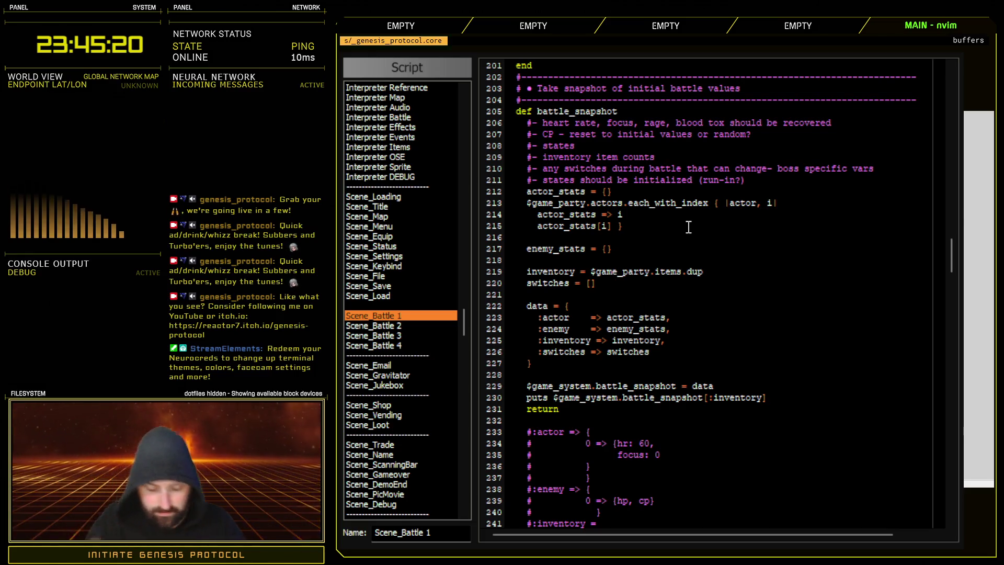
- Set line 215 to actor_stats[i] = [0], move its brace down, and print :actor_stats instead of :inventory
type("= []")
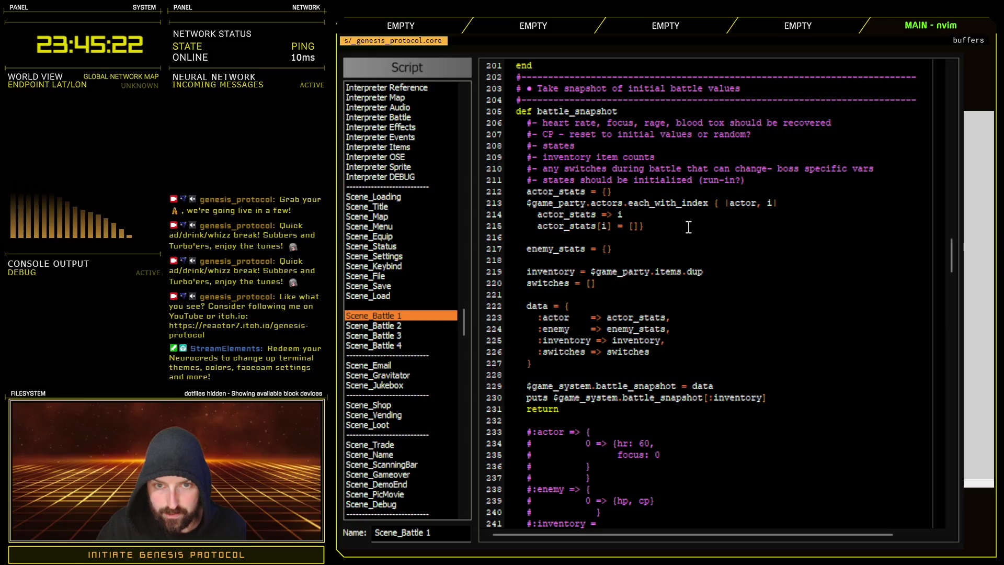
type("0")
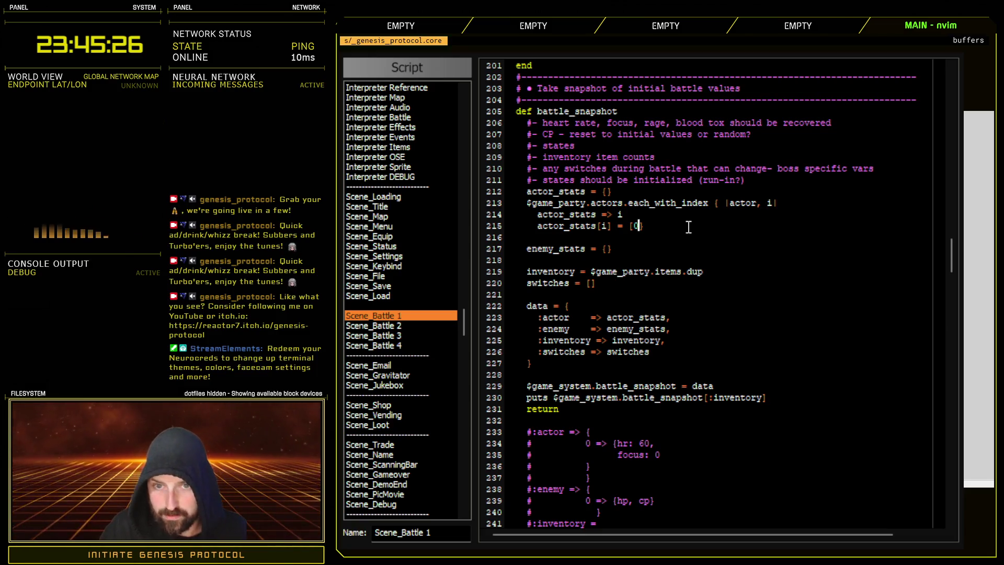
key("Return")
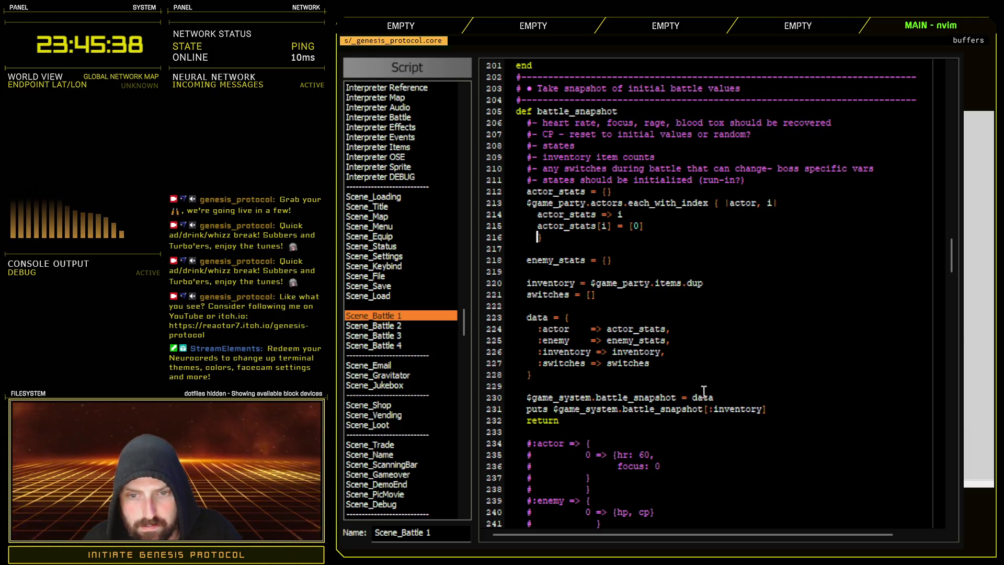
double_click(649, 331)
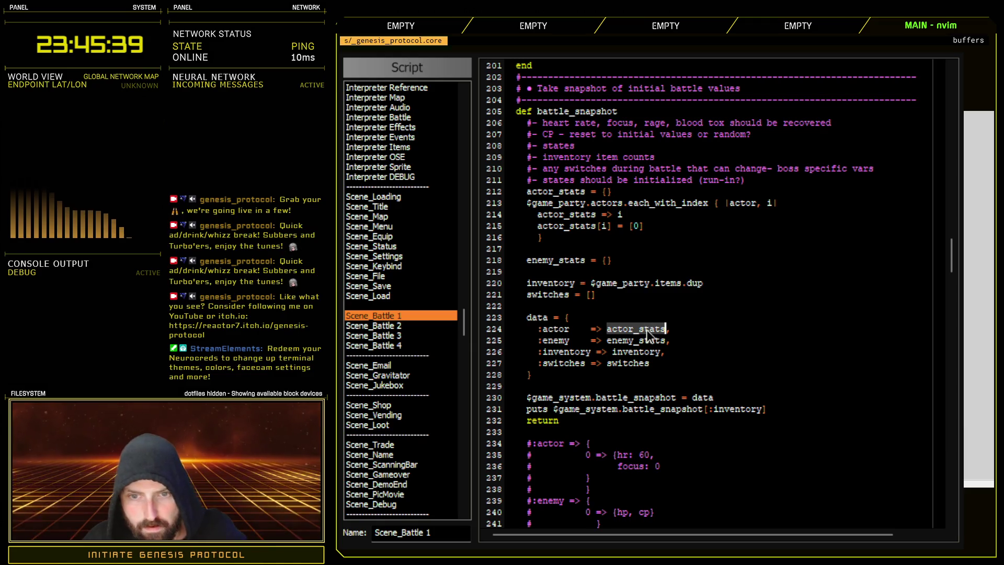
key("y")
double_click(738, 409)
key("p")
key("Escape")
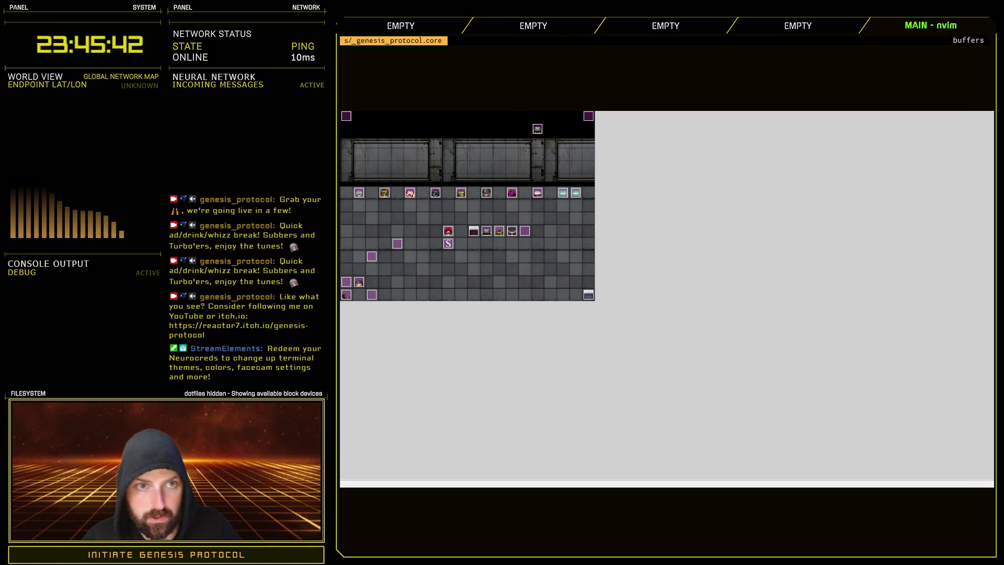
- Save the project and shorten the printed key on line 231 from :actor_stats to :actor
key("F12")
key("Return")
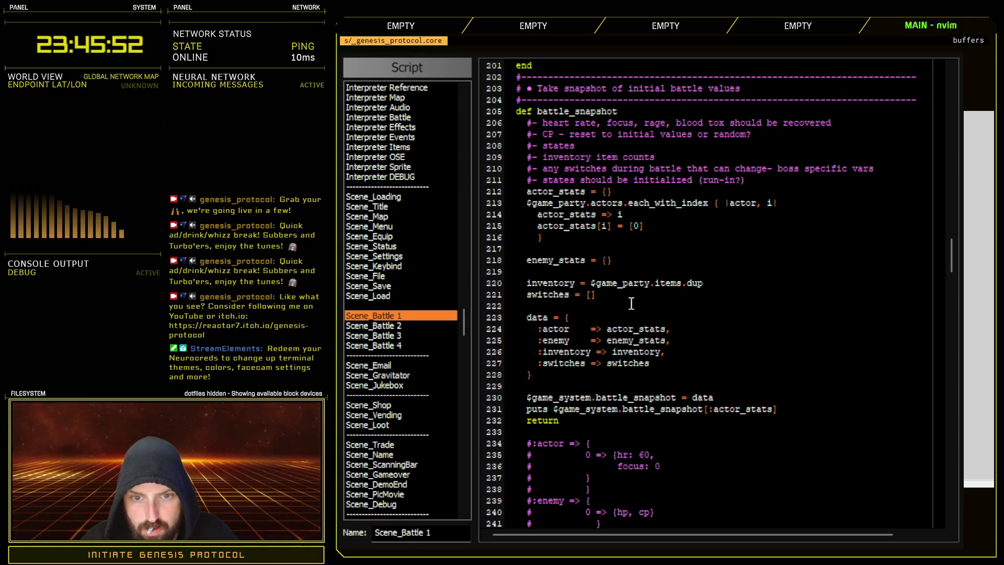
key("BackSpace")
key("BackSpace")
key("BackSpace")
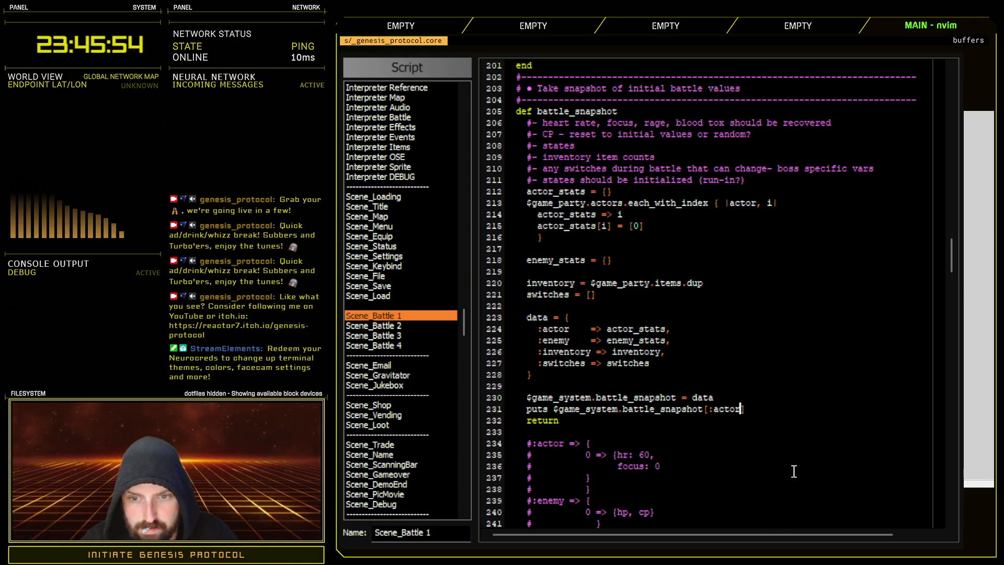
key("F12")
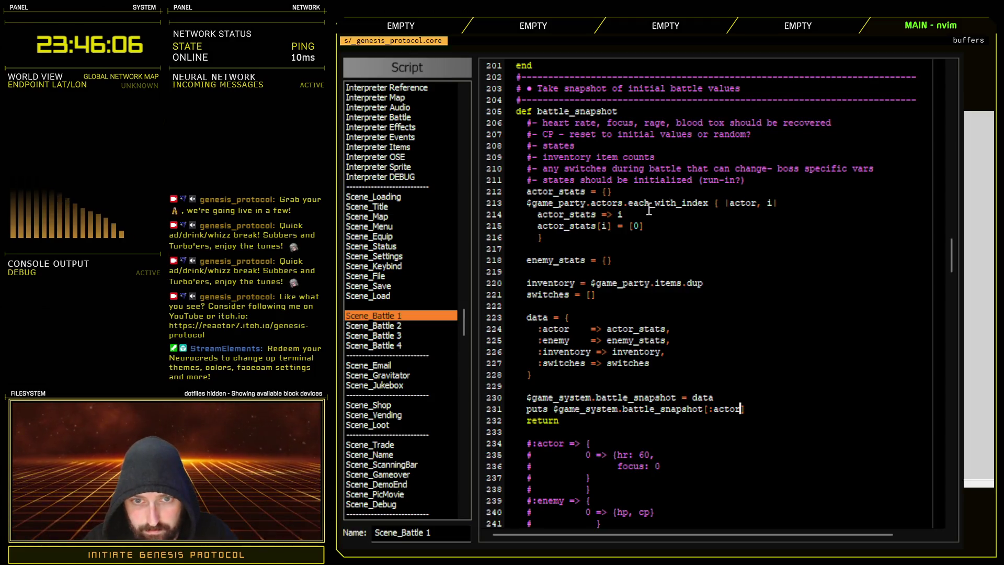
- Remove the stray i after actor_stats => on line 214
left_click(646, 212)
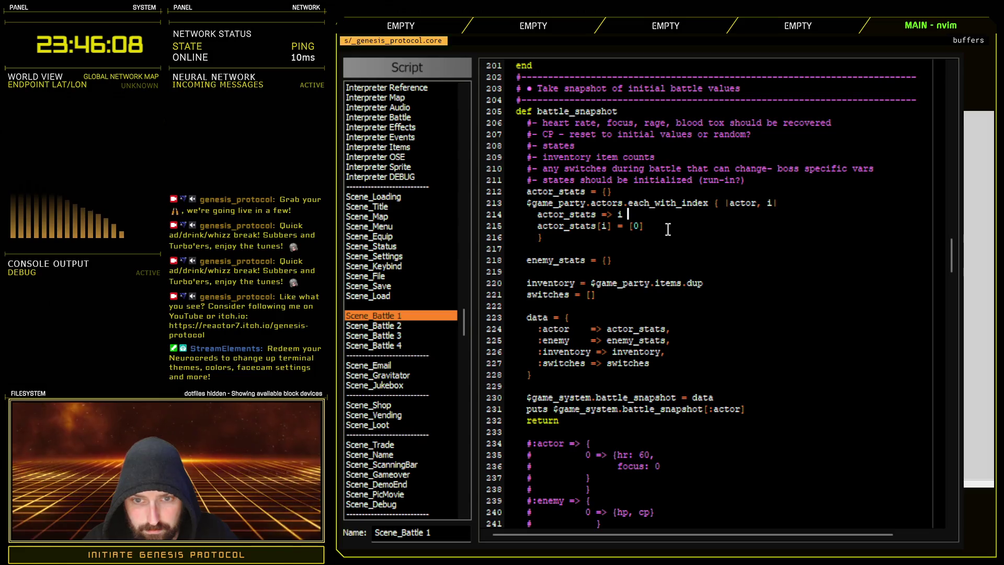
type(",")
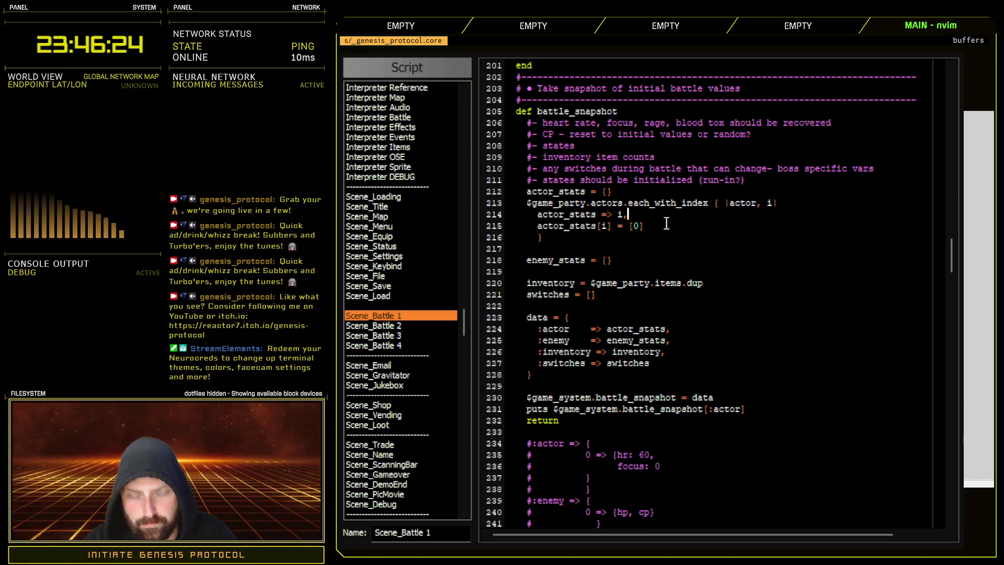
key("BackSpace")
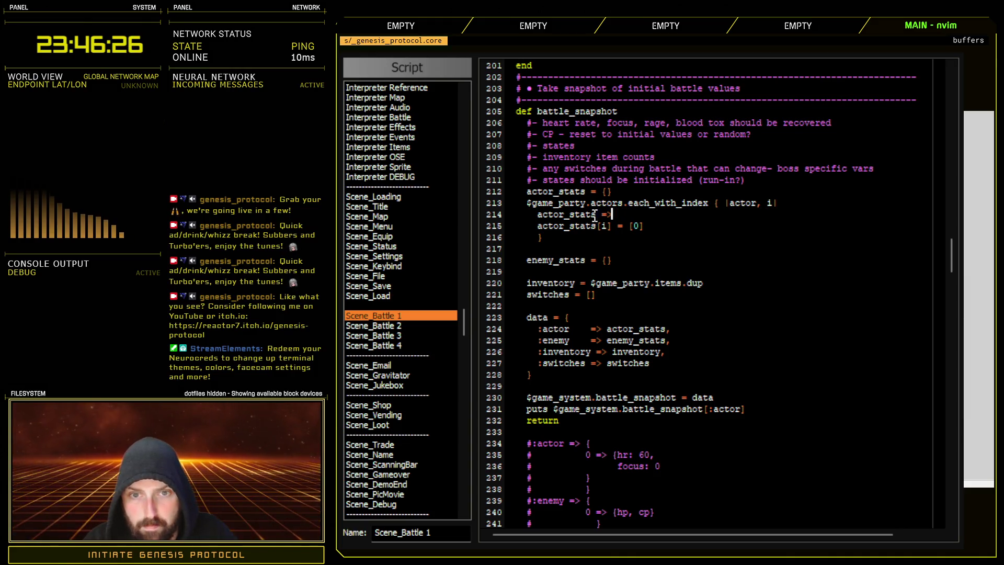
left_click_drag(490, 214, 489, 222)
- Save changes and playtest the game on Normal difficulty
key("F12")
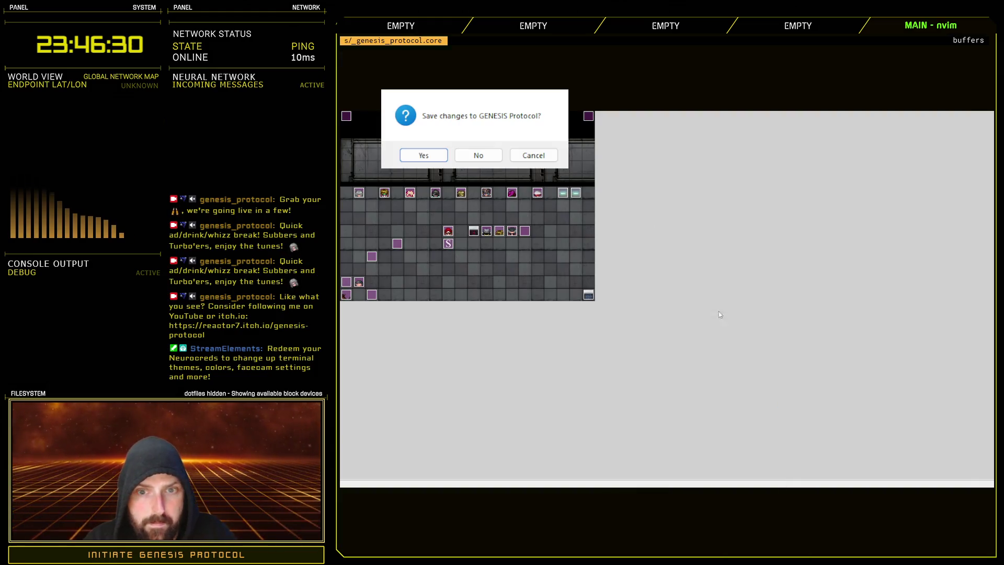
key("Return")
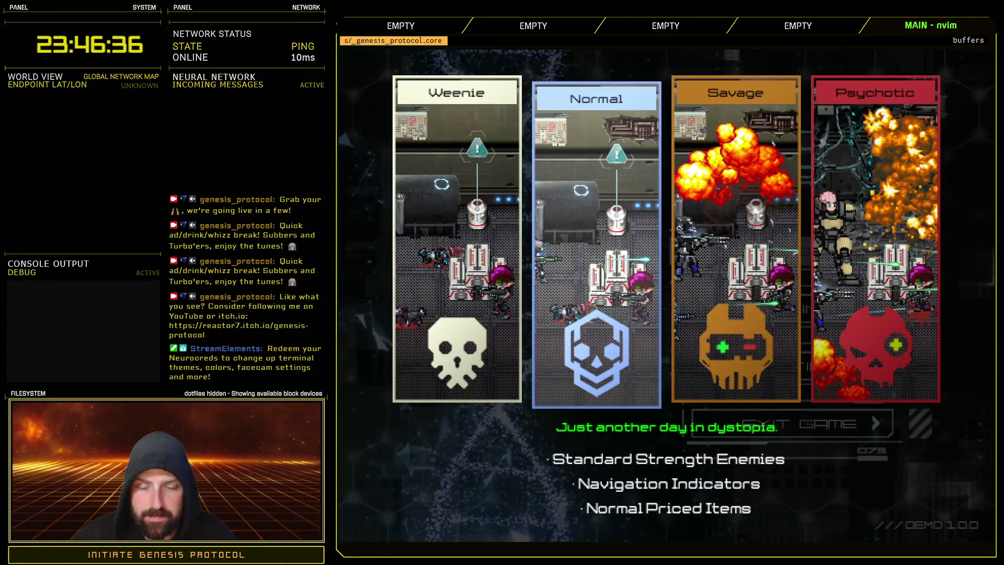
key("Return")
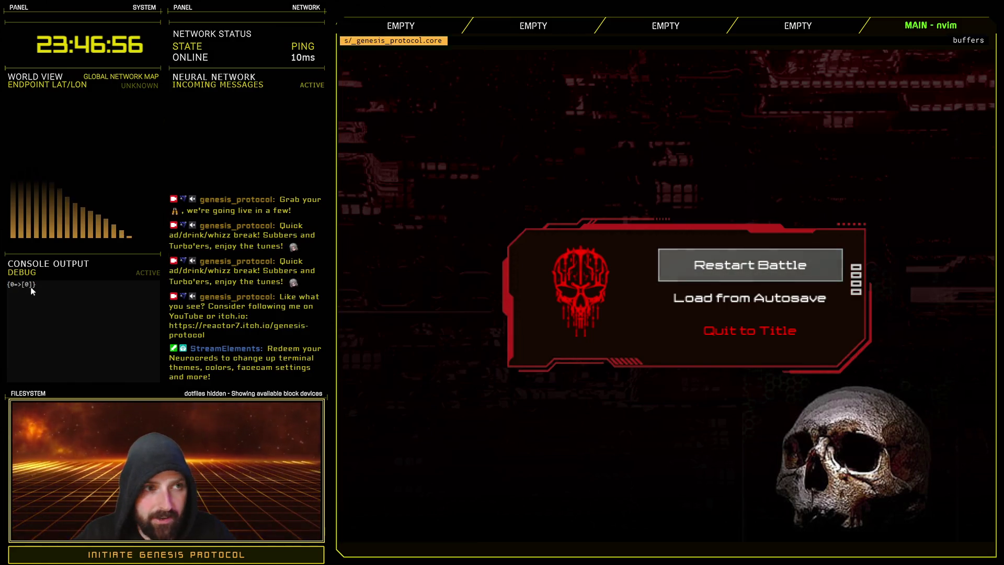
- At Game Over choose Quit to Title, then Exit Game, and reopen the script code
key("Down")
key("Down")
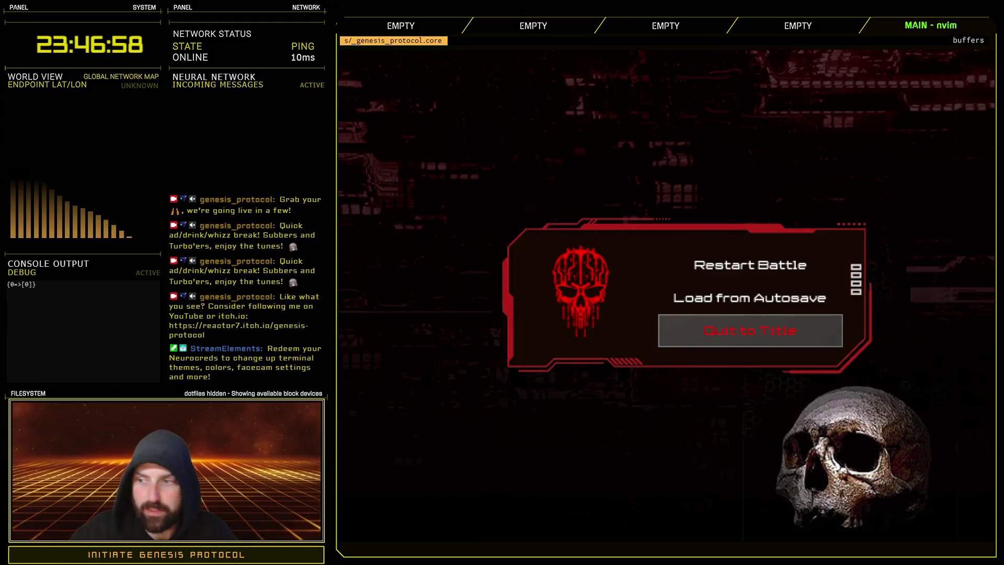
key("Return")
key("Down")
key("Down")
key("Down")
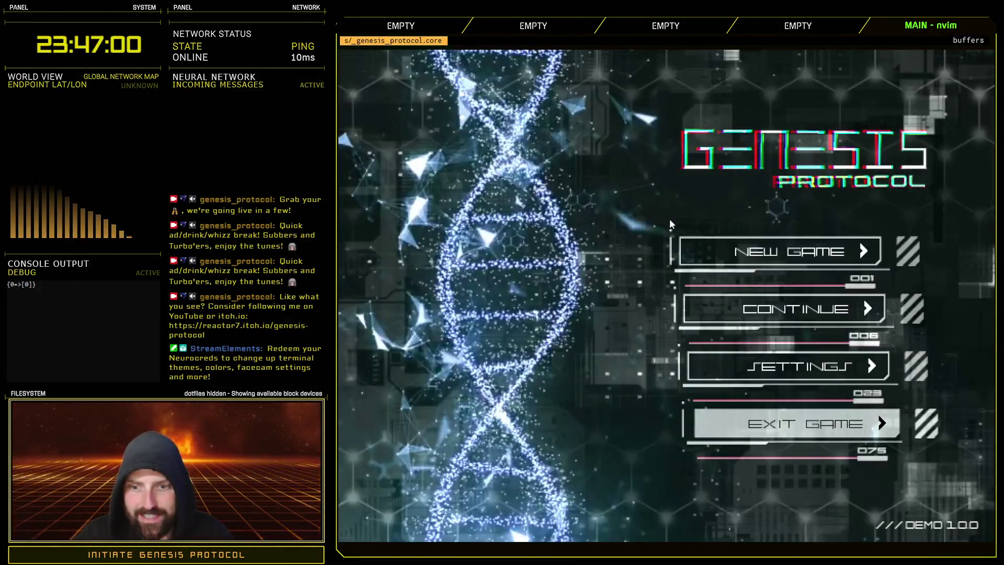
key("Return")
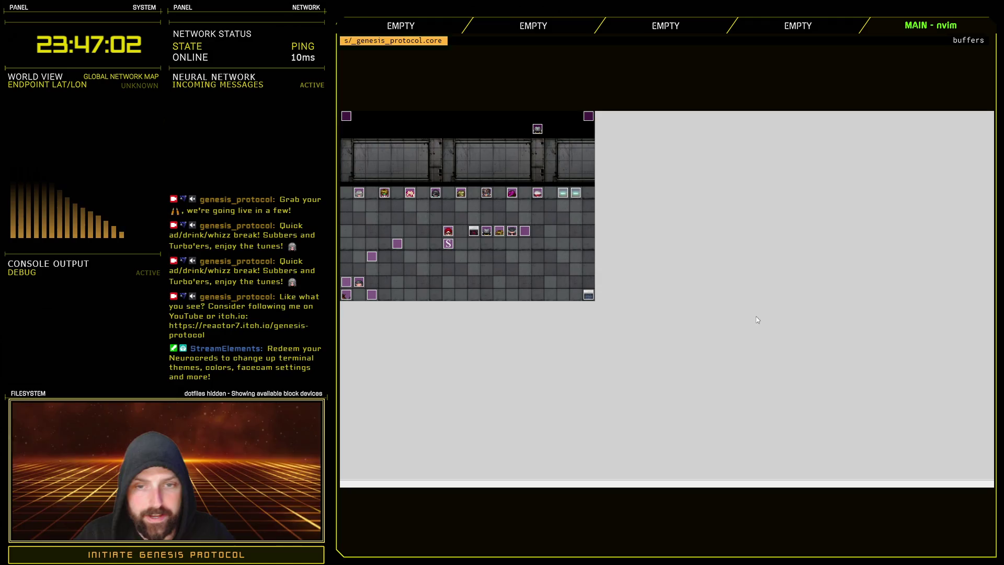
key("F11")
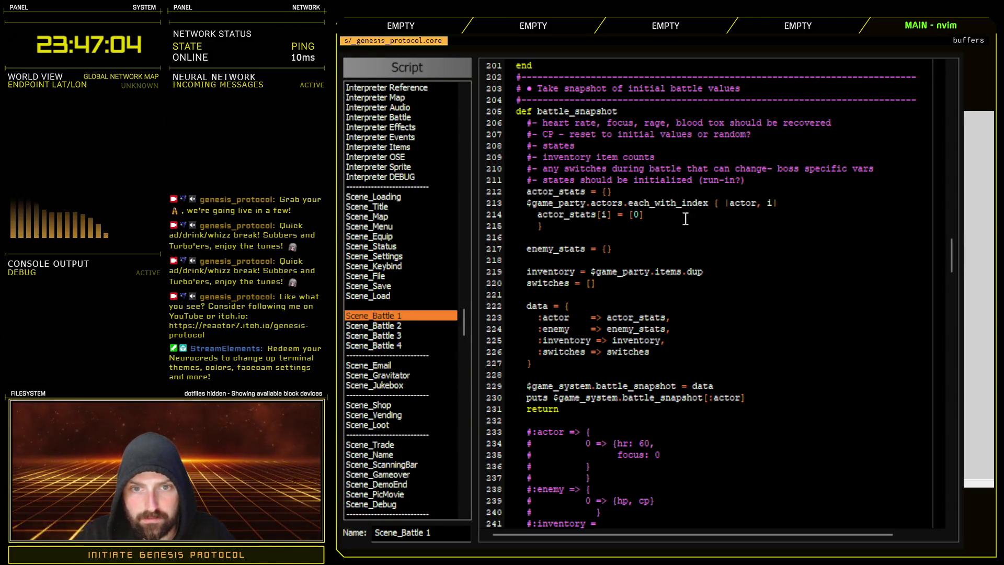
- Insert the comment # [HR, Focus, RAGE, BT, CP, states] on a new line below line 213
left_click(797, 203)
key("Return")
type("# [")
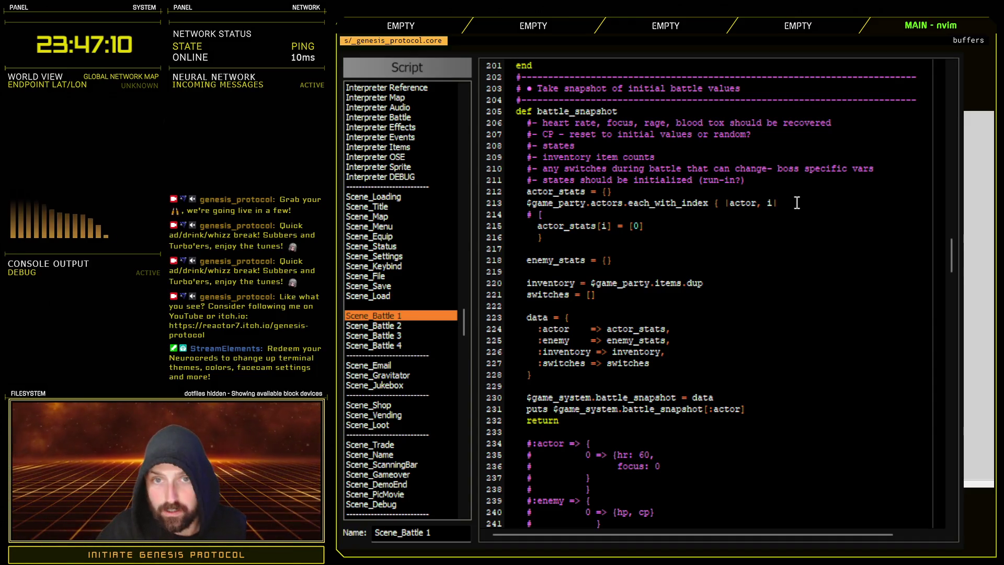
type("HR, Focus, ")
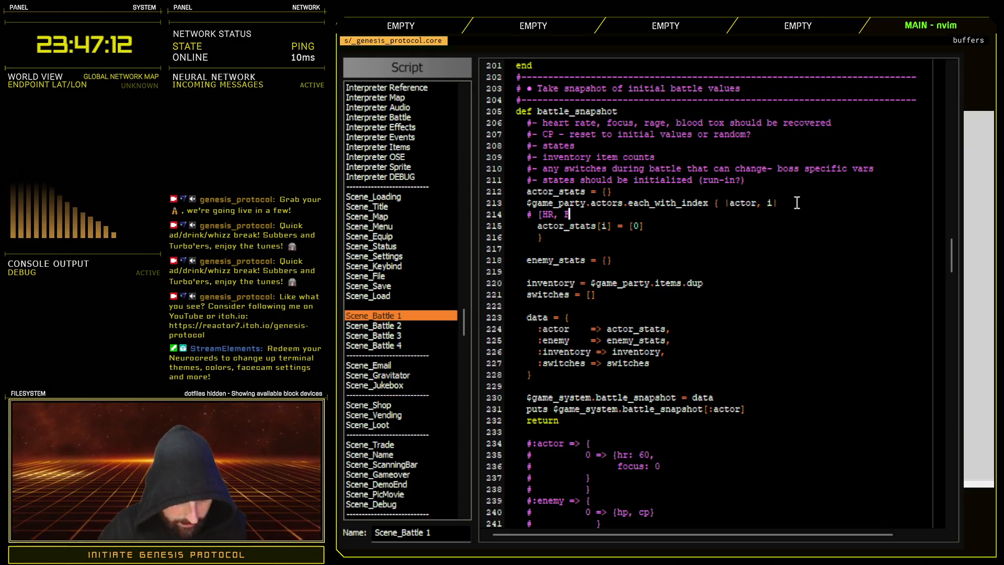
type("RAGE")
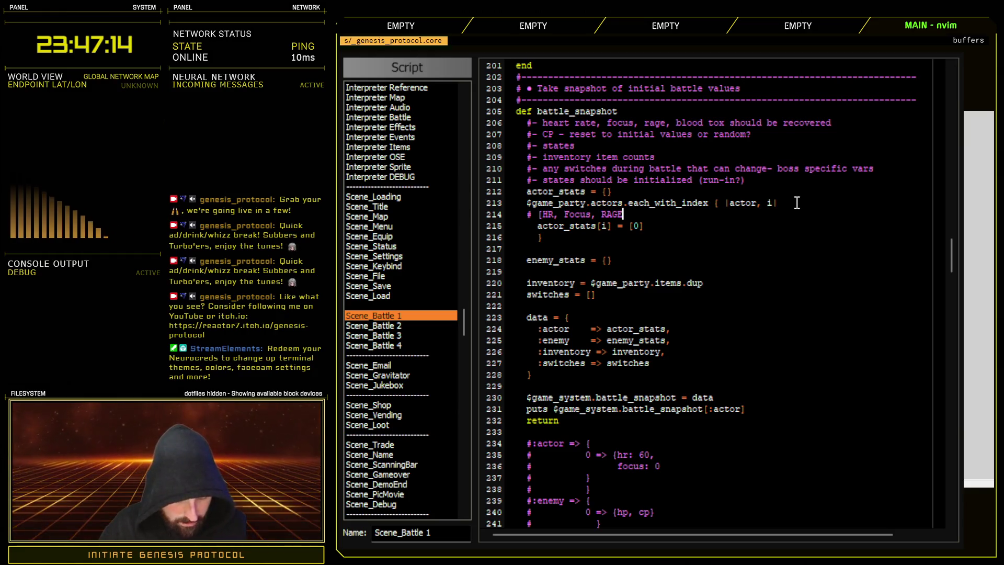
type(", BT")
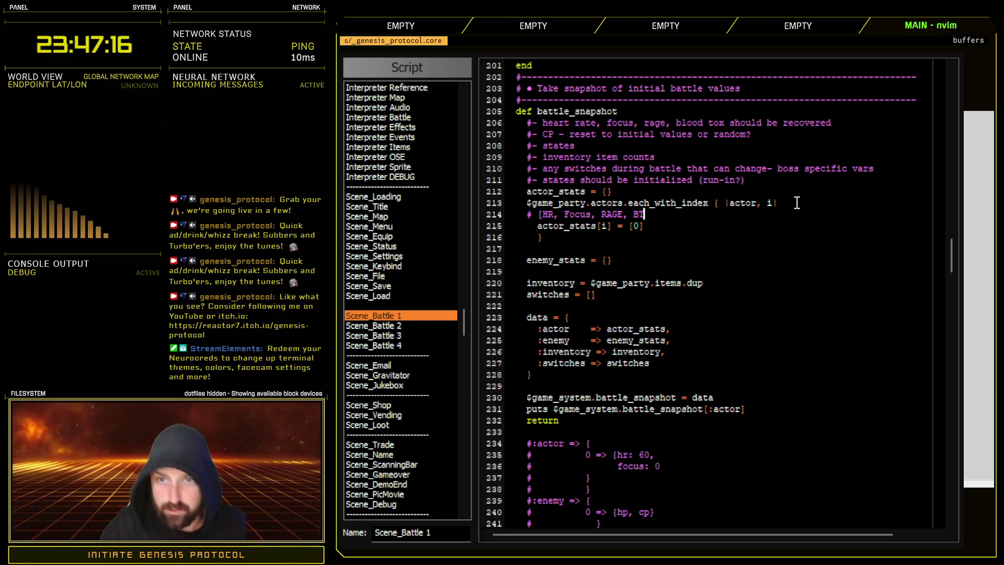
type(", ")
type("CP")
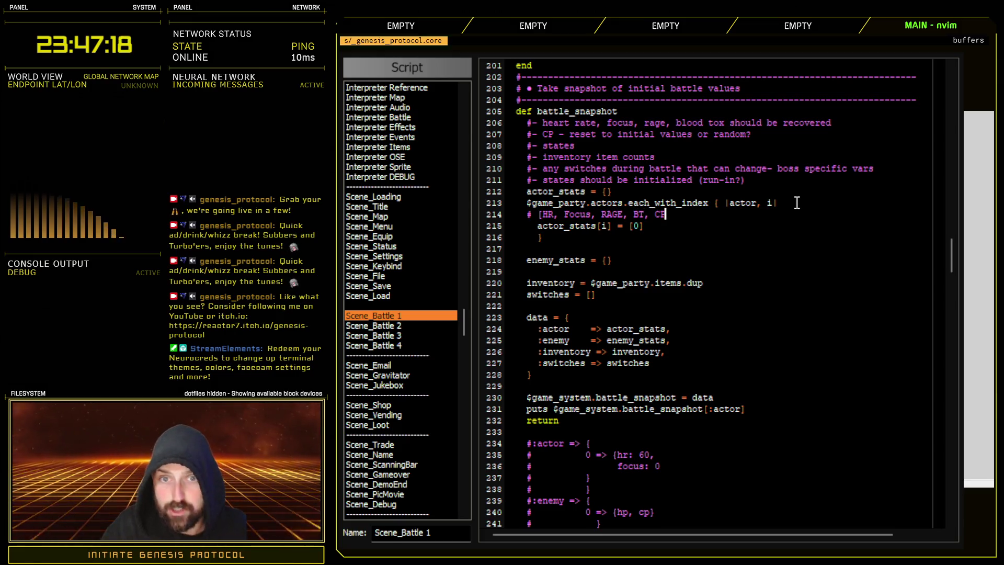
type(", states")
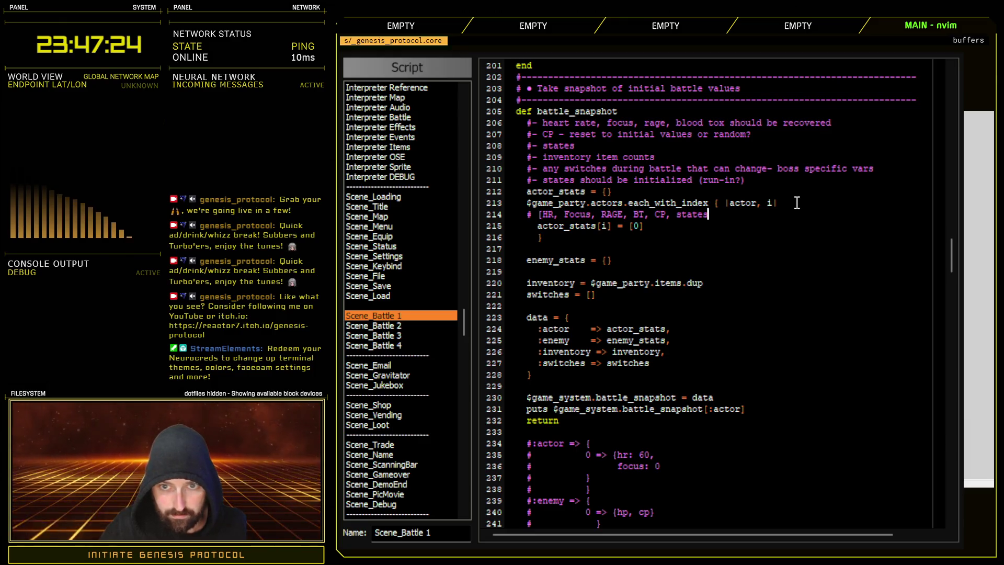
type(", i")
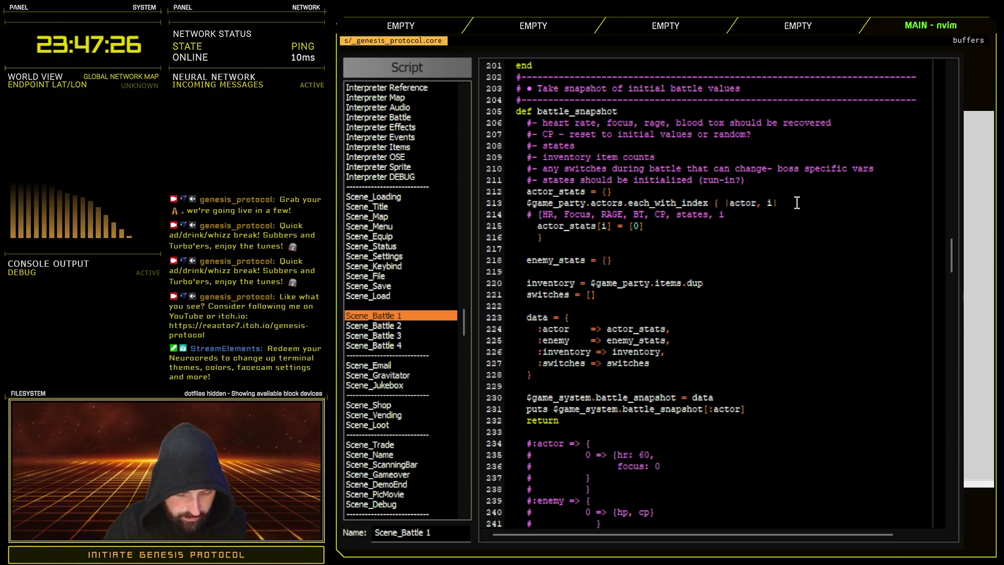
key("BackSpace")
key("BackSpace")
key("BackSpace")
type("]")
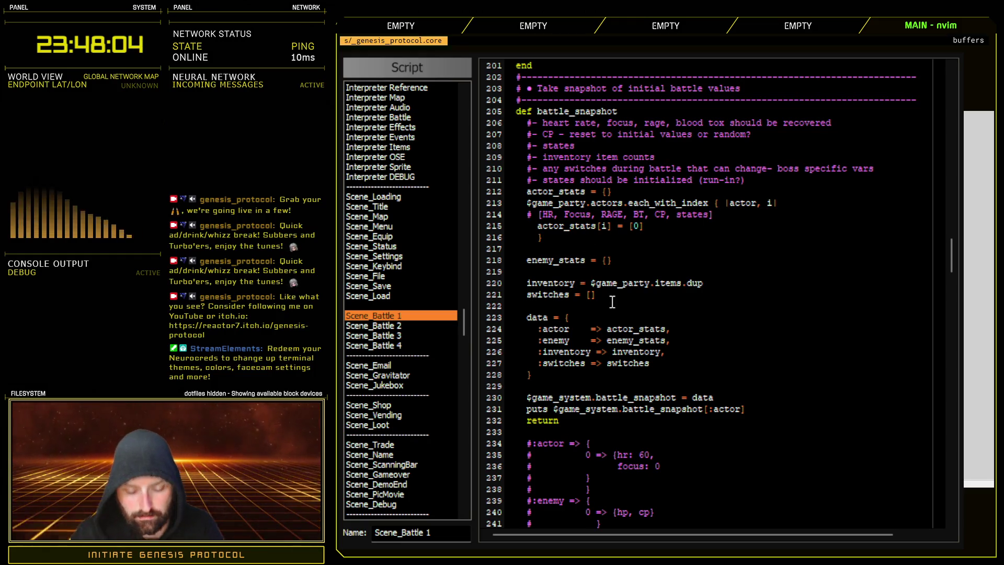
key("BackSpace")
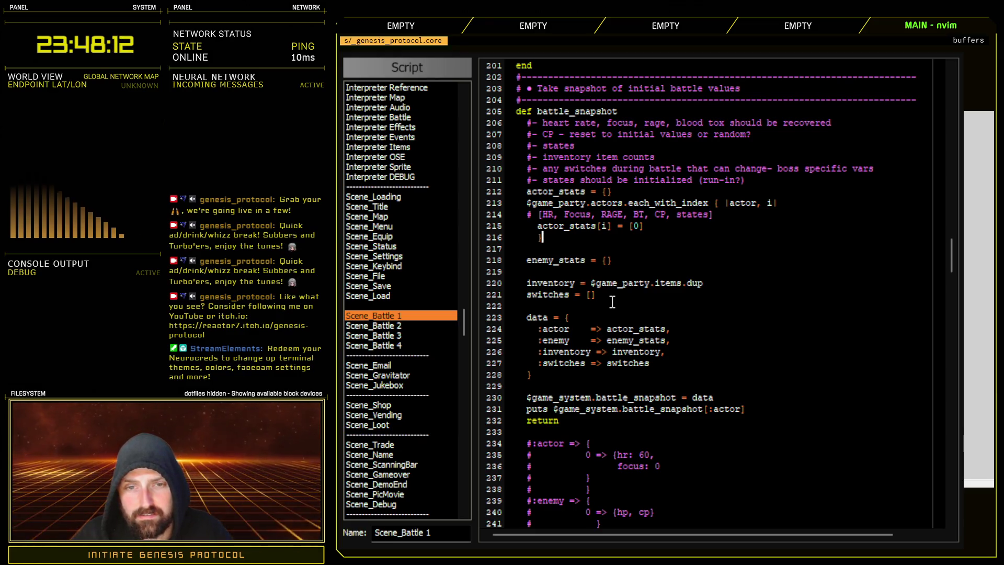
- Add an indented empty stats = { } hash inside the actor loop
key("Return")
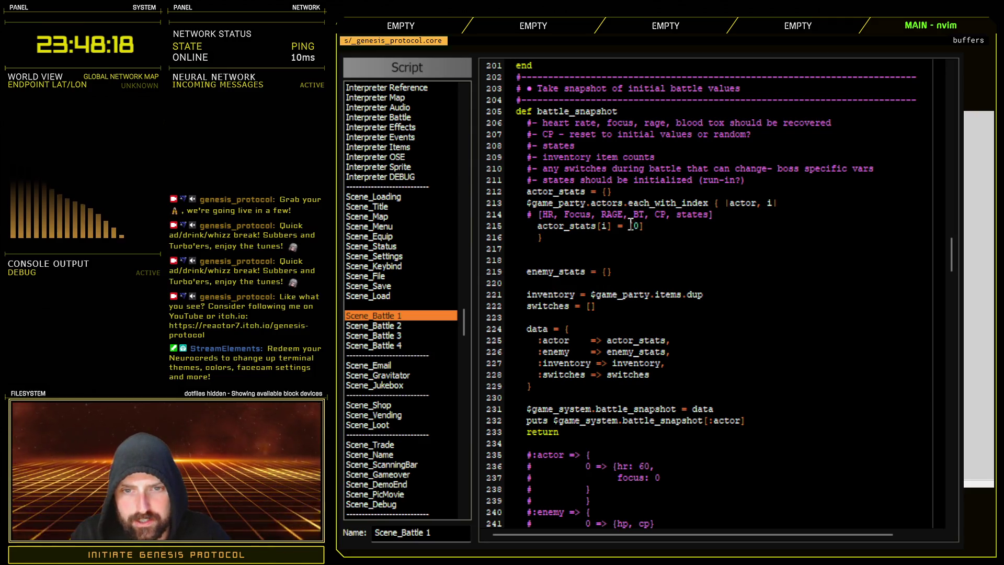
left_click_drag(539, 215, 730, 218)
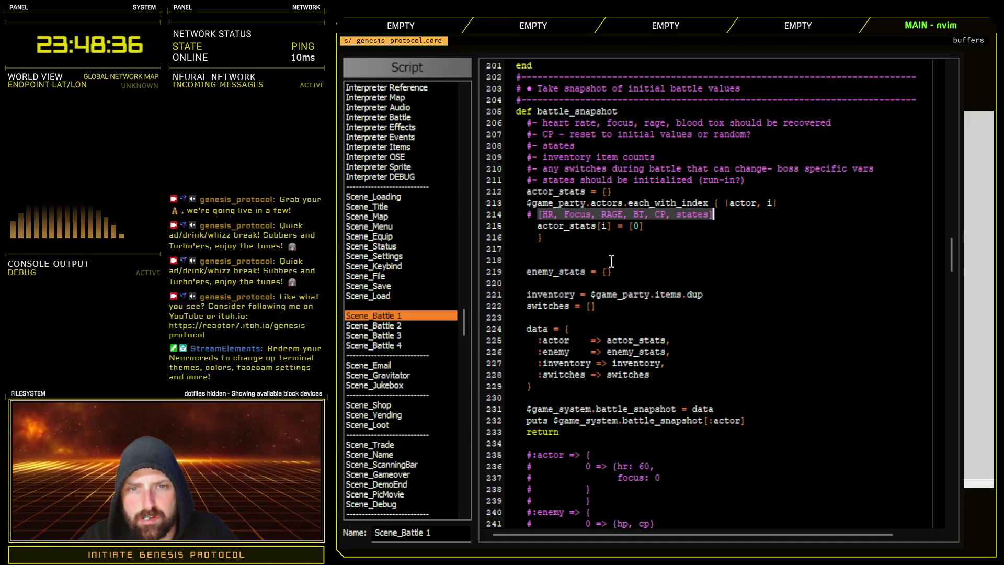
key("Down")
key("Down")
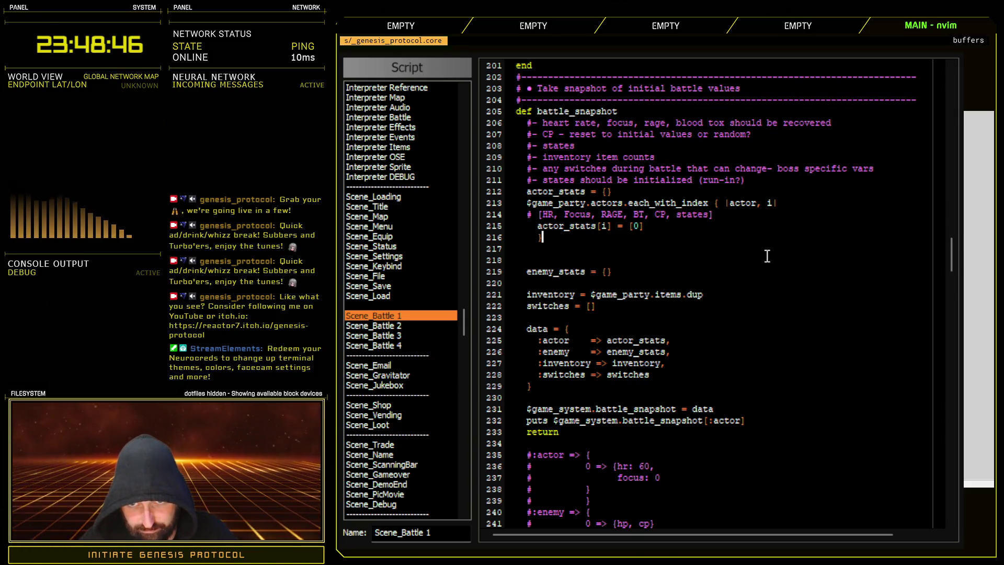
left_click(795, 204)
key("Return")
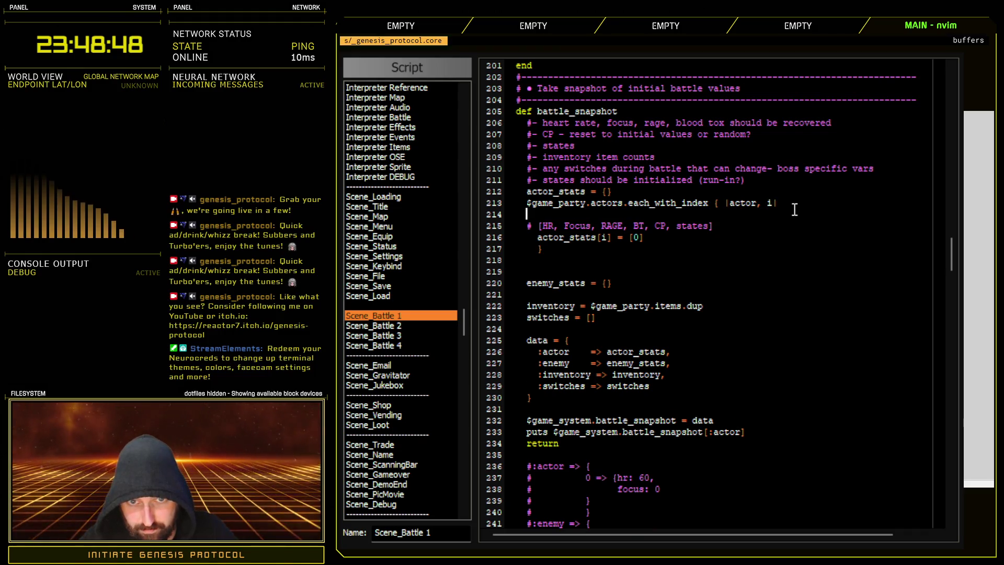
key("Return")
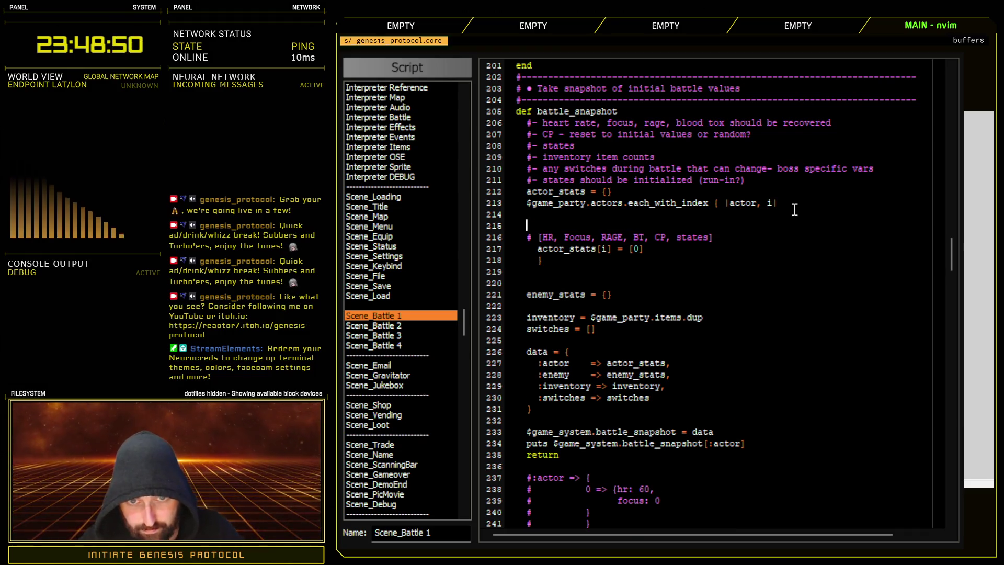
type("stats")
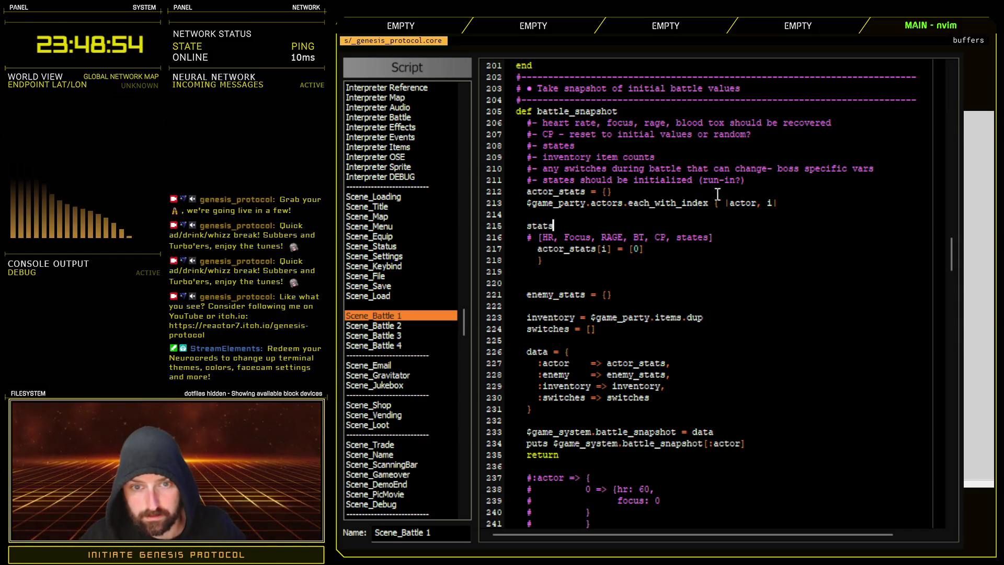
left_click(527, 225)
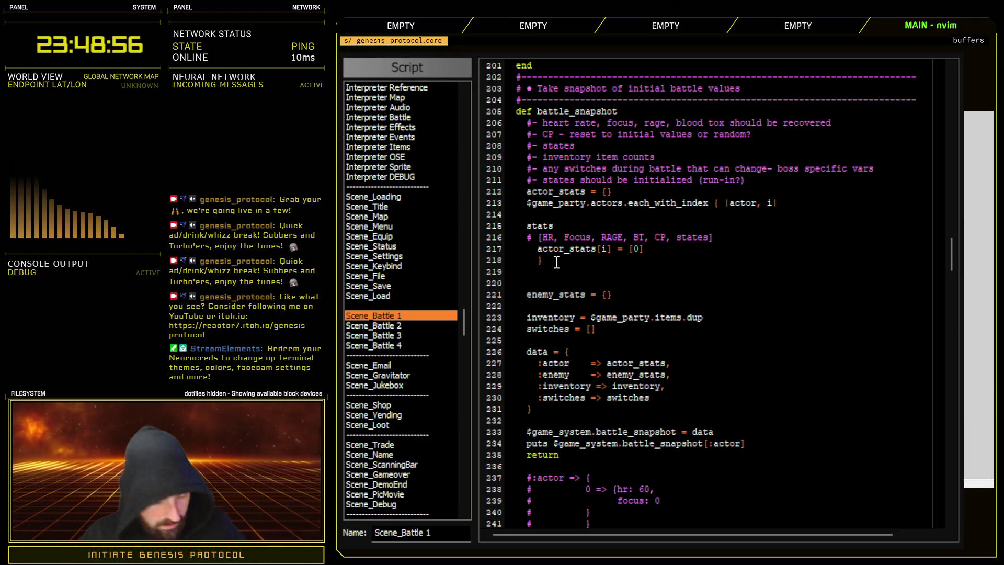
key("Tab")
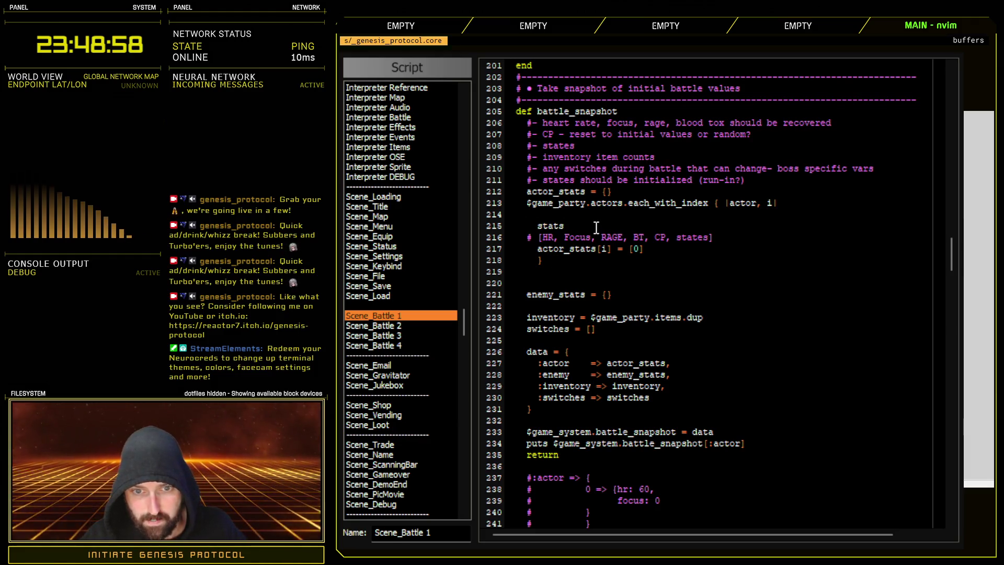
type(" = ")
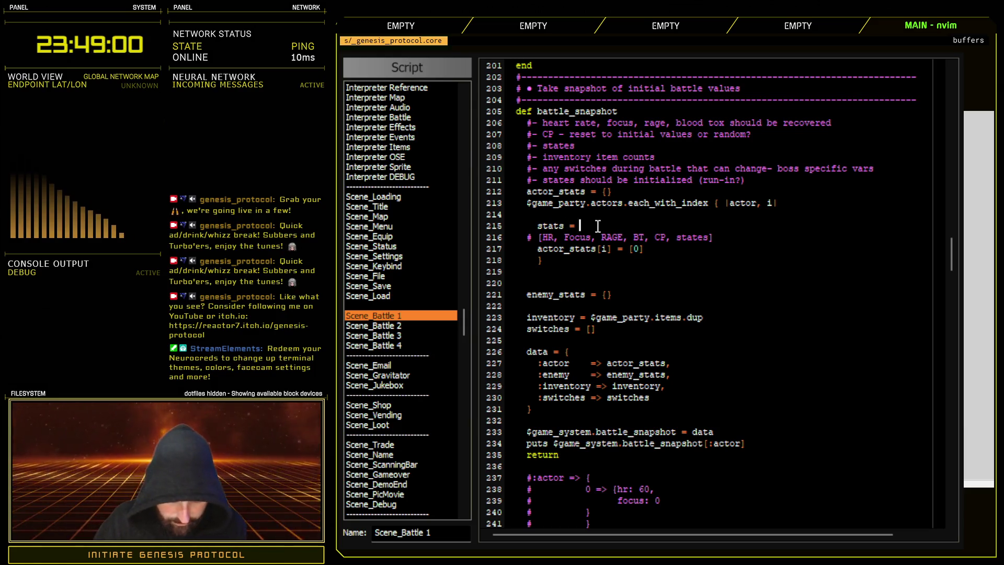
type("{}")
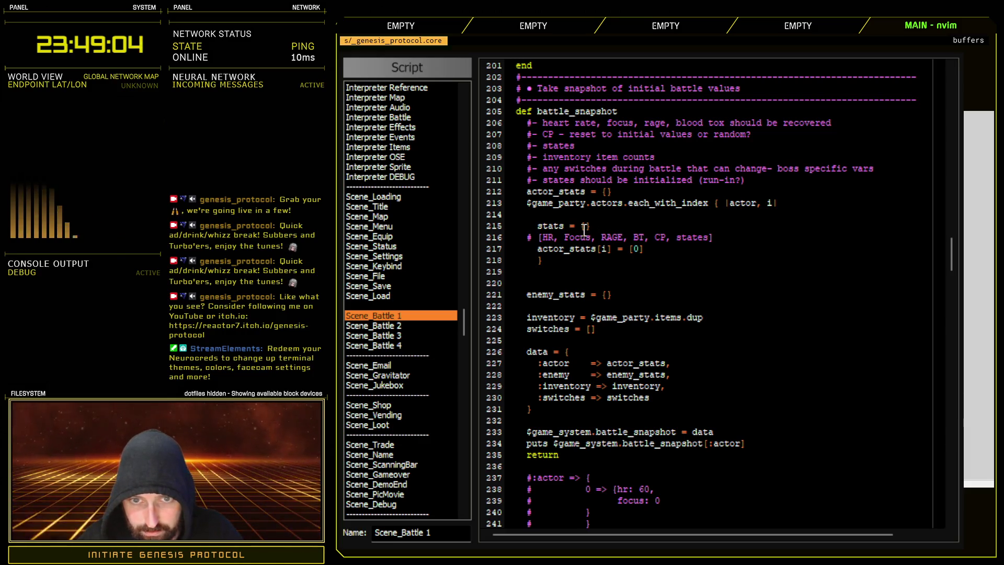
key("Return")
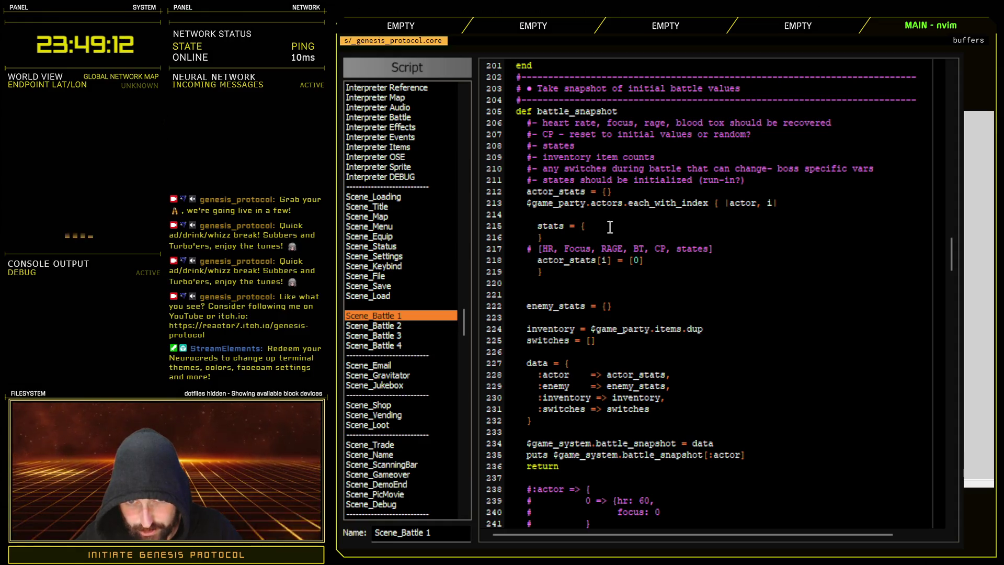
- Replace the [0] placeholder so actor_stats[i] = stats
left_click(637, 260)
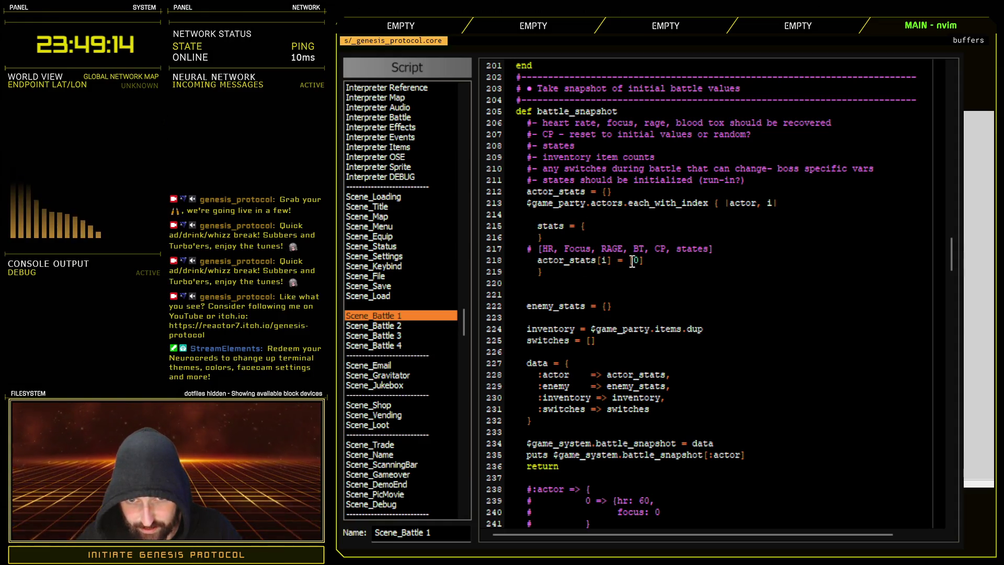
key("BackSpace")
key("BackSpace")
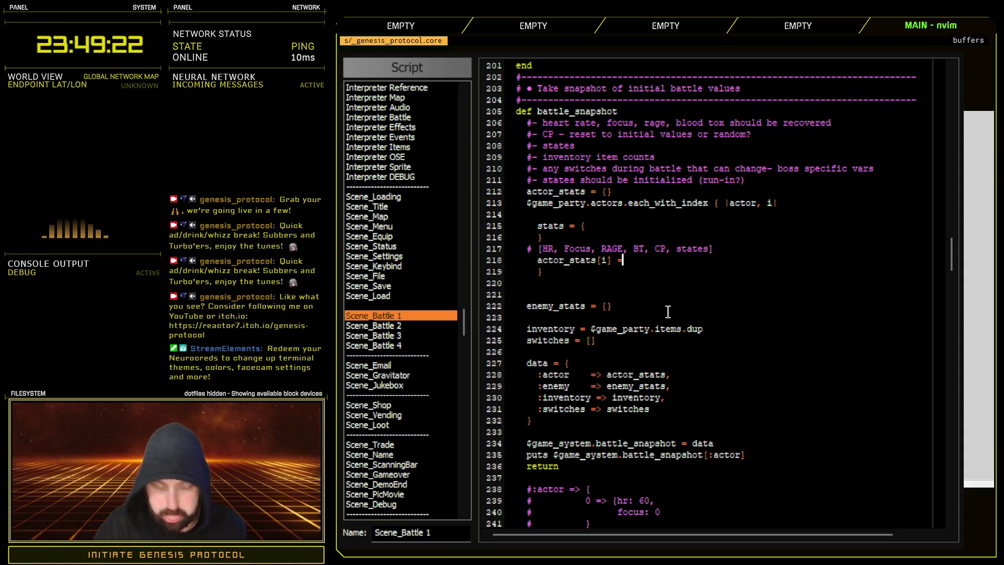
type(" stats")
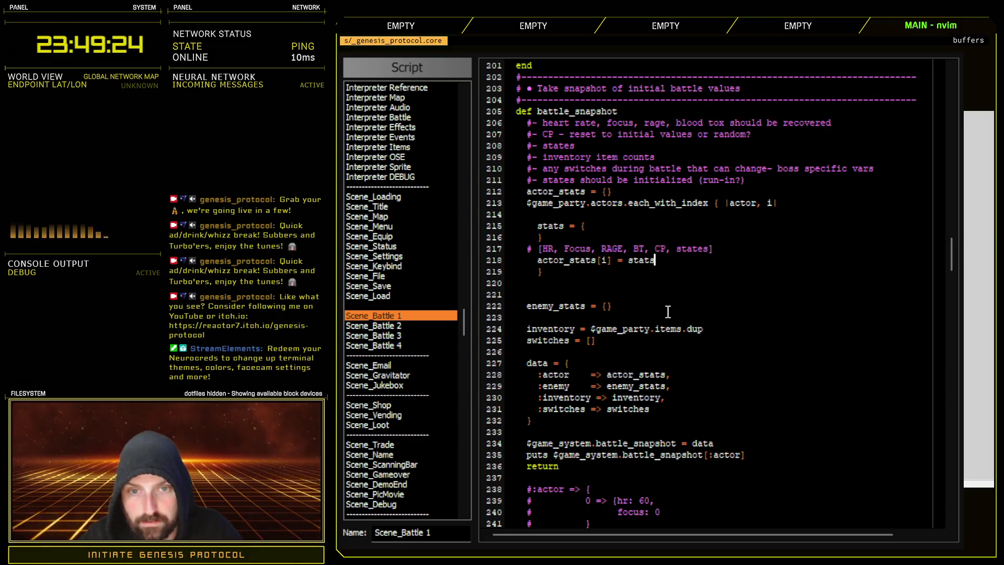
- Fill the hash with :hr => actor.hr, :focus => actor.sp and :rage => actor.overdrive
left_click(593, 223)
key("Return")
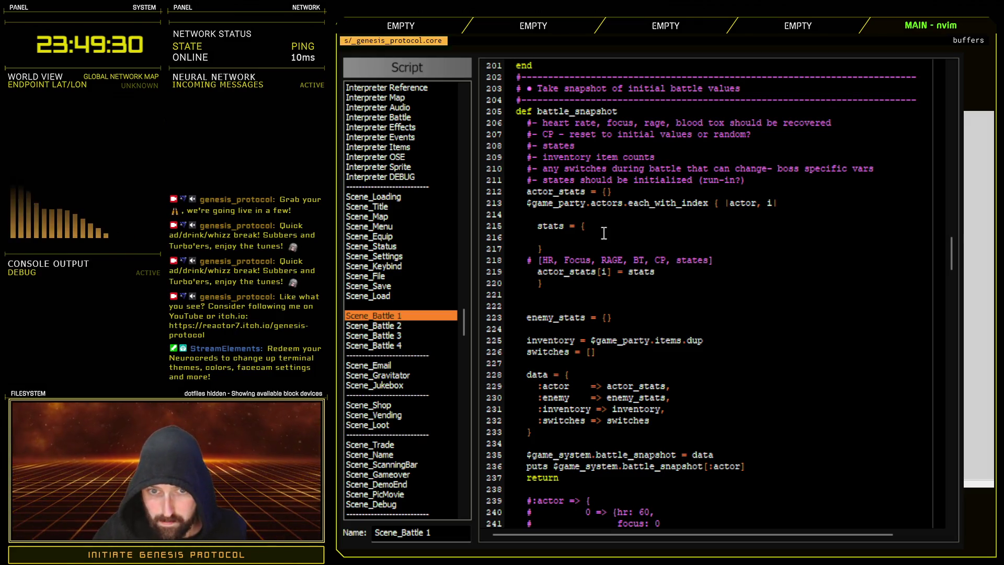
type(":")
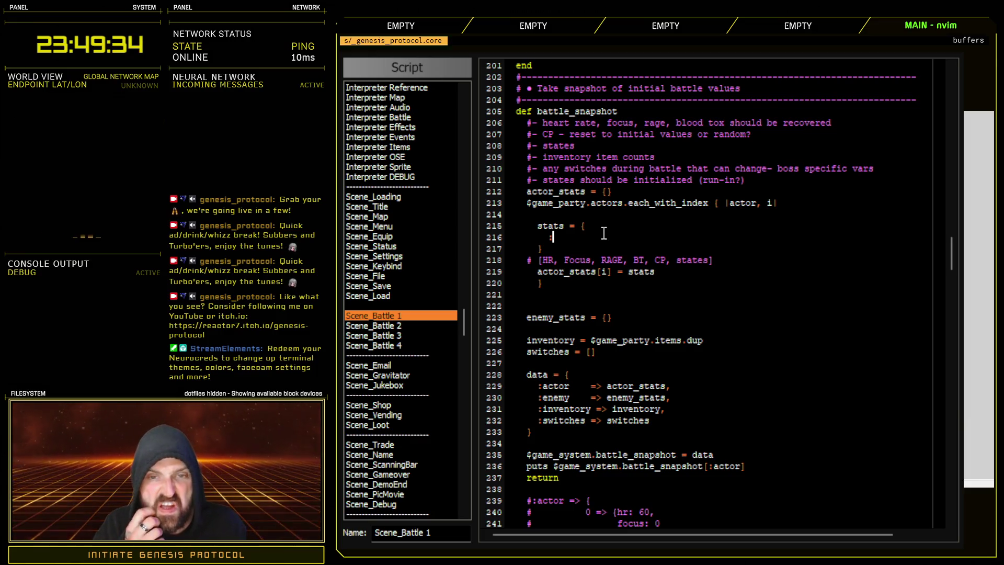
type("hr")
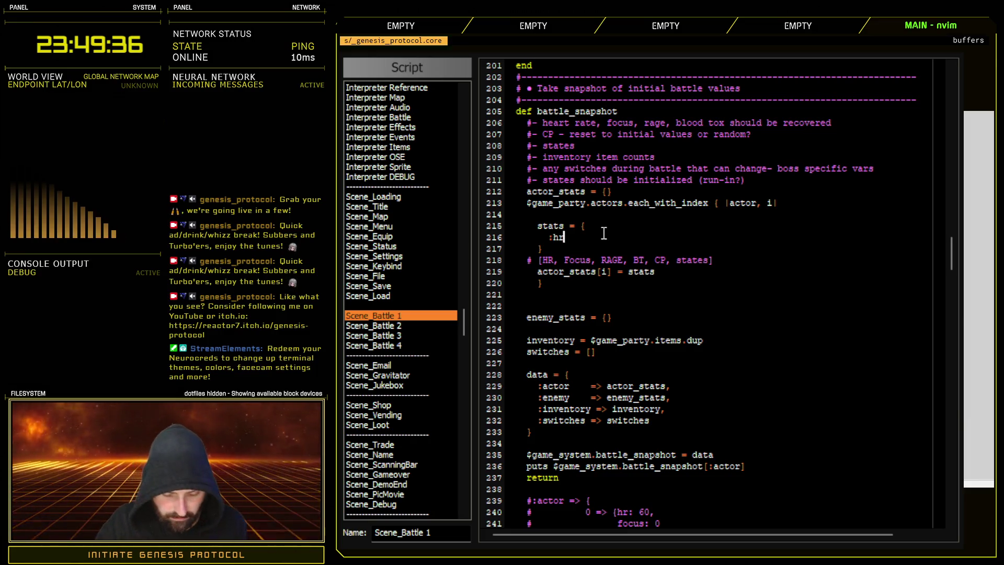
type(" =>")
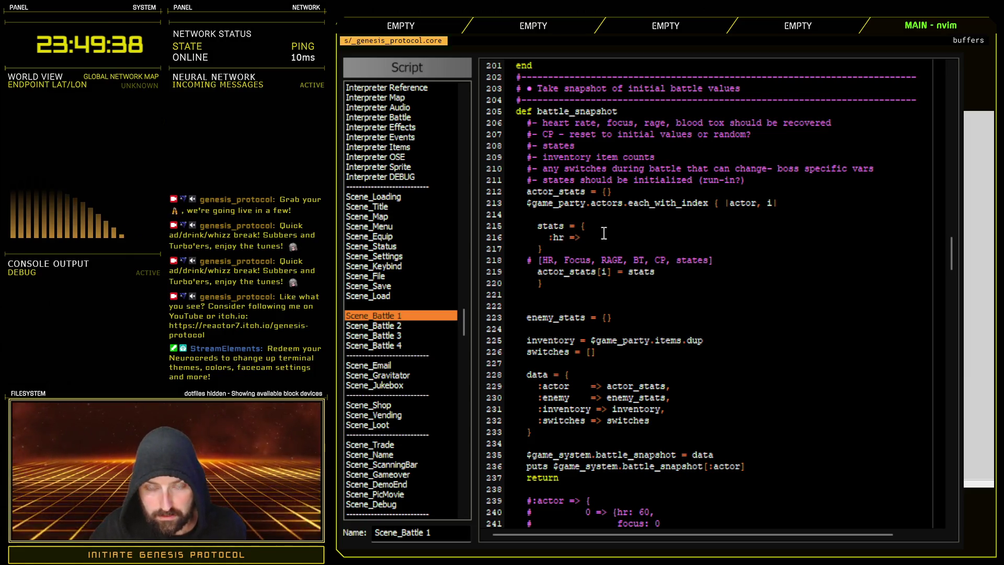
type(" actor.hr")
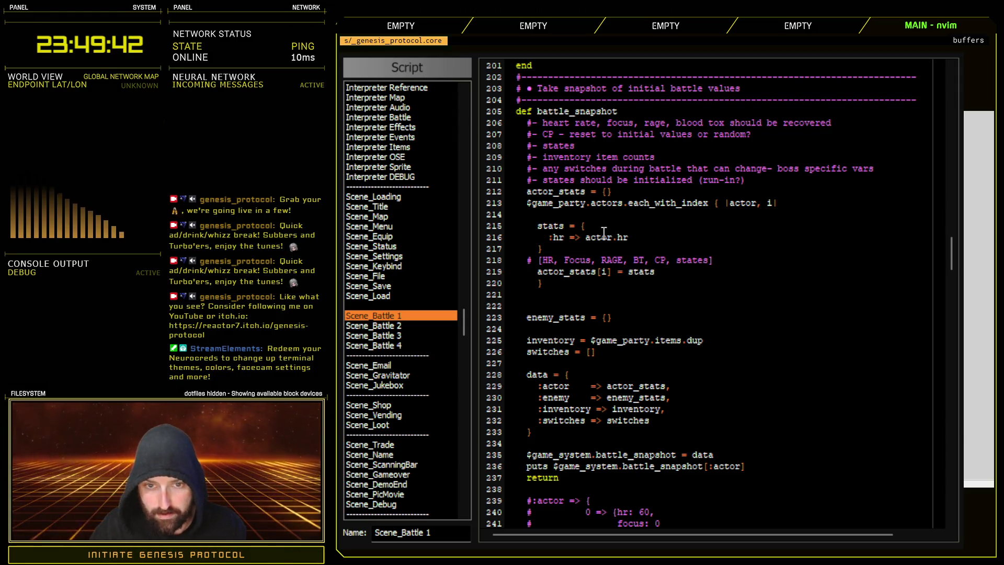
type(",")
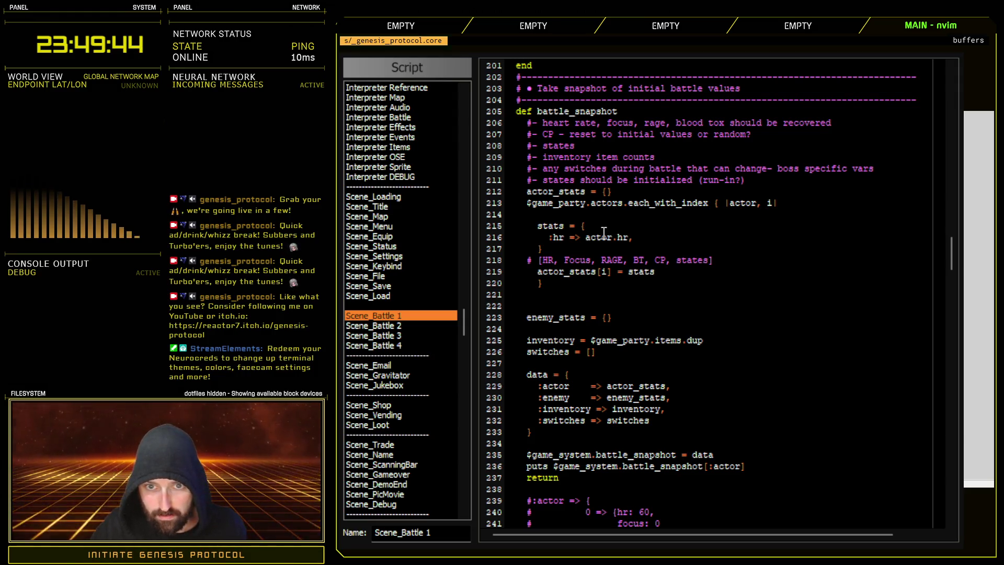
key("Return")
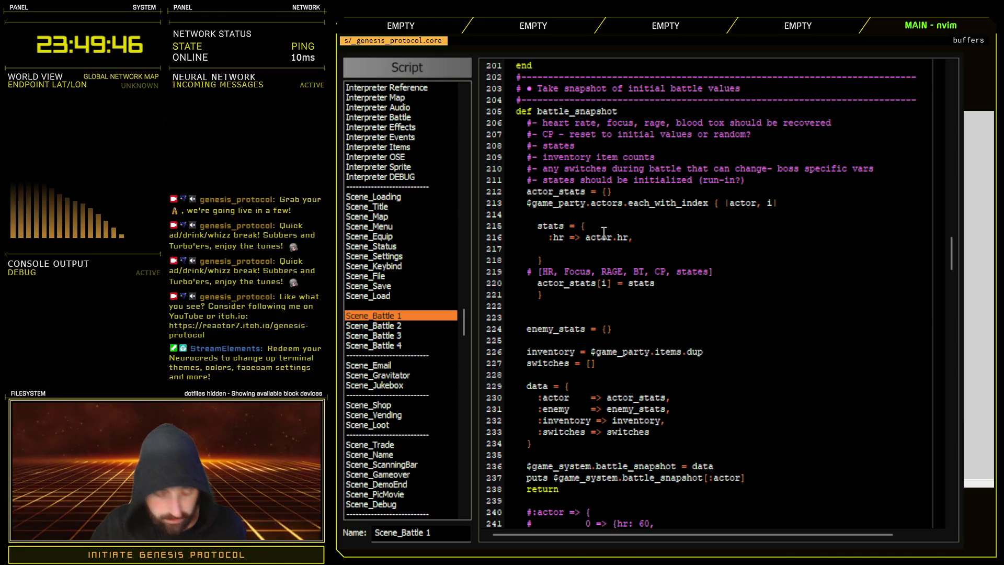
type(":focus => acto")
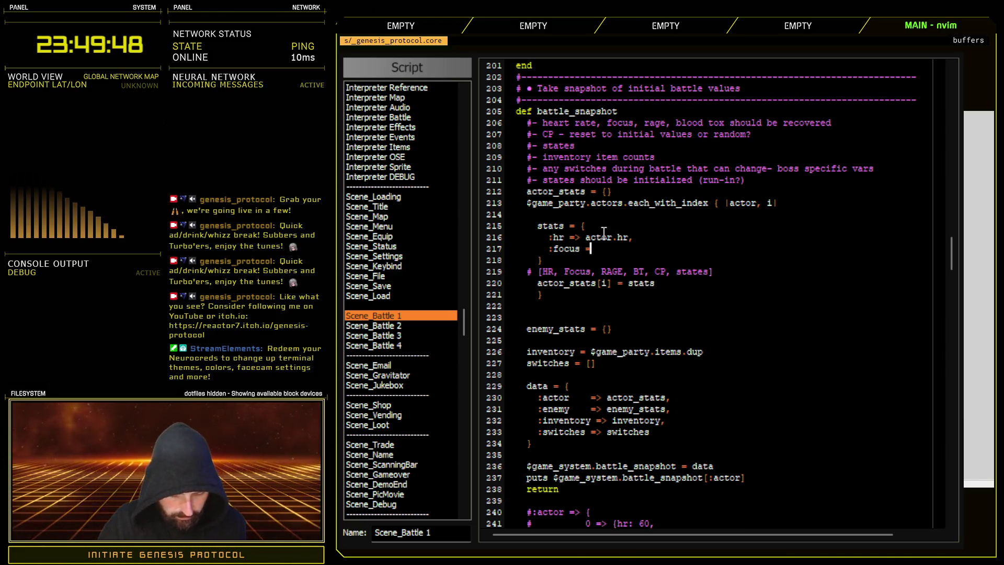
type("r.sp,")
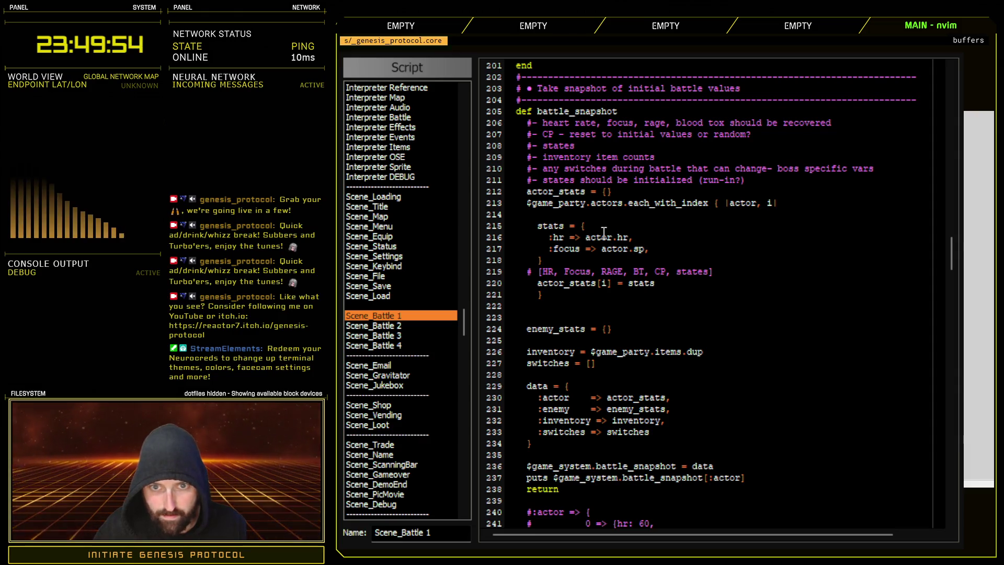
key("Return")
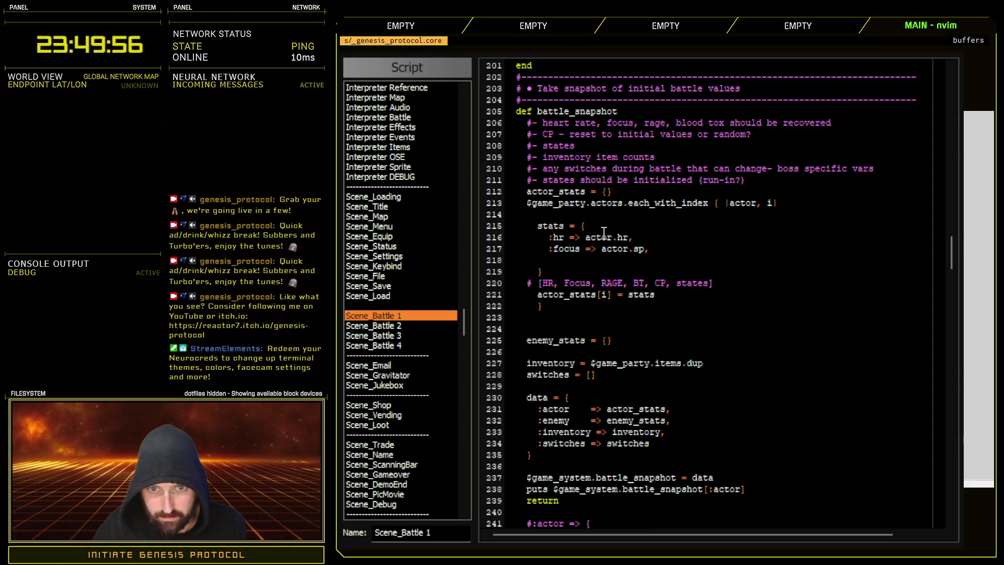
type(":rage")
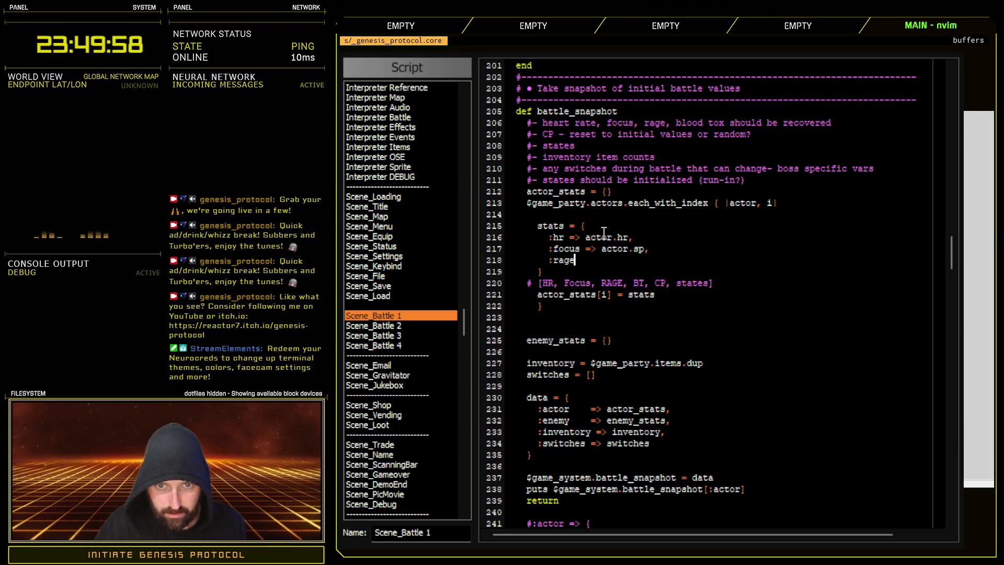
type(" => ac")
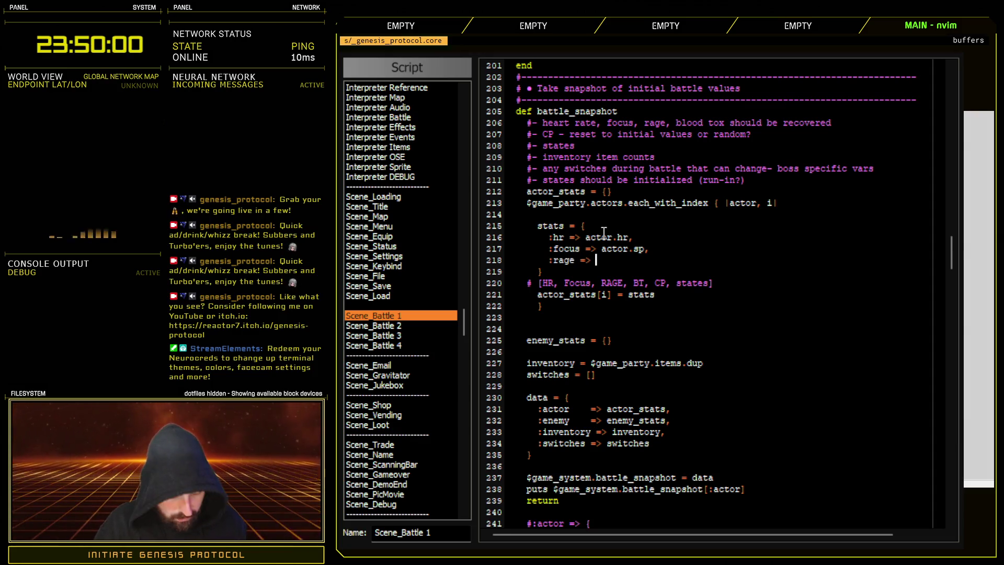
type("tor.overdrive,")
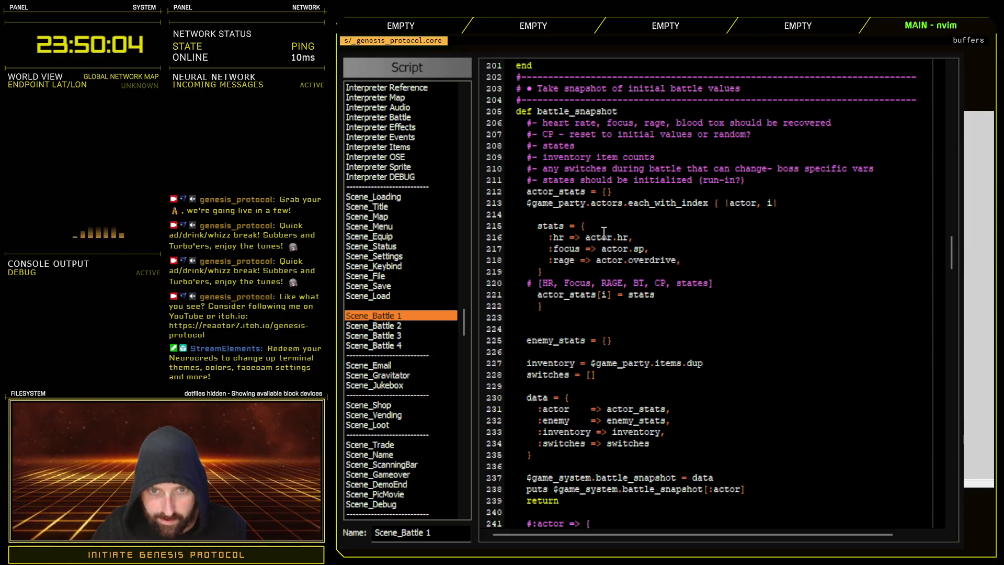
key("Return")
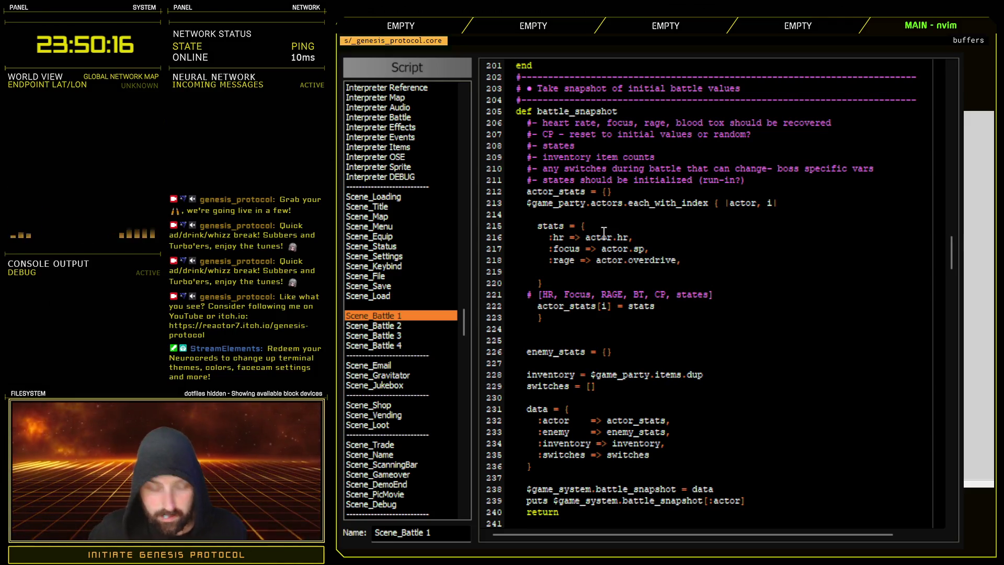
- Add ':blood_toxicity => actor.blood_toxicity,' to the hash, remove the extra blank line, and close the editor
type(":blood")
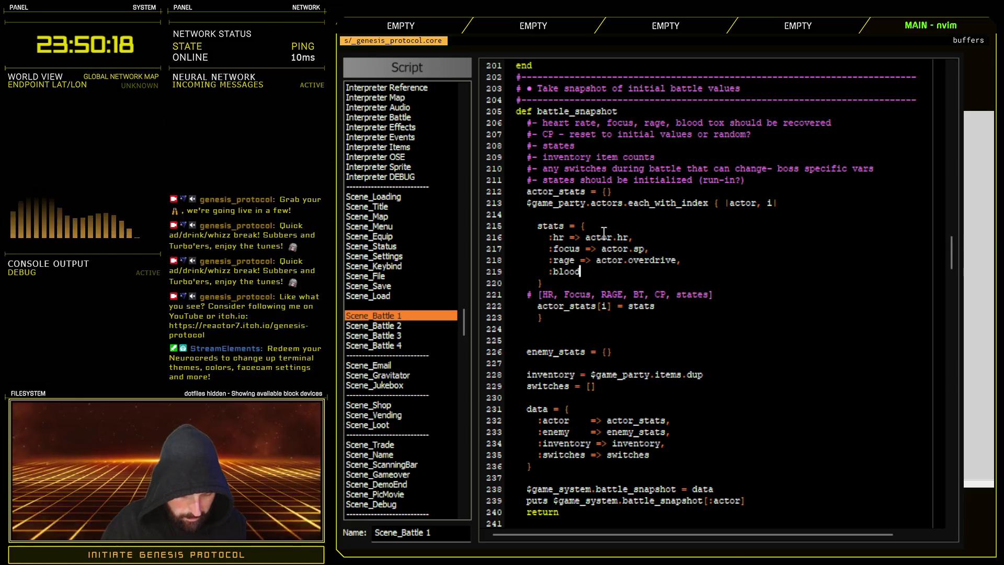
type("_toxicity ")
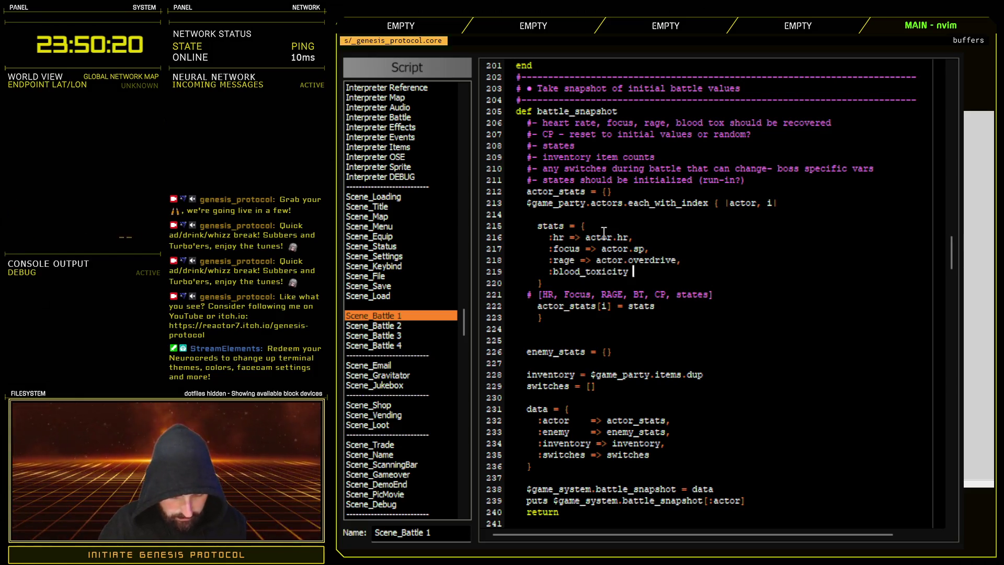
type("=> ac")
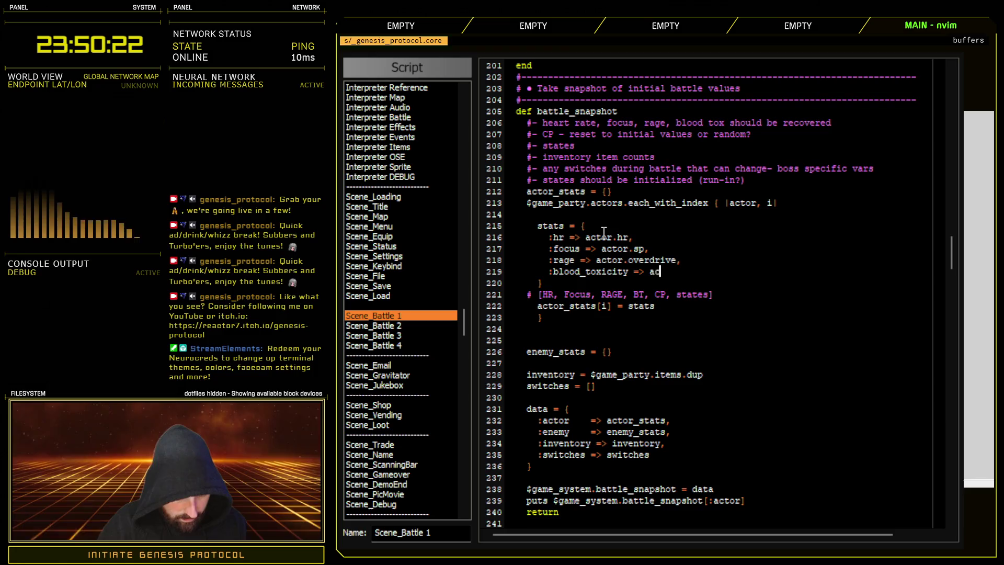
type("tor.blood_to")
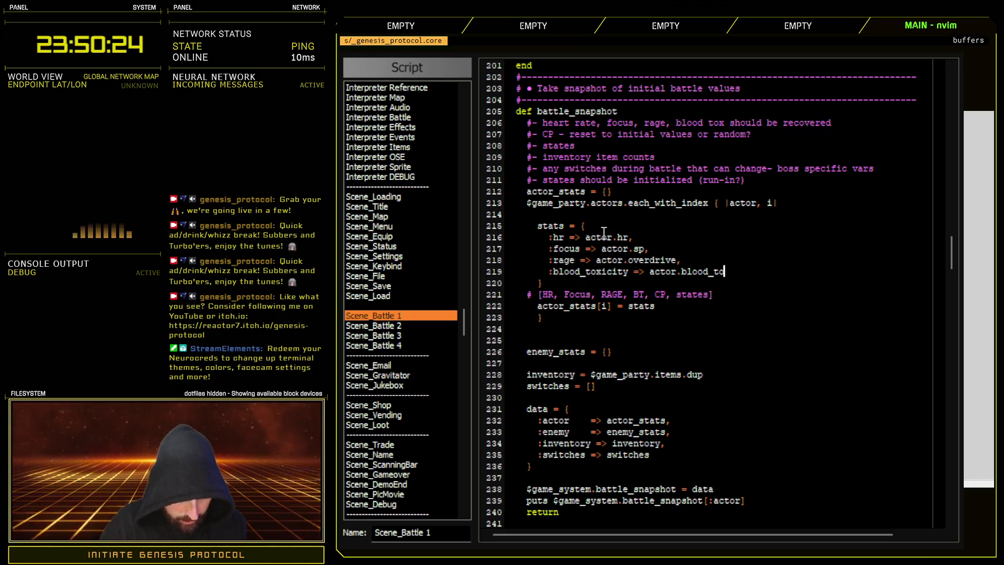
type("xicity,")
key("Return")
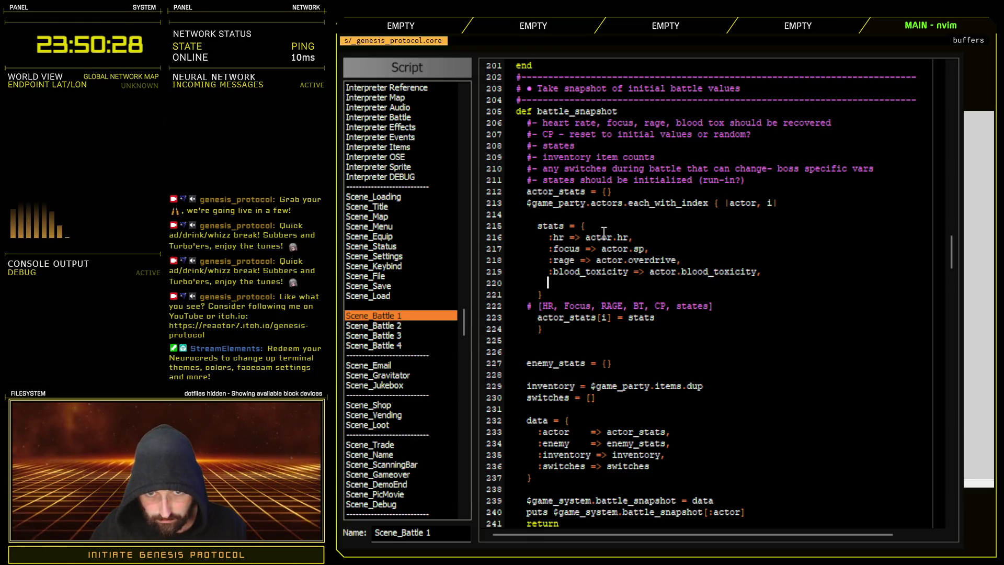
key("BackSpace")
key("BackSpace")
key("BackSpace")
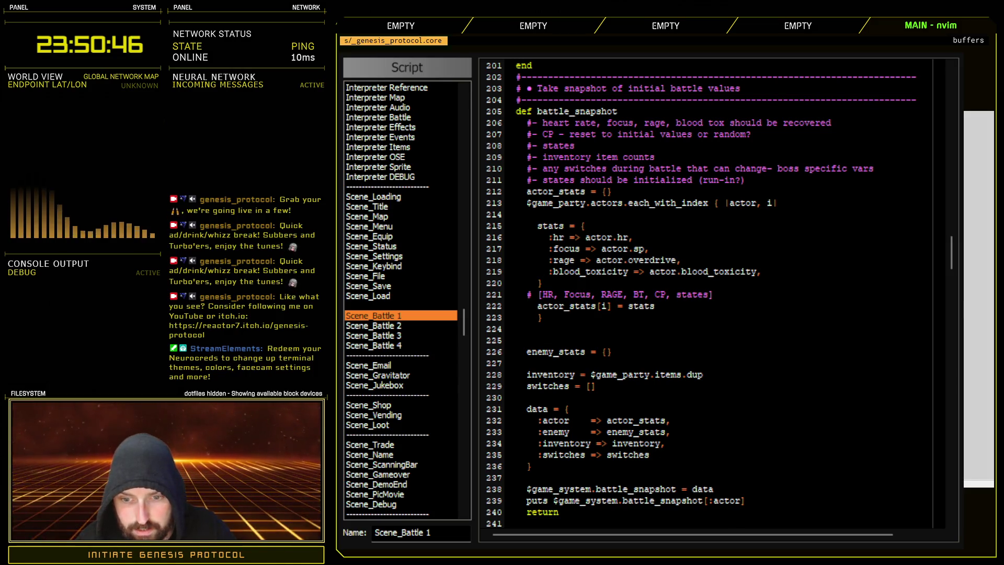
key("Escape")
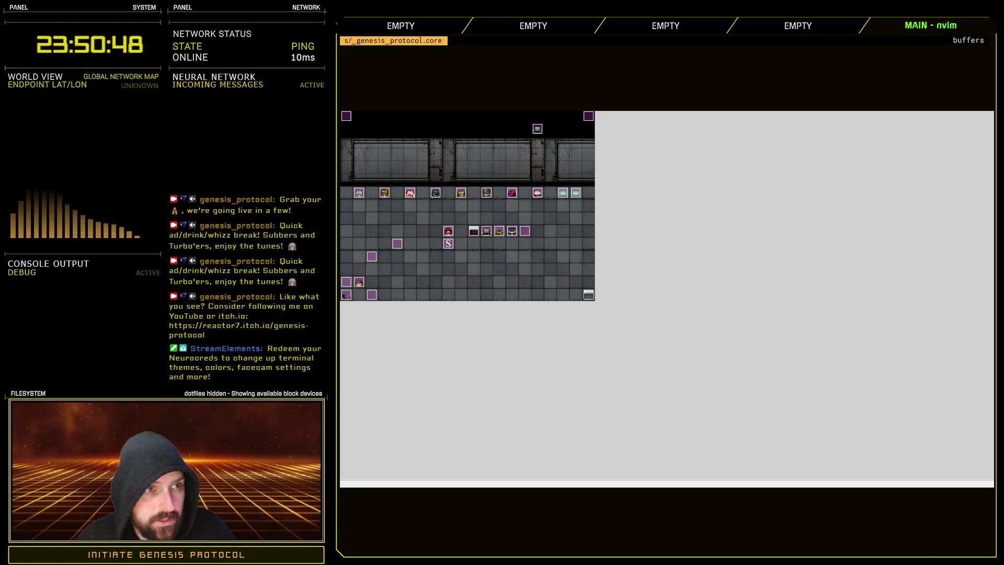
- Playtest the game up to difficulty selection, then reopen the Scene_Battle 1 script
key("ctrl+r")
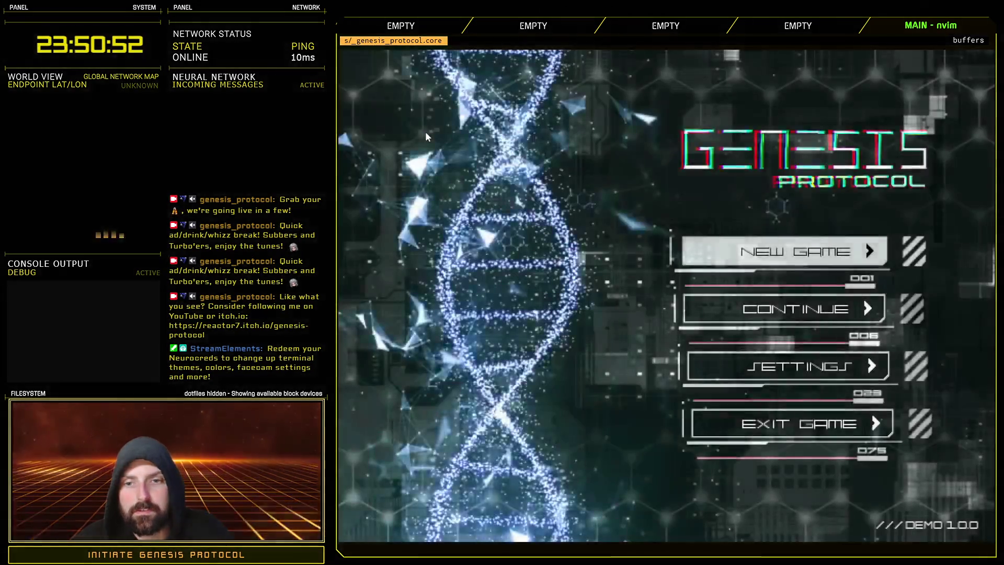
key("Return")
key("Return")
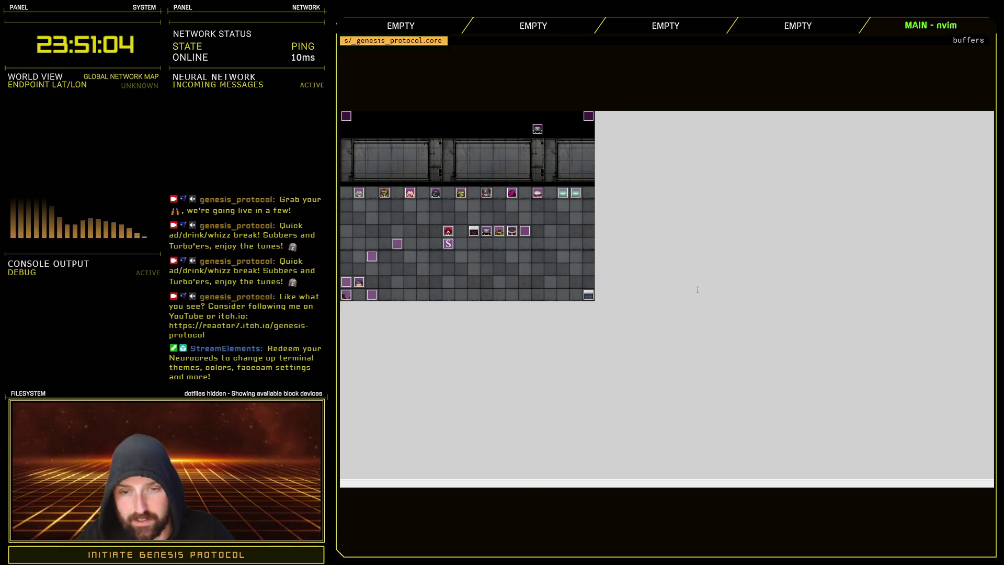
key("F11")
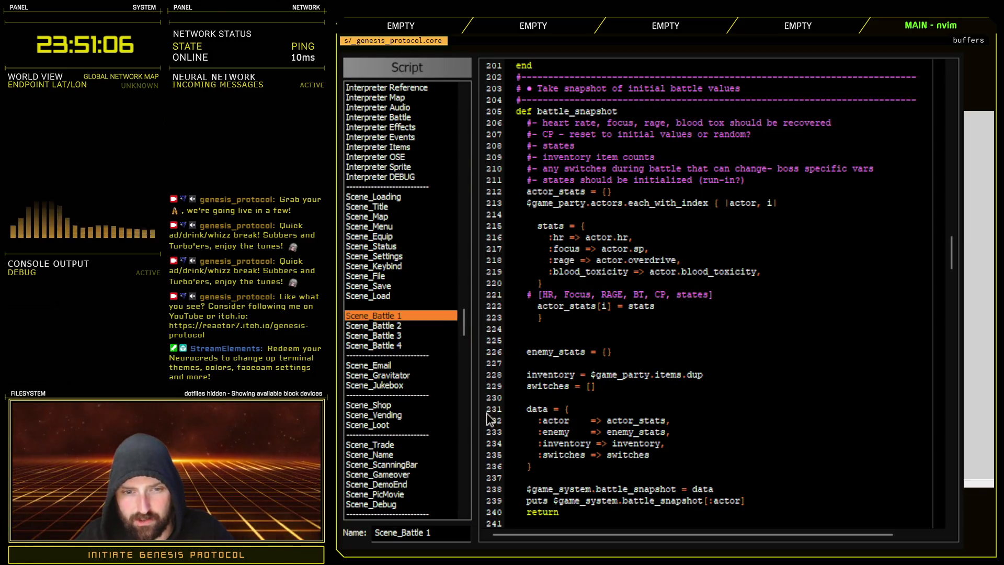
- Search the scripts for 'snapshot' several times
key("ctrl+shift+f")
type("snapshot")
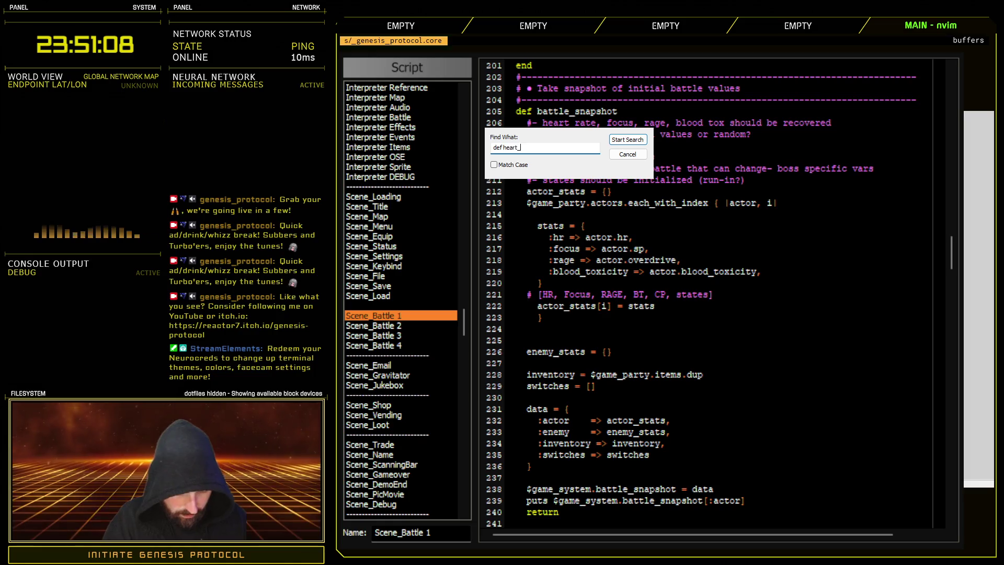
key("Return")
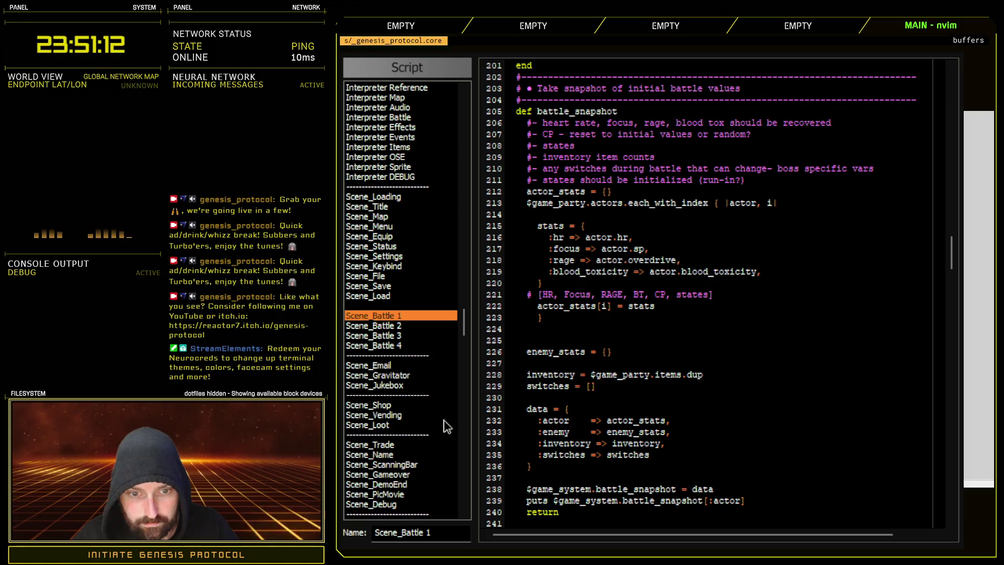
key("ctrl+shift+f")
type("snapshot")
key("Return")
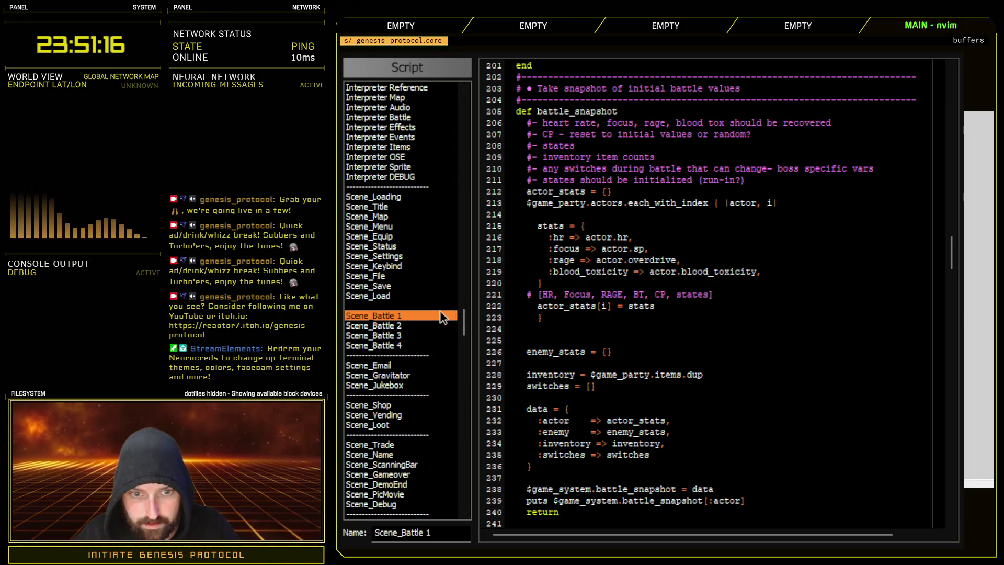
key("ctrl+shift+f")
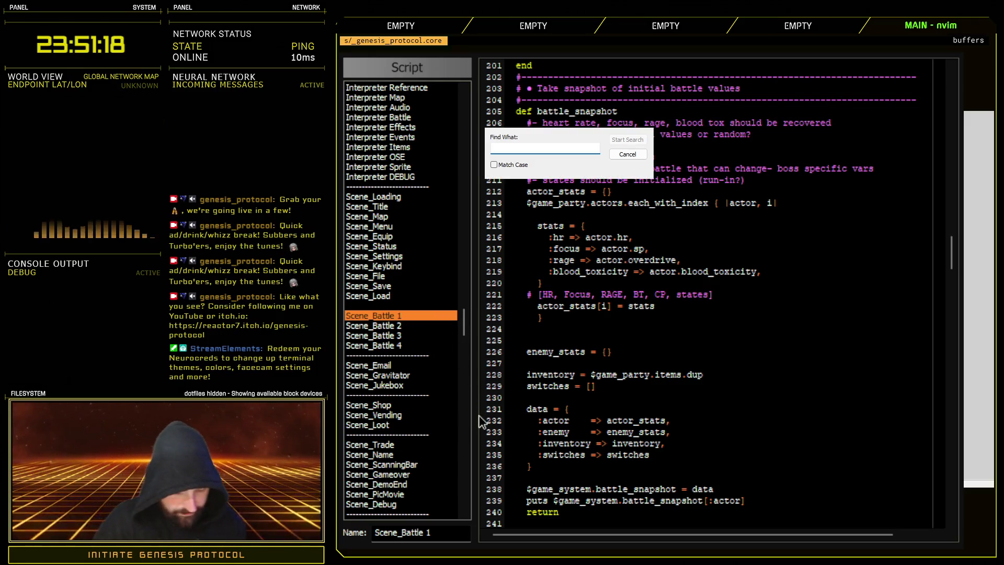
type("asnapshot")
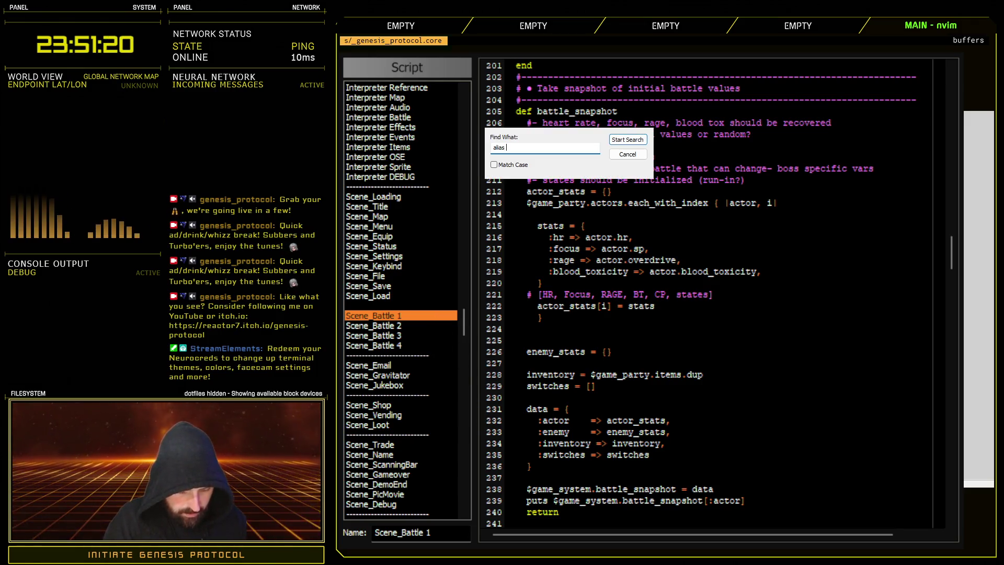
key("Return")
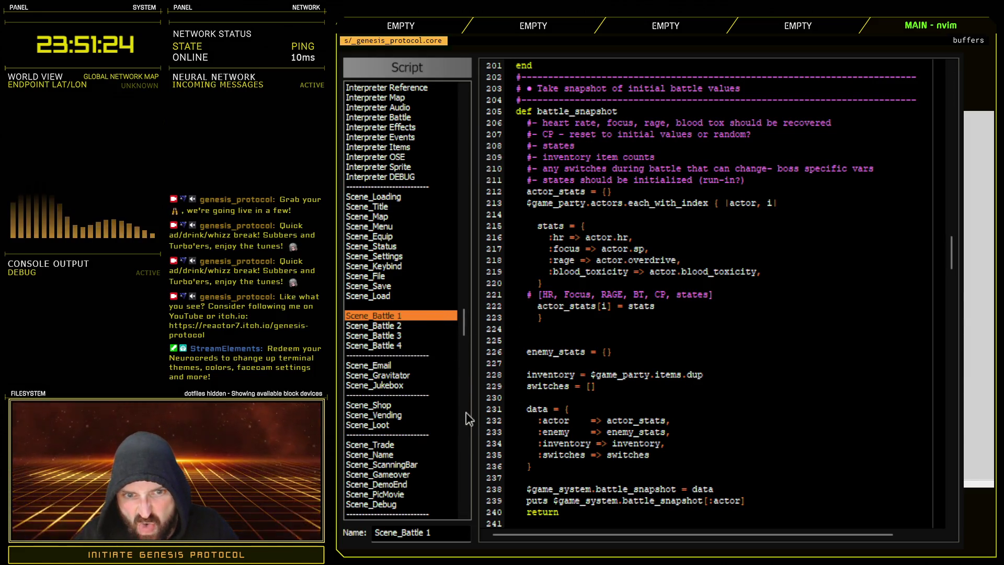
- Look up 'heart' in the scripts, change line 216 to actor.heart_rate, and playtest
key("ctrl+f")
type("hea")
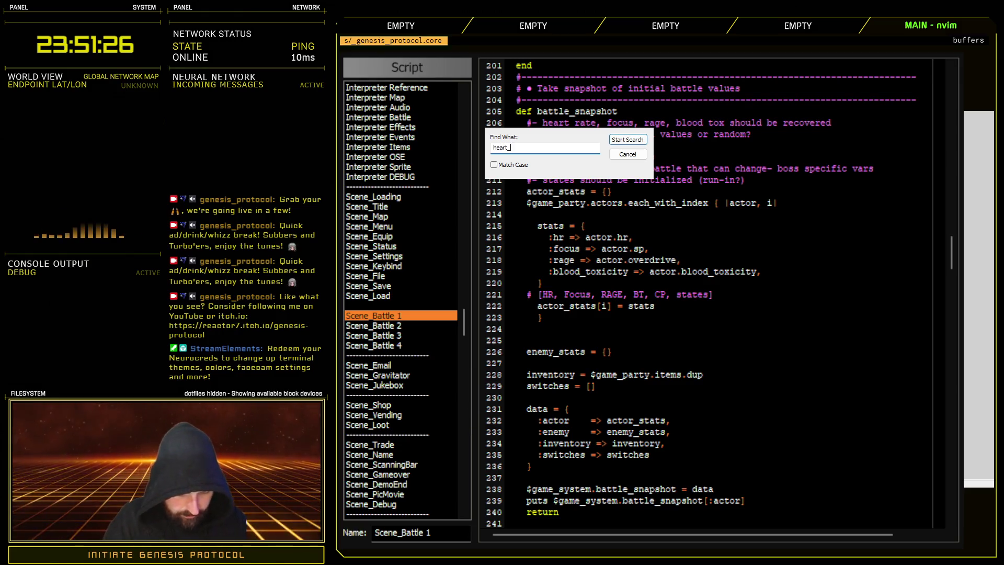
type("rt")
key("Return")
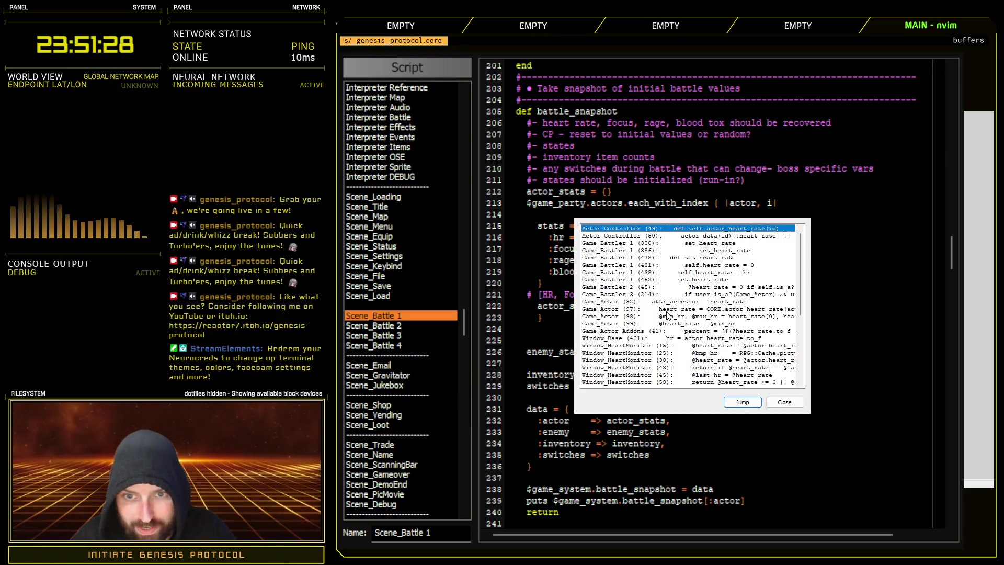
key("Down")
key("Down")
key("Down")
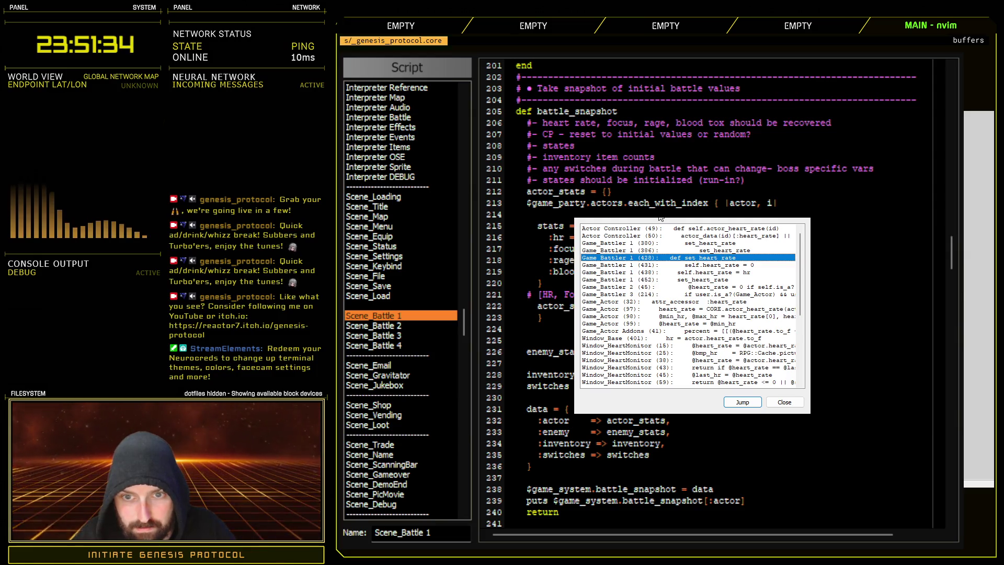
left_click(772, 404)
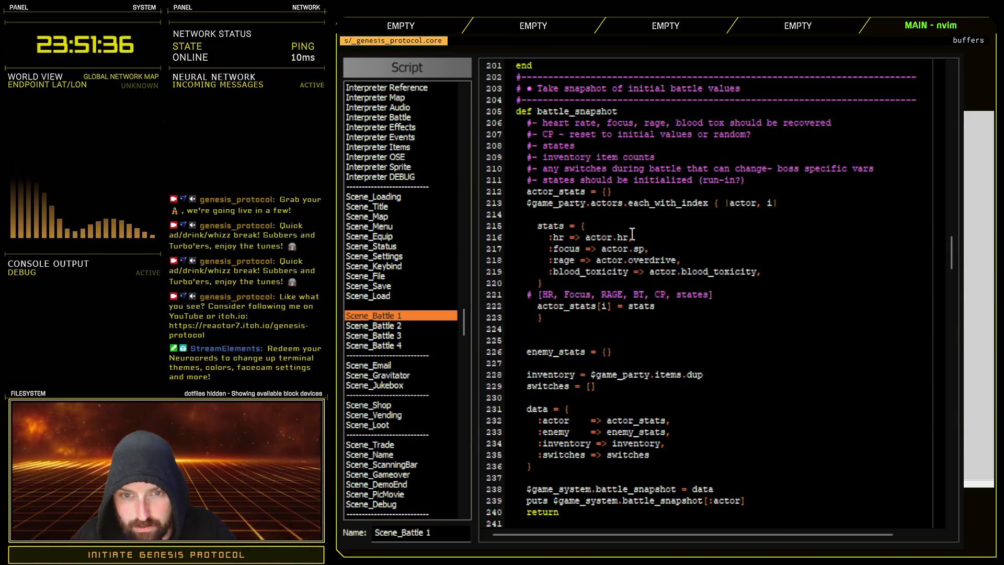
left_click(623, 238)
type("eart_rate")
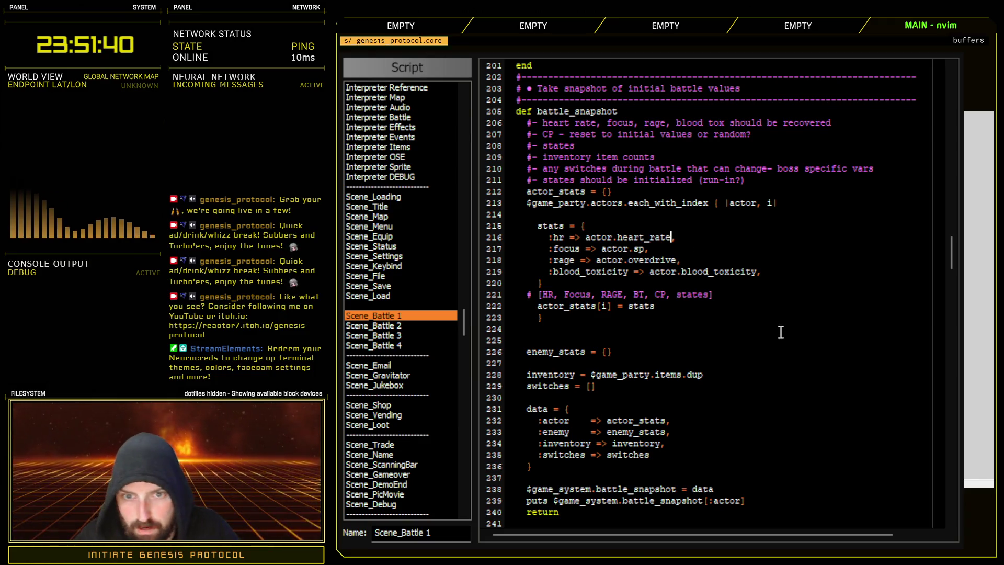
key("F12")
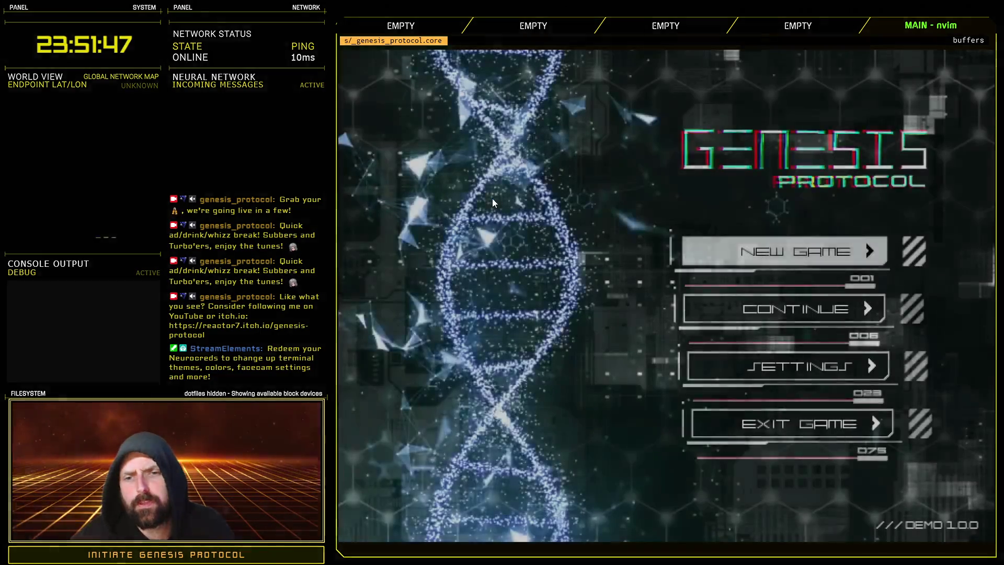
- Start a new game, and at the game-over menu pick Quit to Title, then Exit Game
left_click(804, 307)
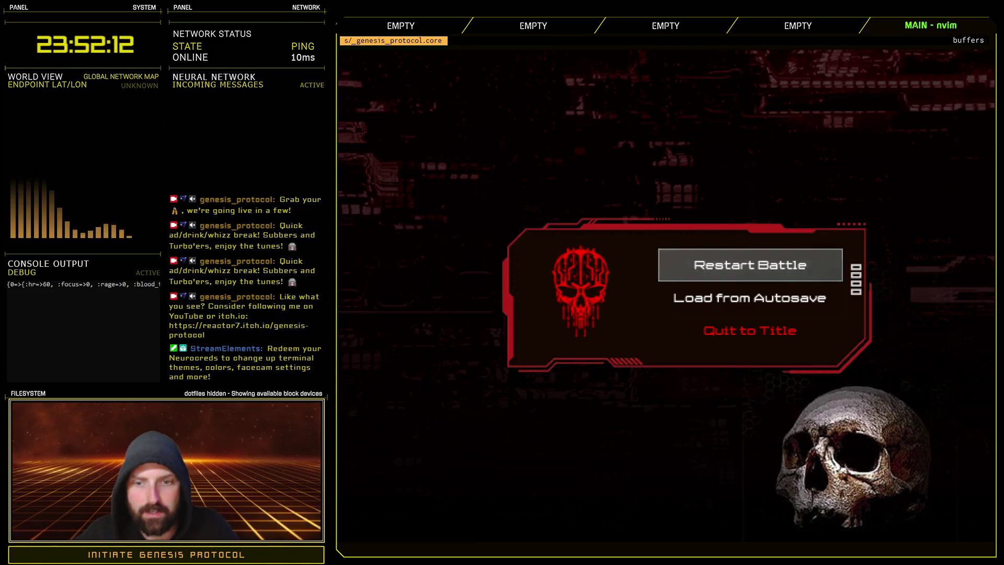
key("Down")
key("Return")
key("Down")
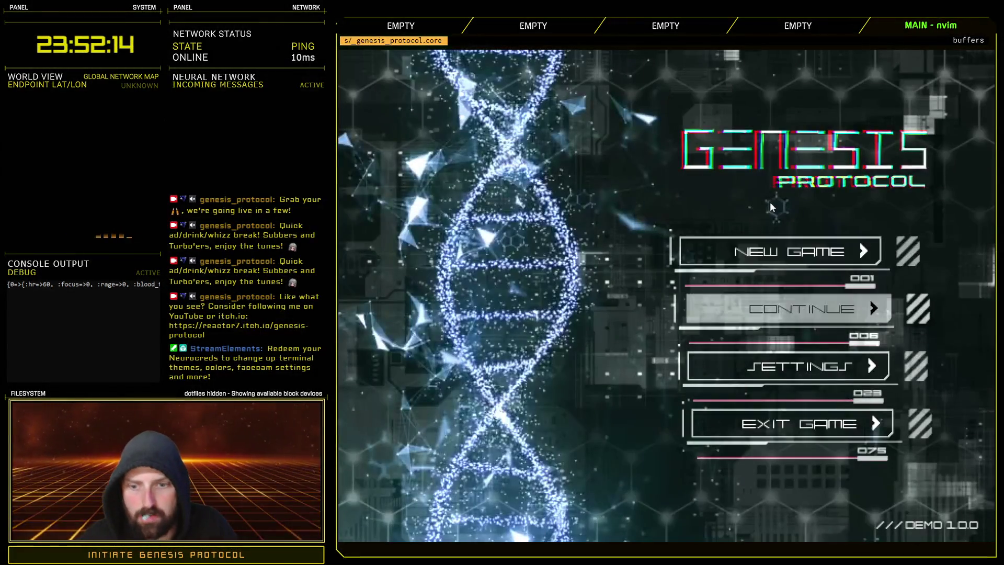
key("Up")
key("Up")
key("Return")
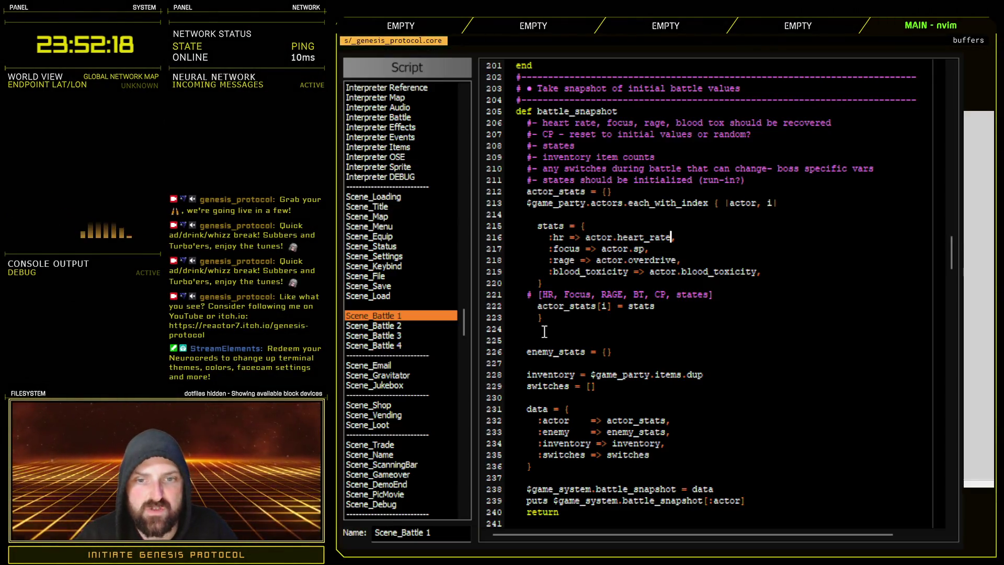
- Add ':cp => actor.cp' and ':states => actor.states' lines below the blood_toxicity entry
left_click(777, 269)
key("Return")
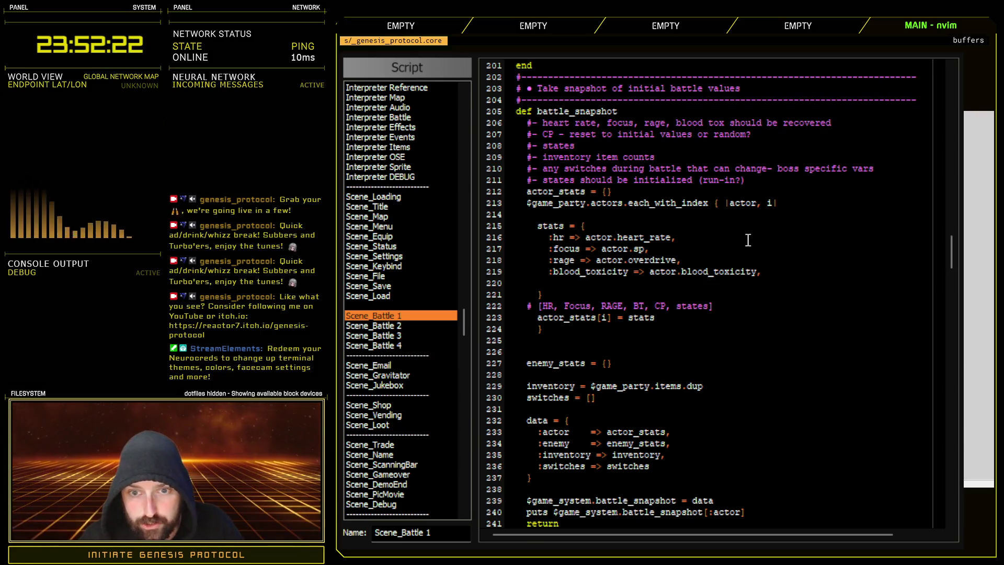
type(":cp.")
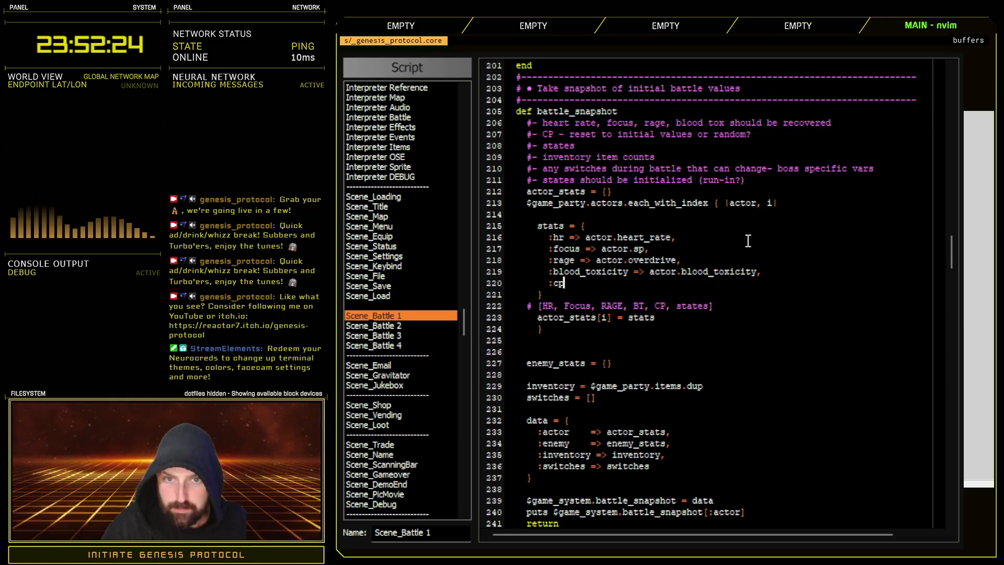
key("BackSpace")
key("BackSpace")
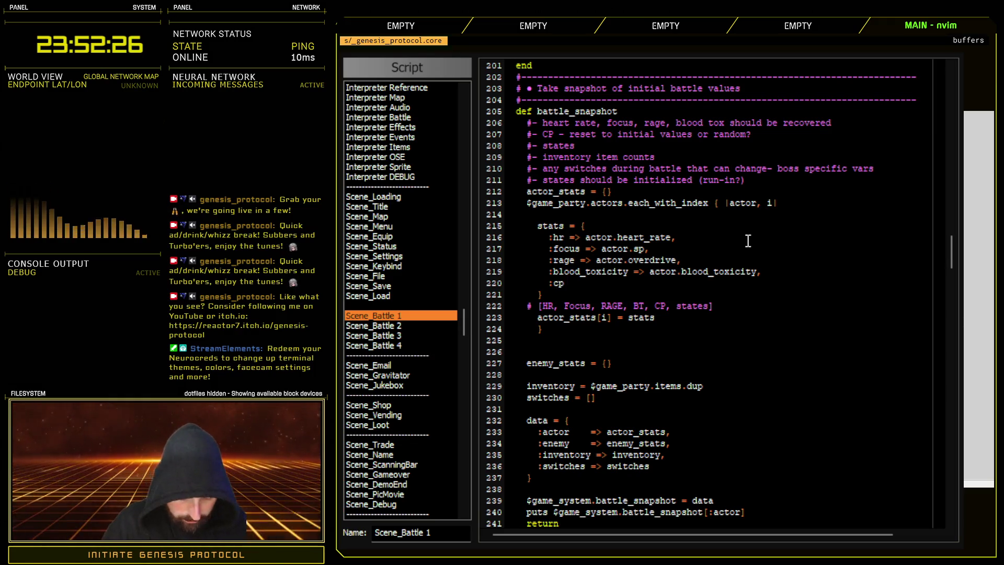
type("=> actor.cp,")
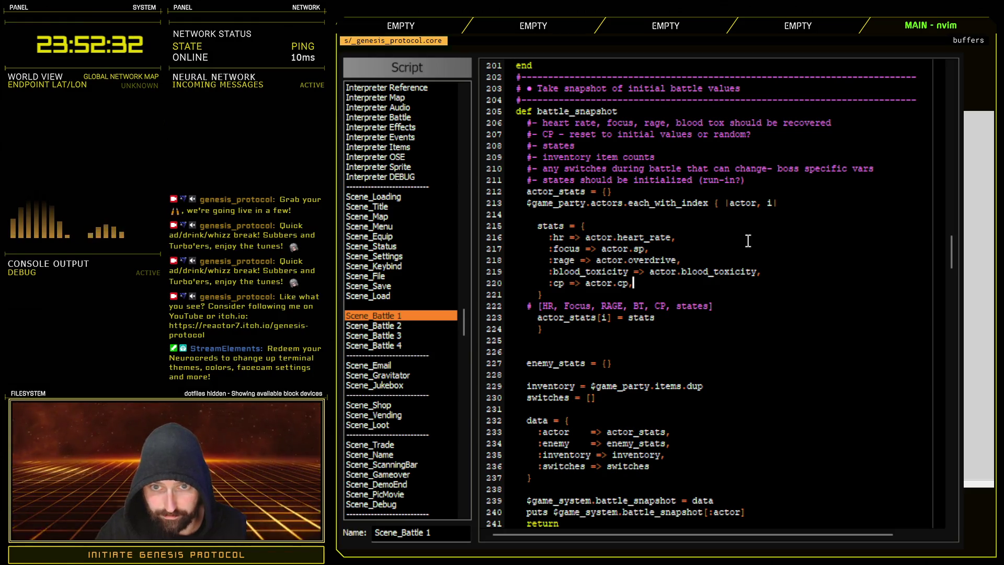
key("Return")
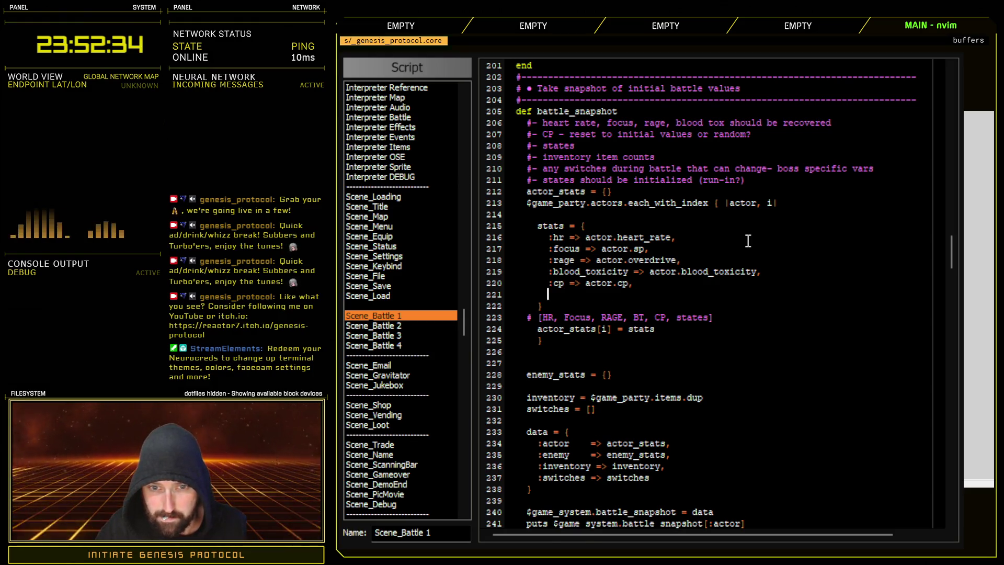
type(":states =>")
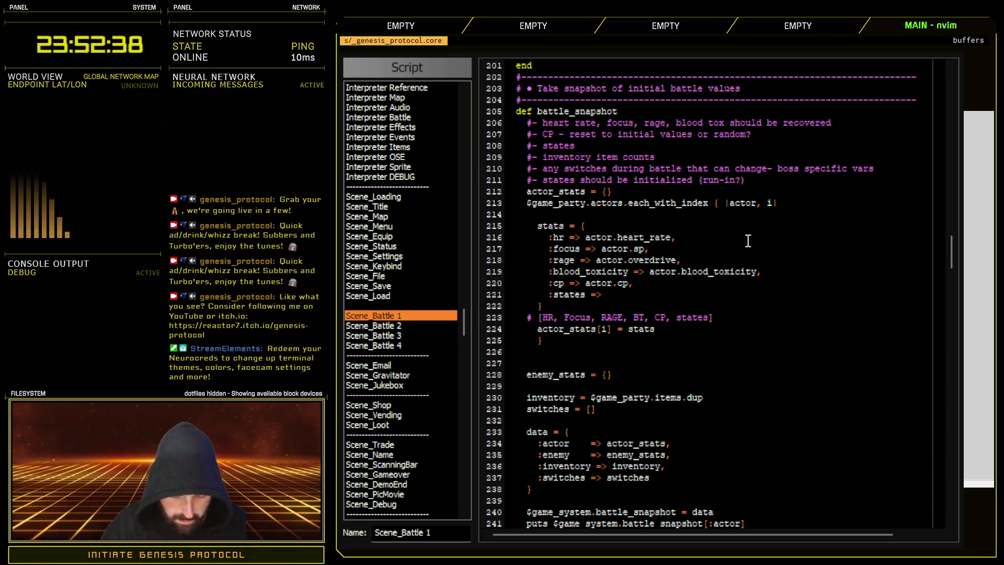
type(" actor")
type(".sattes")
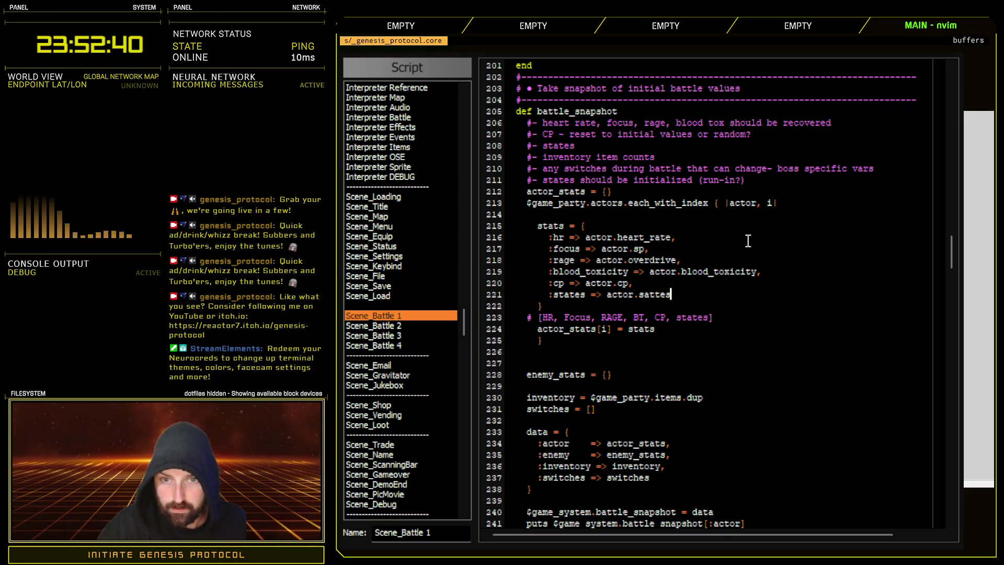
key("BackSpace")
key("BackSpace")
key("BackSpace")
key("BackSpace")
key("BackSpace")
type("tates")
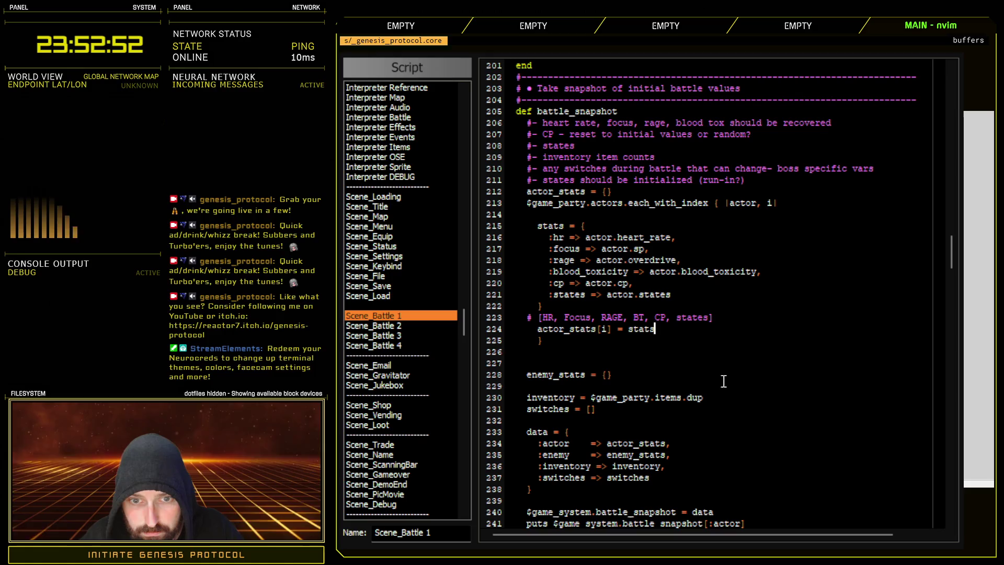
left_click_drag(541, 319, 747, 319)
- Fix the closing braces and indentation around actor_stats[i] = stats in the loop
key("BackSpace")
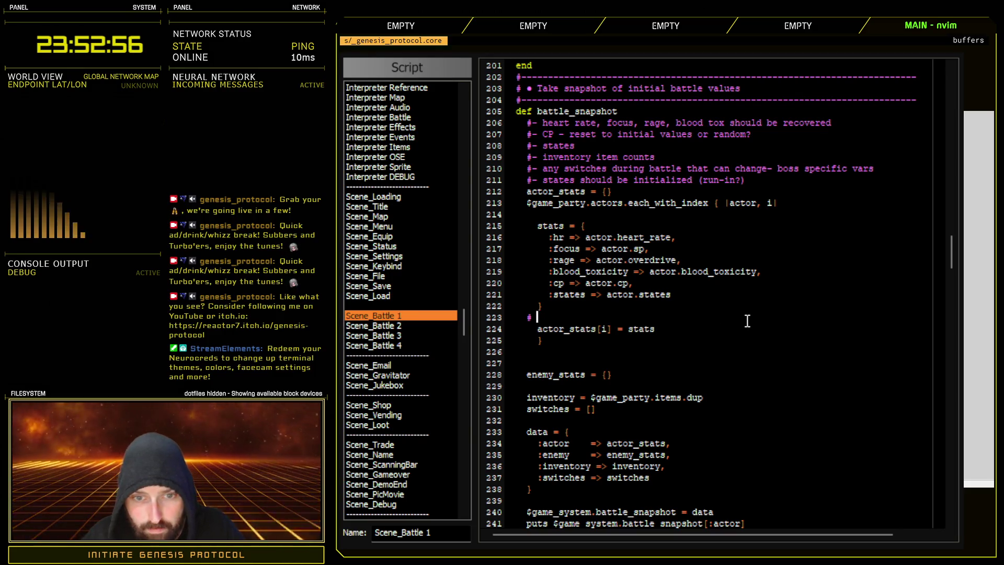
key("BackSpace")
key("BackSpace")
key("BackSpace")
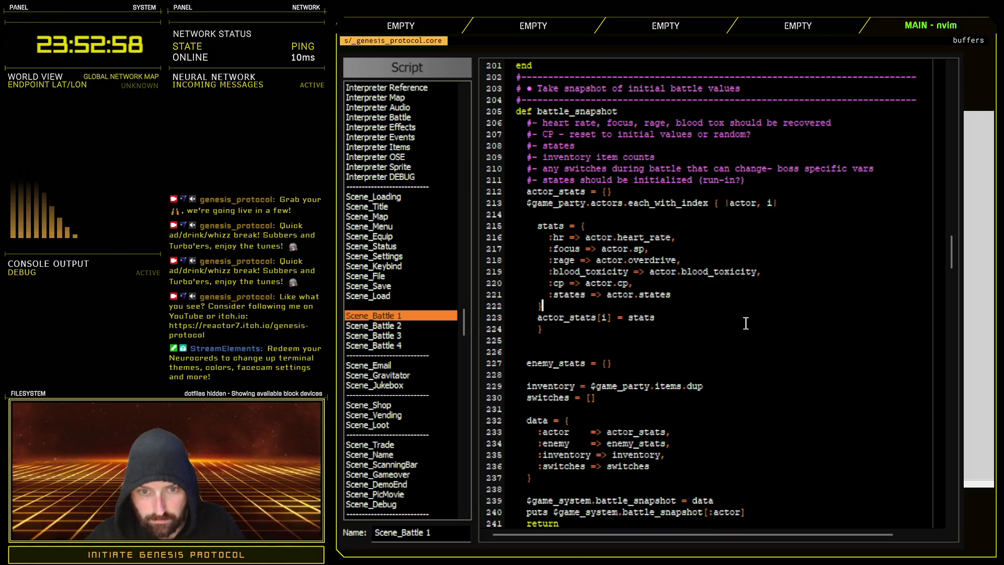
type("}")
key("Up")
key("Up")
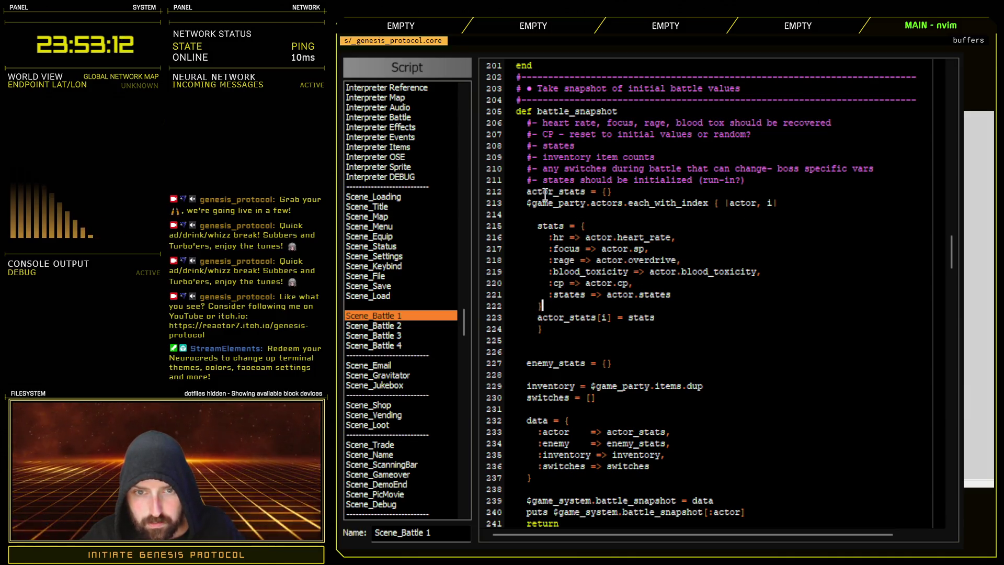
left_click(537, 317)
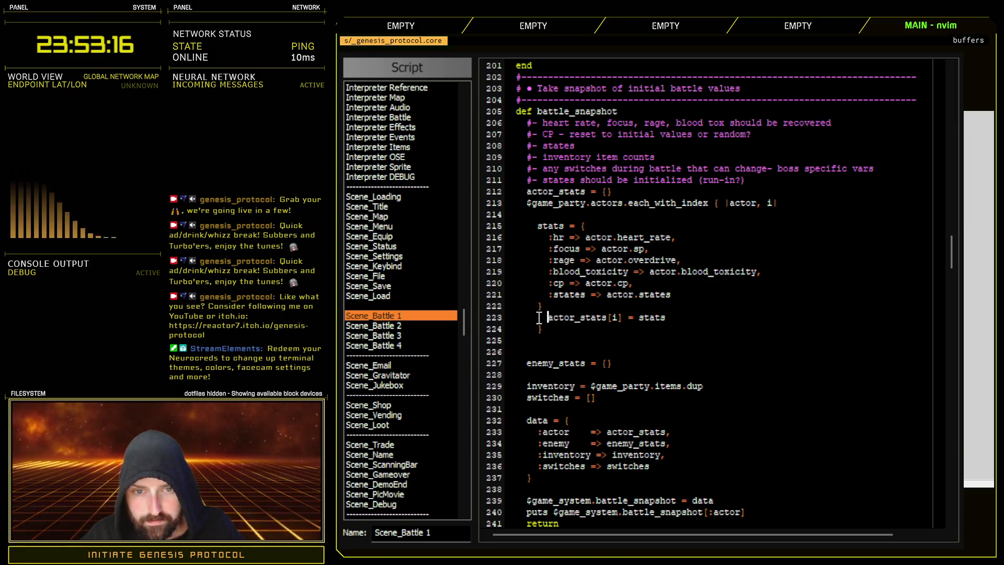
left_click(538, 306)
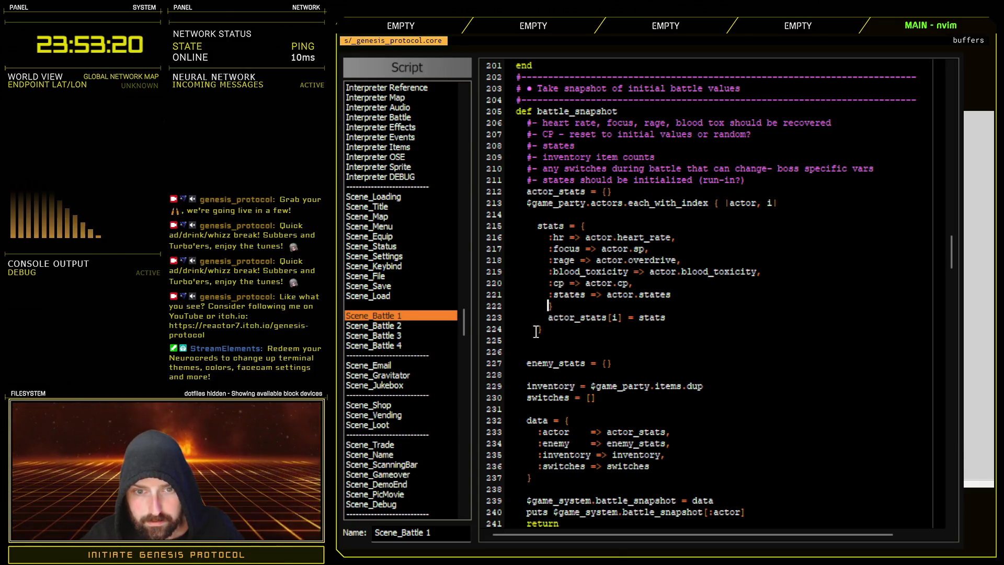
left_click(533, 331)
key("BackSpace")
key("BackSpace")
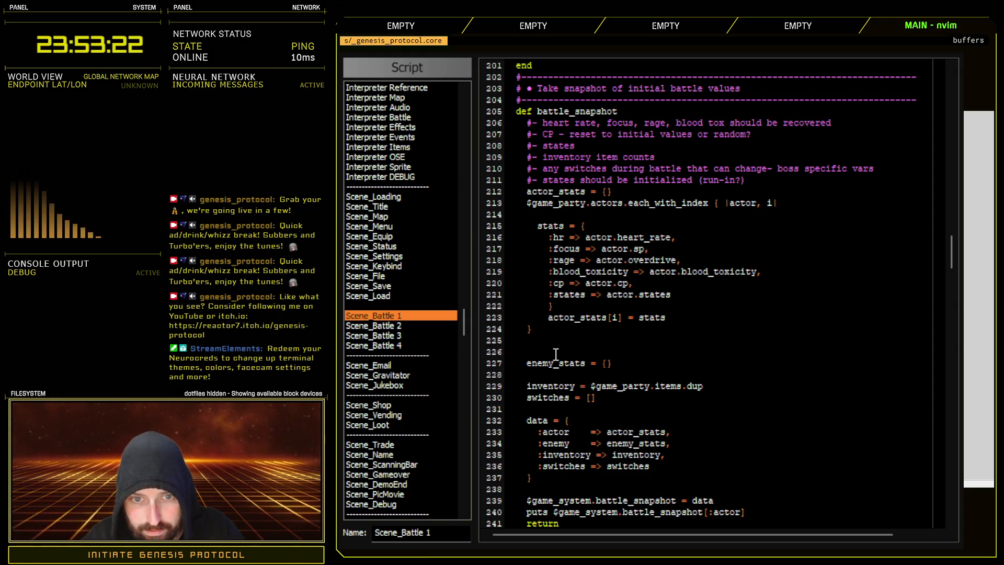
key("Up")
key("Up")
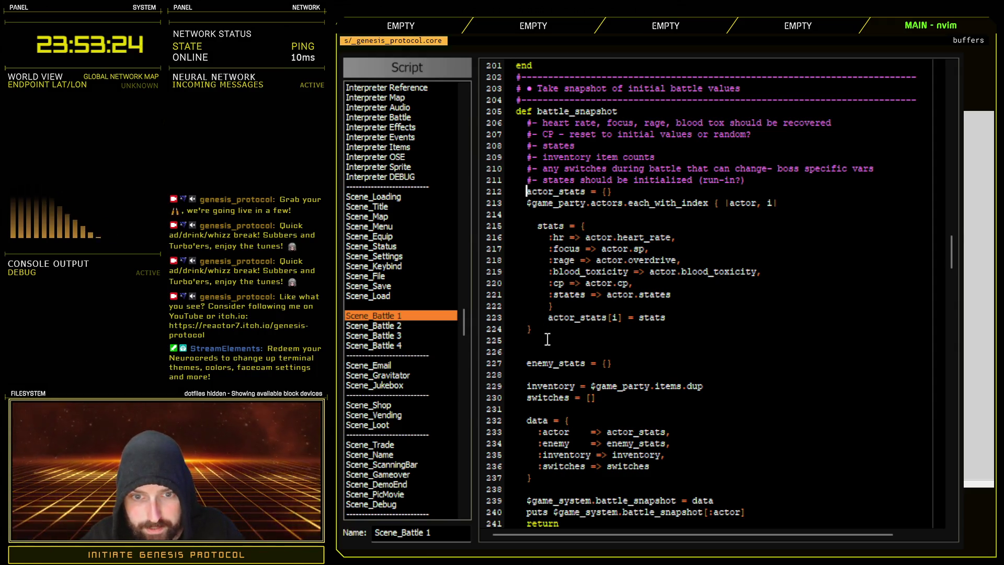
left_click(548, 318)
key("BackSpace")
key("BackSpace")
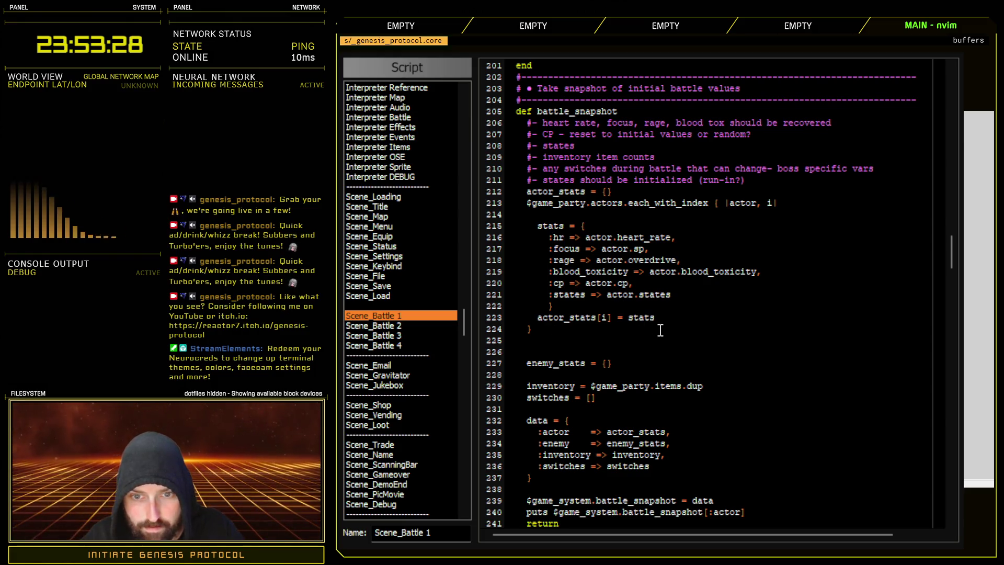
- Insert a '# Set to hash' comment above actor_stats[i] = stats and delete the blank line after the loop
key("Return")
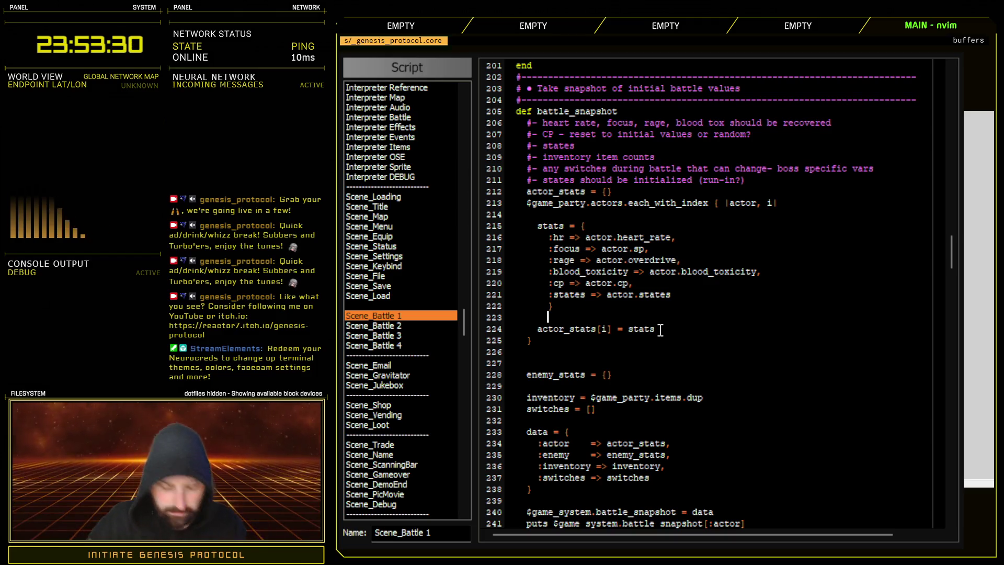
type("# St to hash")
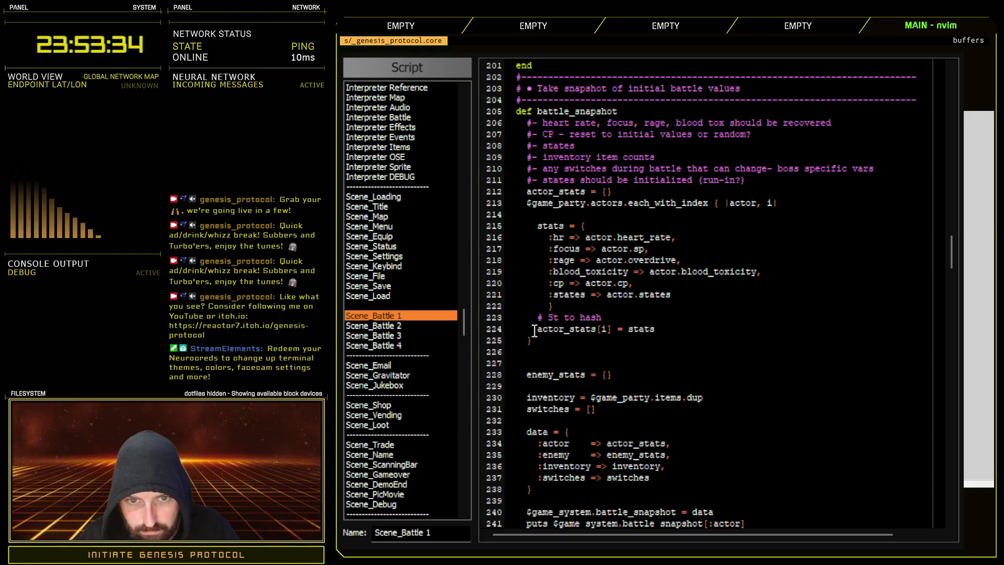
left_click(554, 318)
type("e")
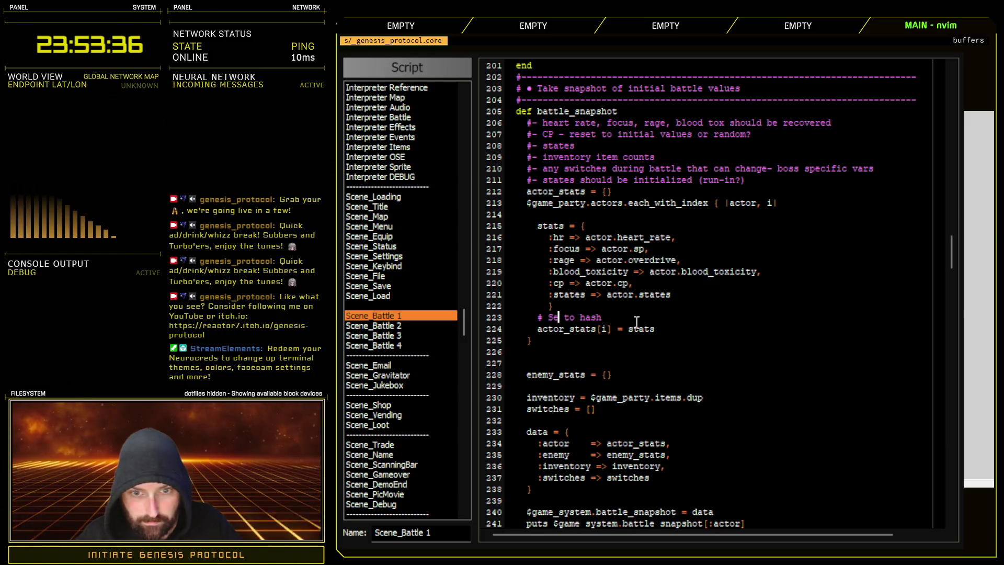
type("t")
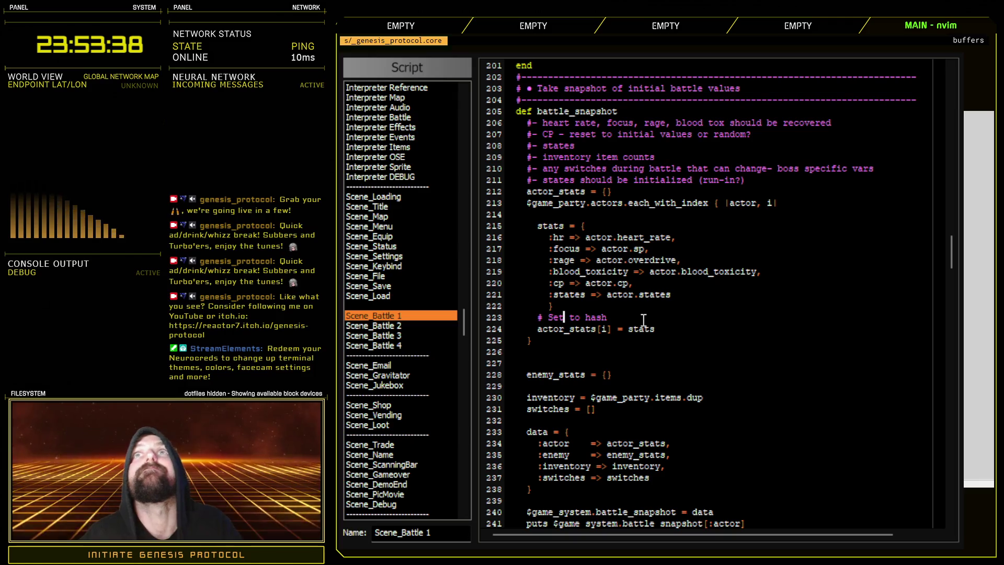
left_click(674, 339)
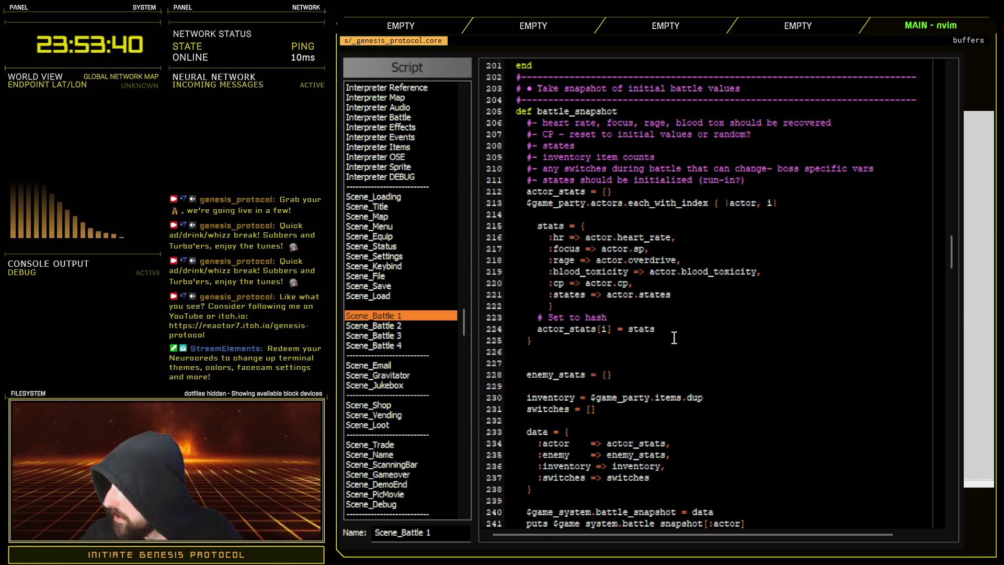
key("Delete")
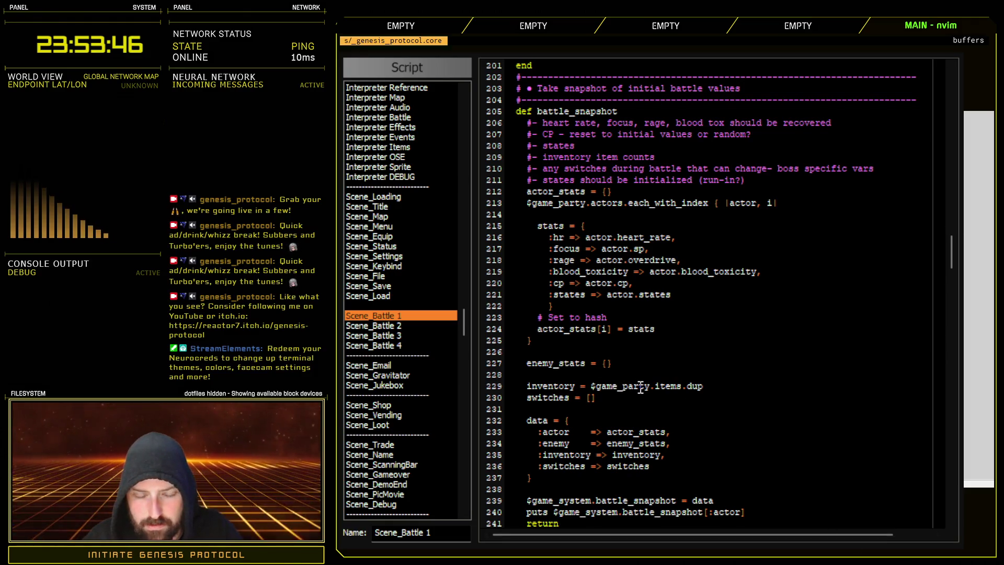
- Remove [:actor] from the puts line so the whole snapshot prints
left_click_drag(559, 388, 611, 398)
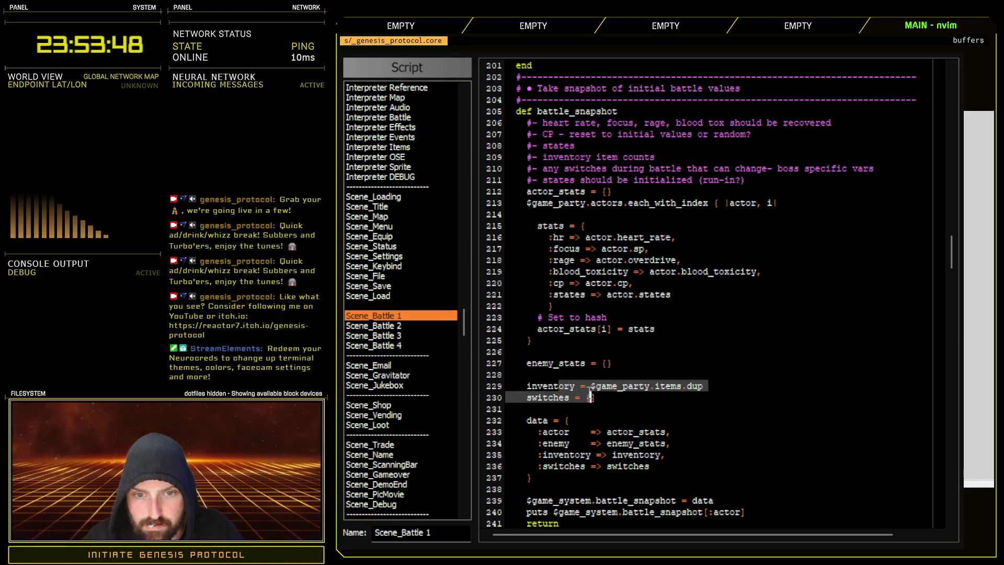
left_click(646, 401)
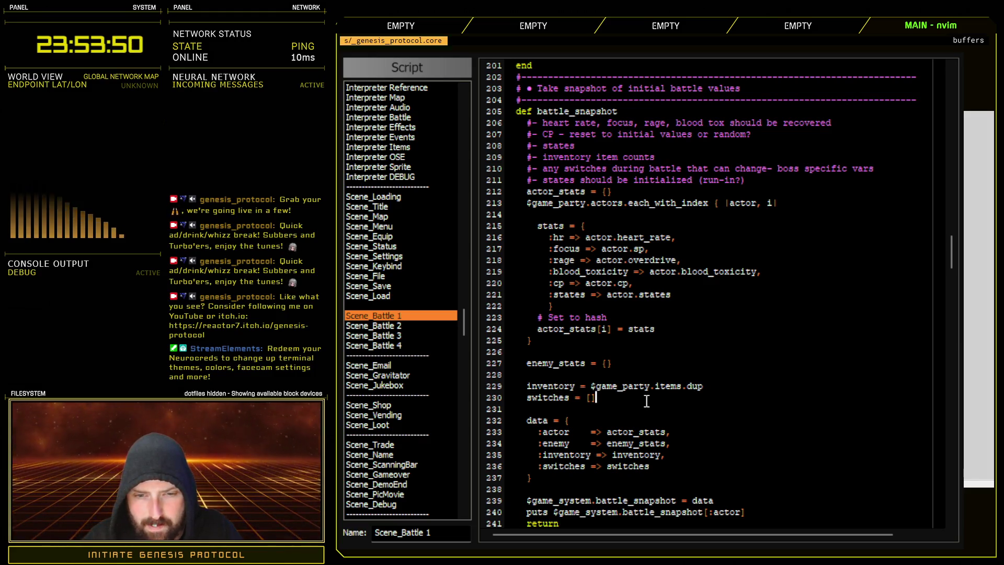
scroll(673, 496, "down", 4)
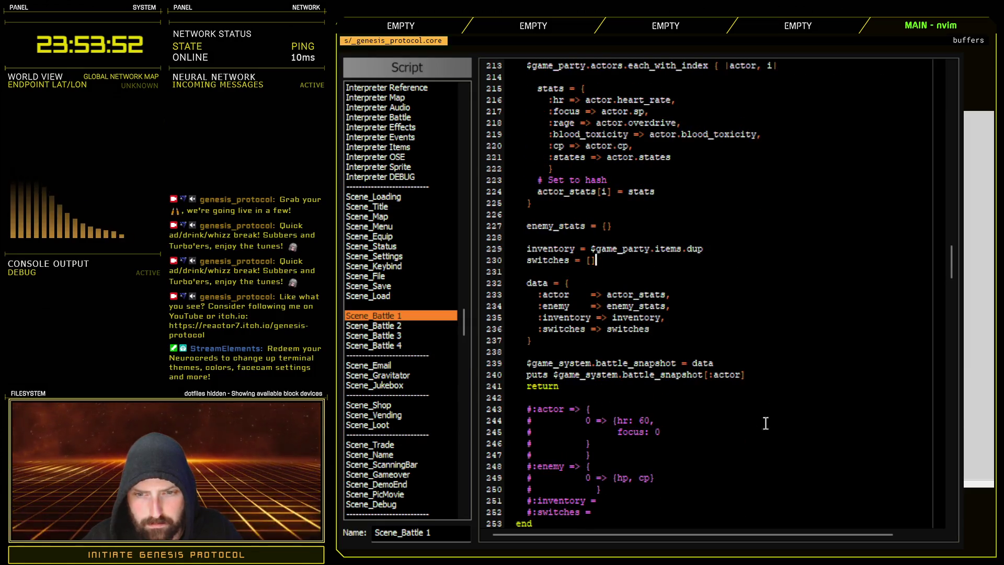
key("BackSpace")
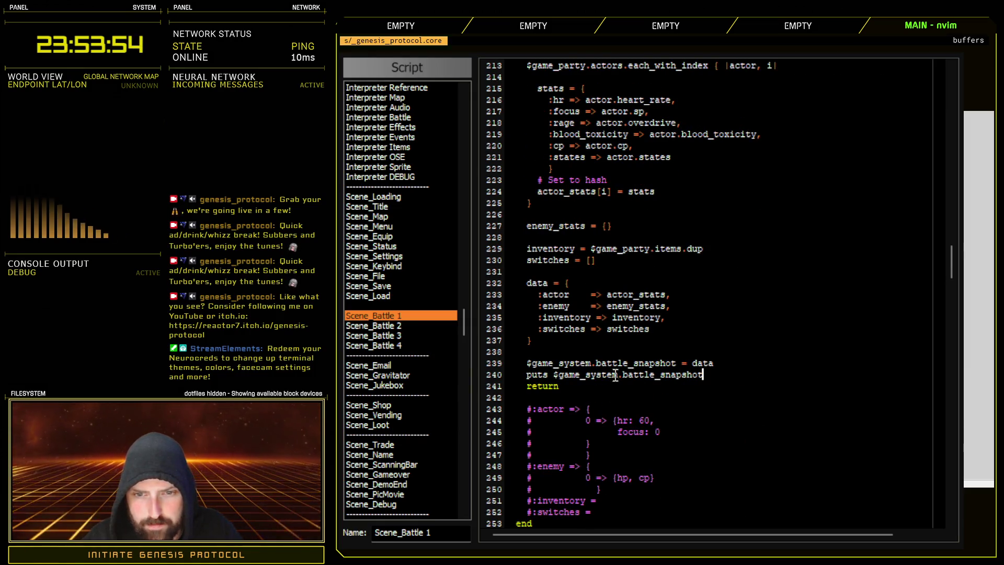
- Align the => arrows of the :actor, :enemy, :inventory and :switches entries, then close the script editor
left_click_drag(554, 362, 706, 378)
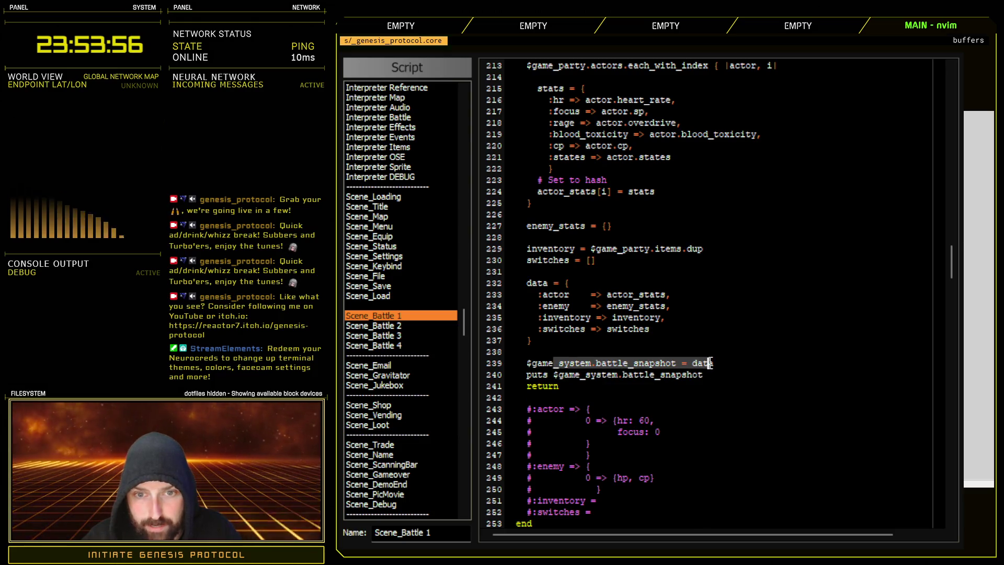
mouse_move(544, 294)
left_mouse_down()
mouse_move(639, 295)
mouse_move(658, 318)
left_mouse_up()
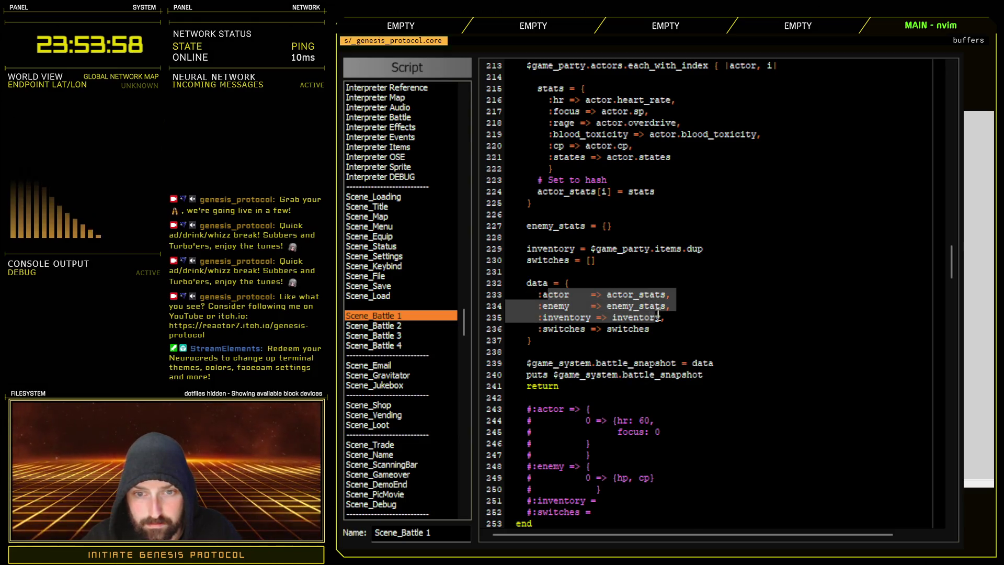
left_click(670, 335)
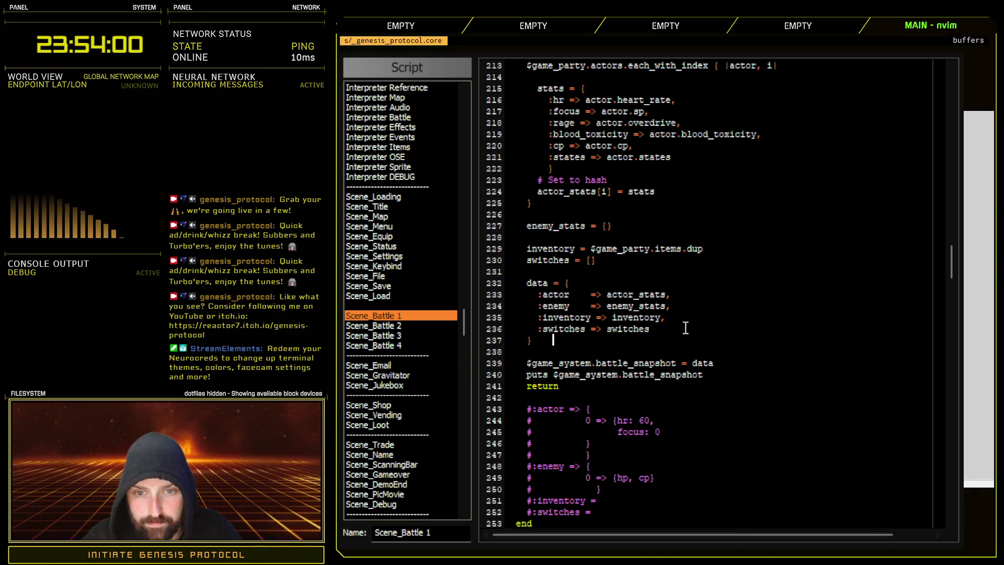
left_click_drag(538, 294, 680, 295)
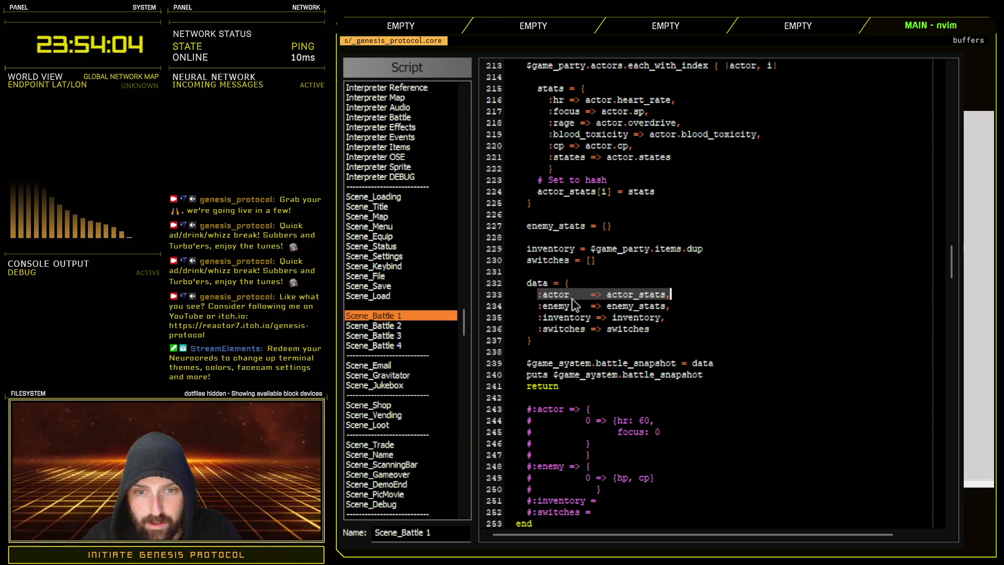
scroll(654, 319, "up", 4)
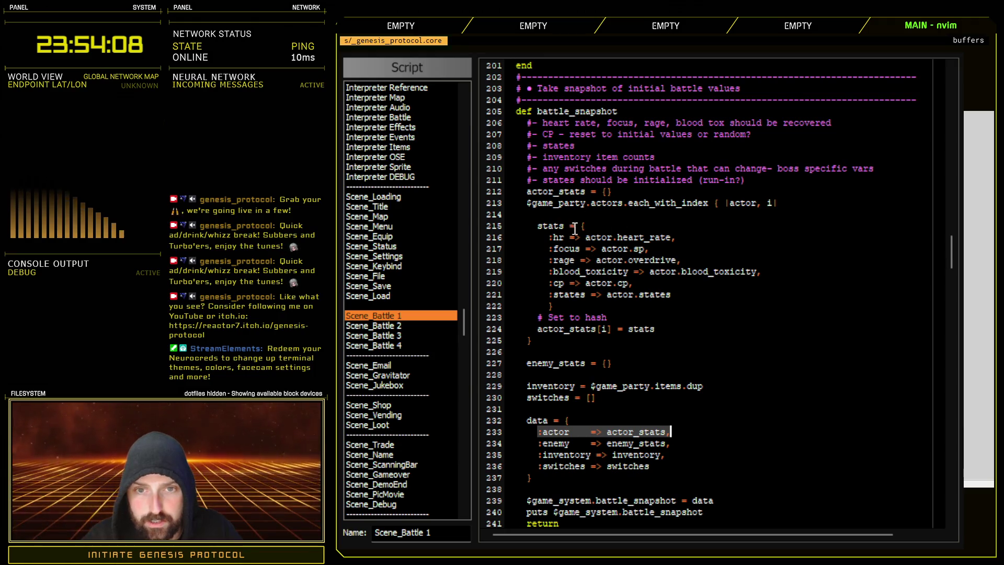
scroll(600, 387, "down", 2)
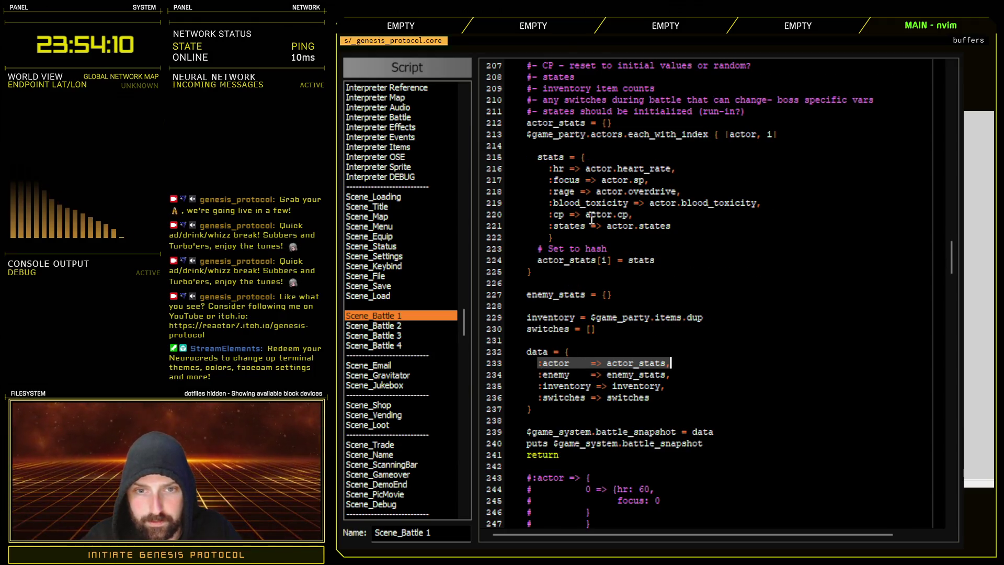
left_click_drag(538, 374, 672, 377)
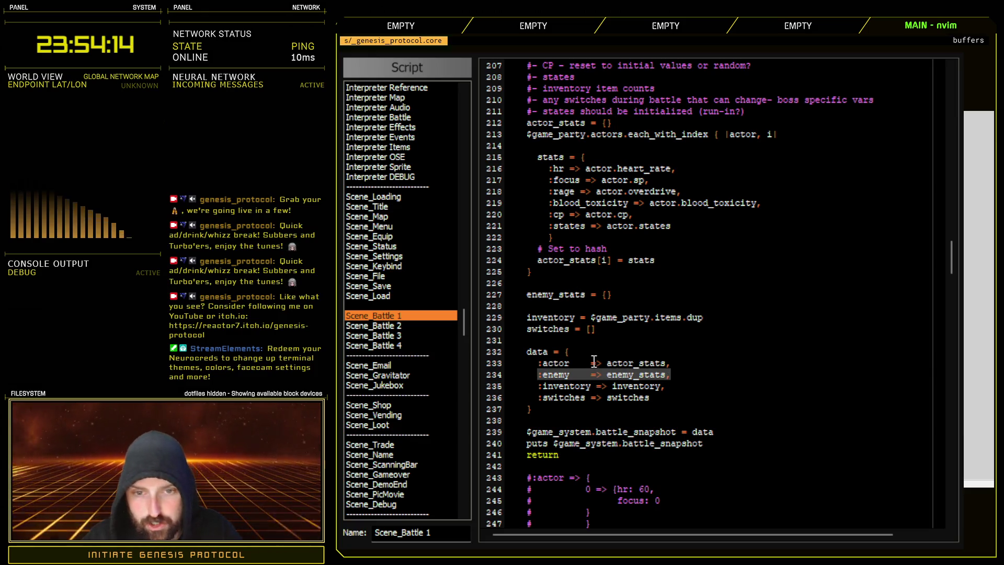
double_click(575, 387)
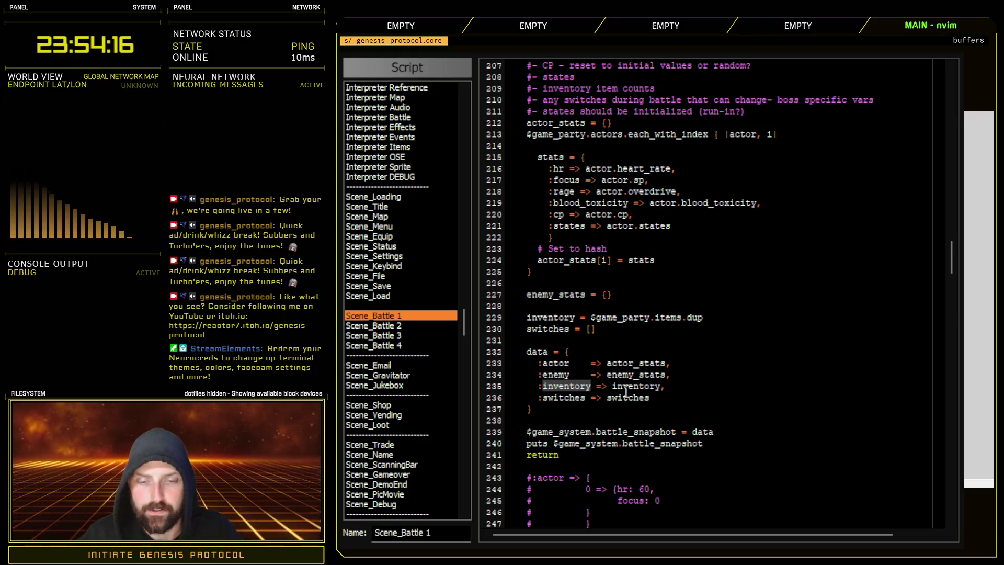
left_click(589, 374)
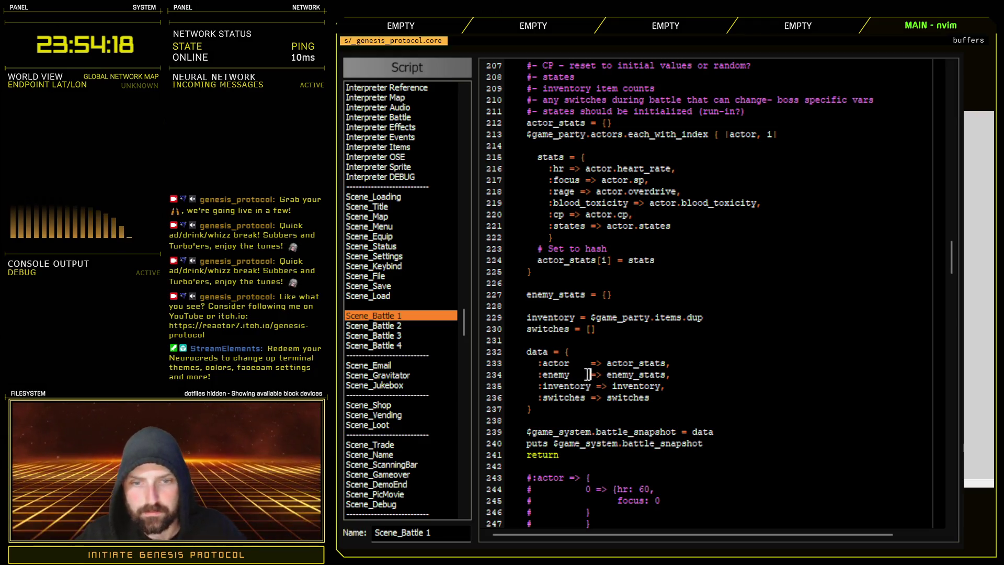
left_click(589, 363)
left_click(589, 398)
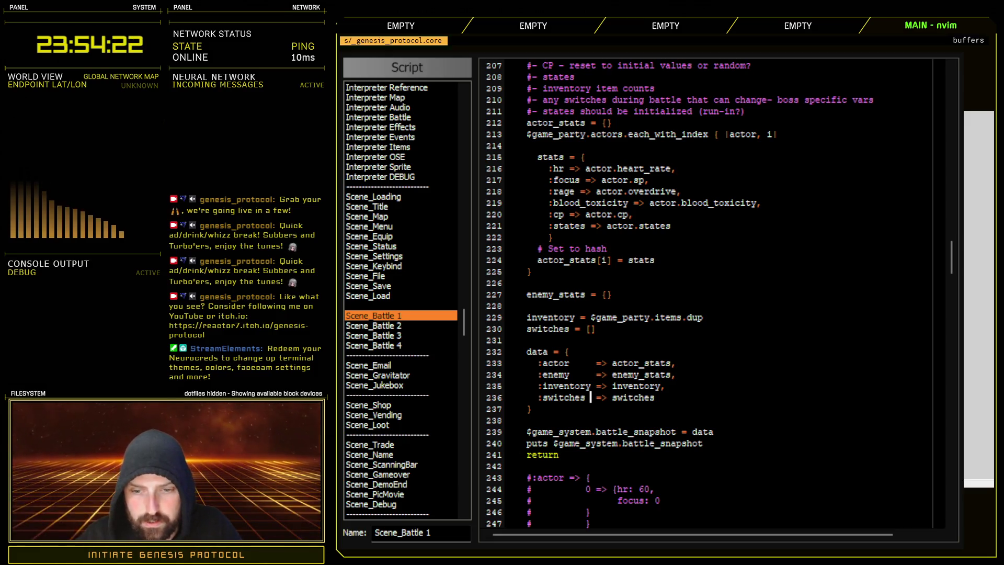
key("Escape")
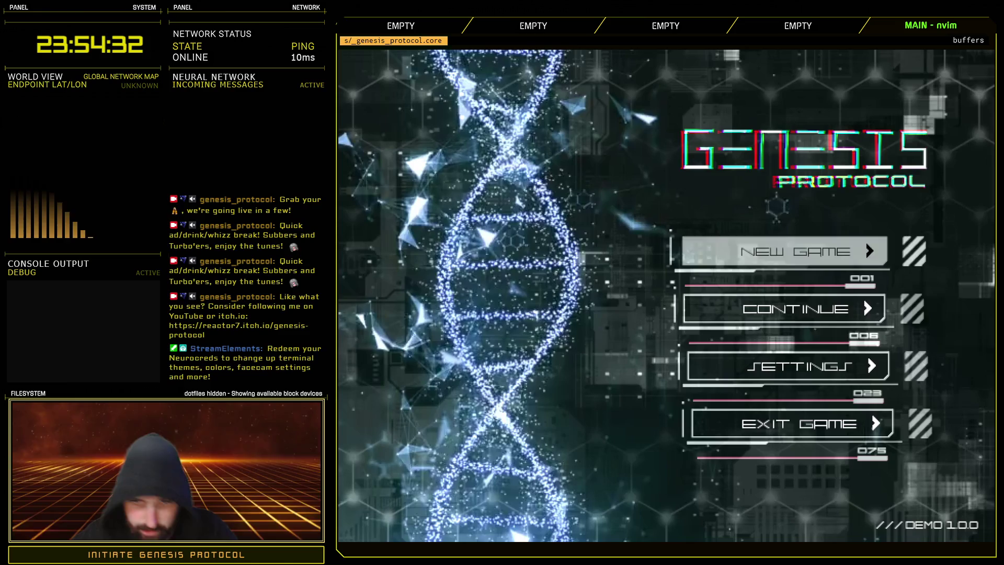
- Start a New Game on Normal, play to game over, then Quit to Title and Exit Game
key("Return")
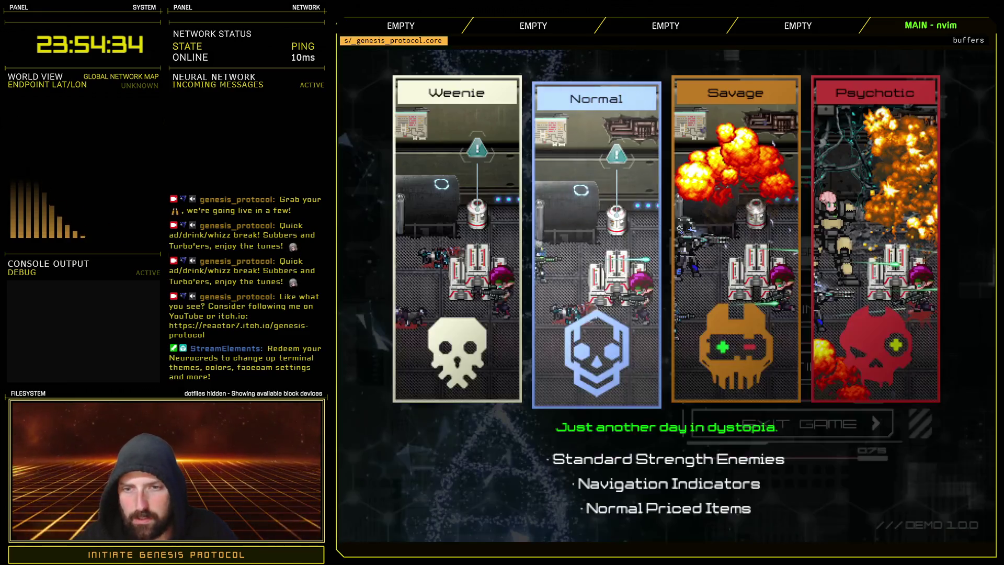
key("Return")
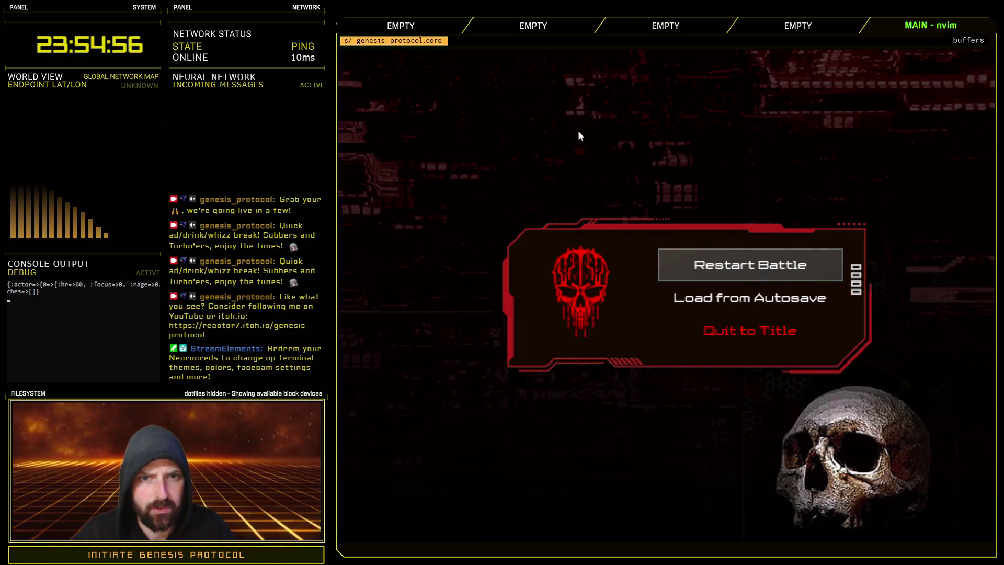
key("Up")
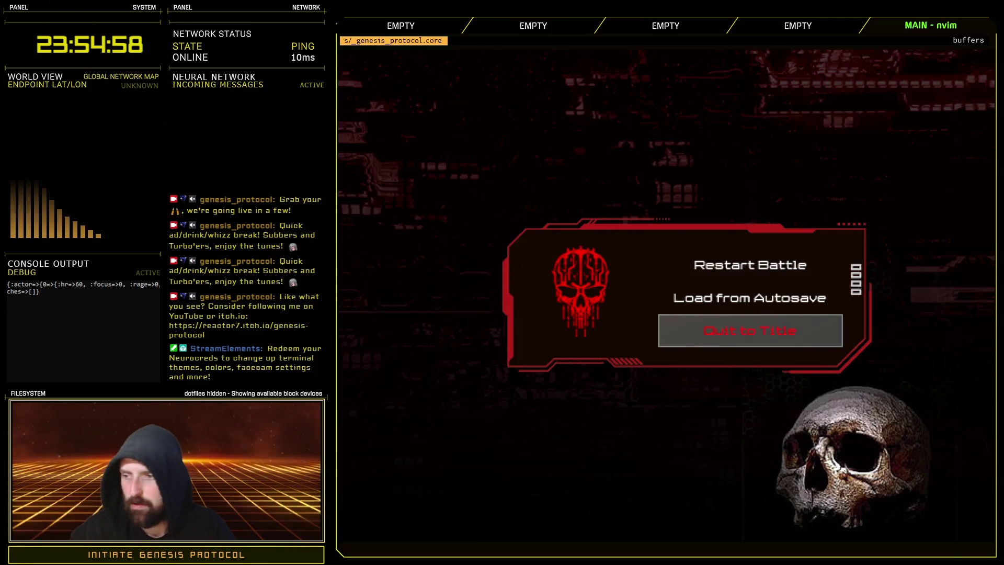
key("Up")
key("Up")
key("Up")
key("Return")
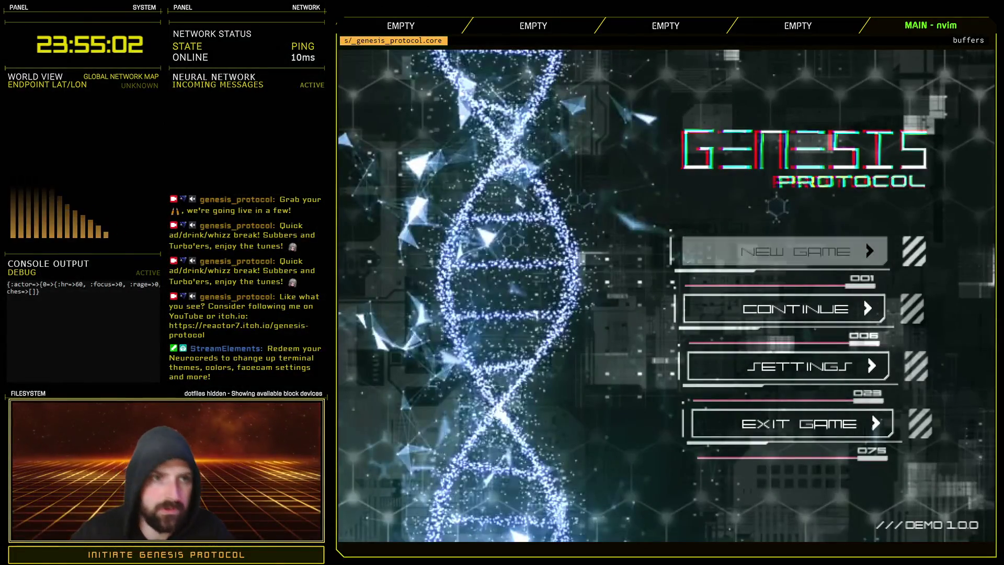
key("Down")
key("Down")
key("Down")
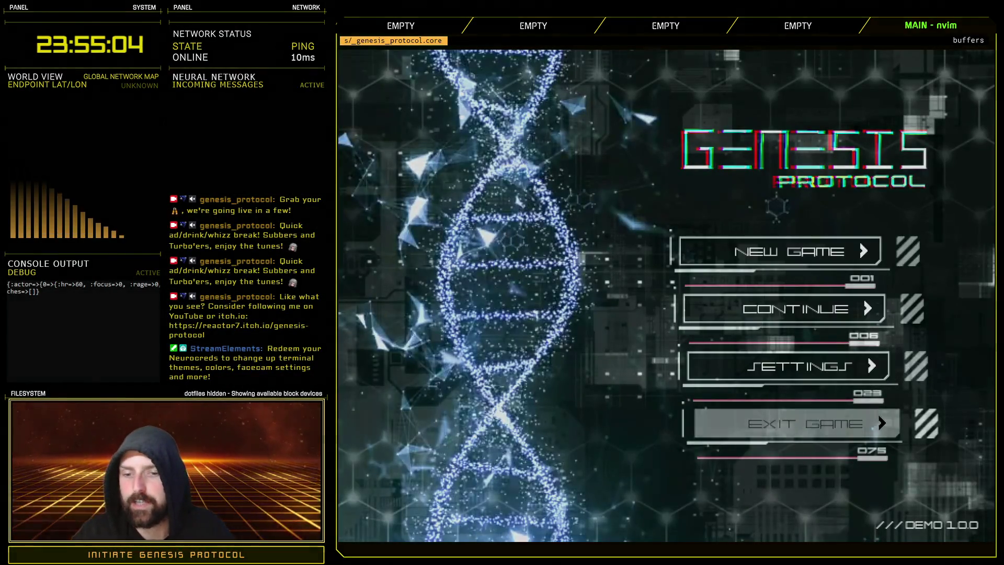
key("Return")
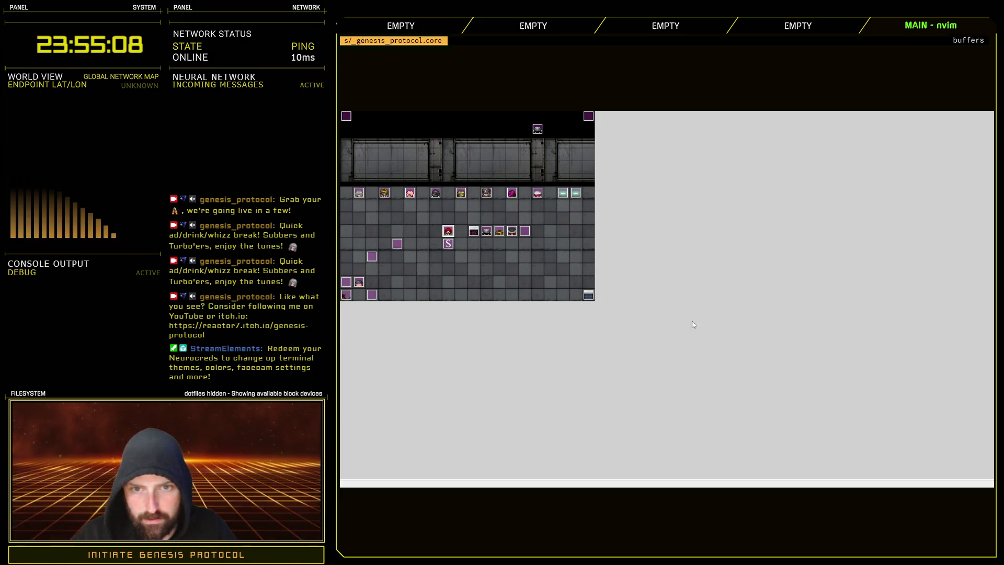
- Open the boss battle test event, browse its Control Switches, Recover All and Text commands, then cancel without saving
key("Return")
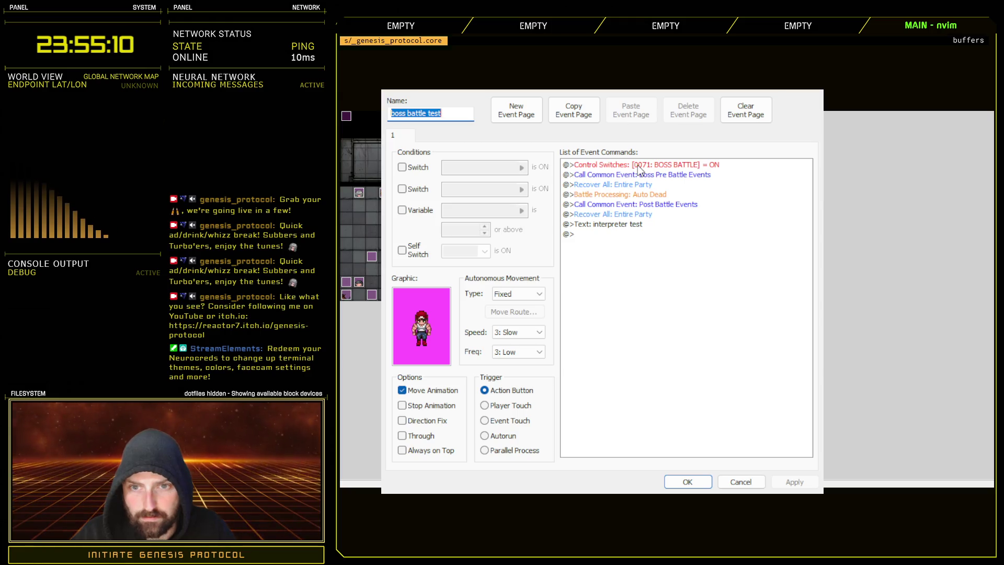
left_click(635, 178)
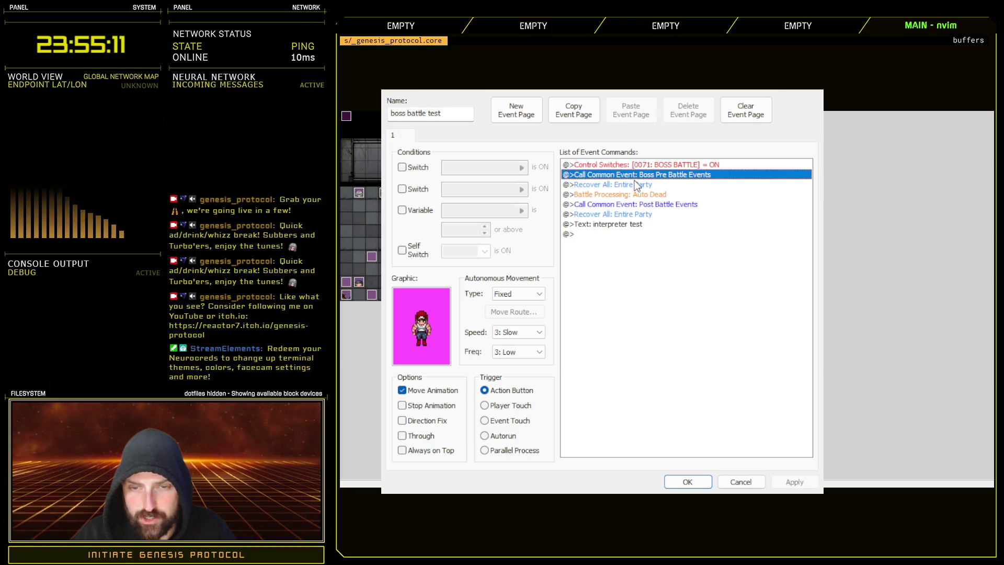
left_click(637, 215)
left_click(635, 224)
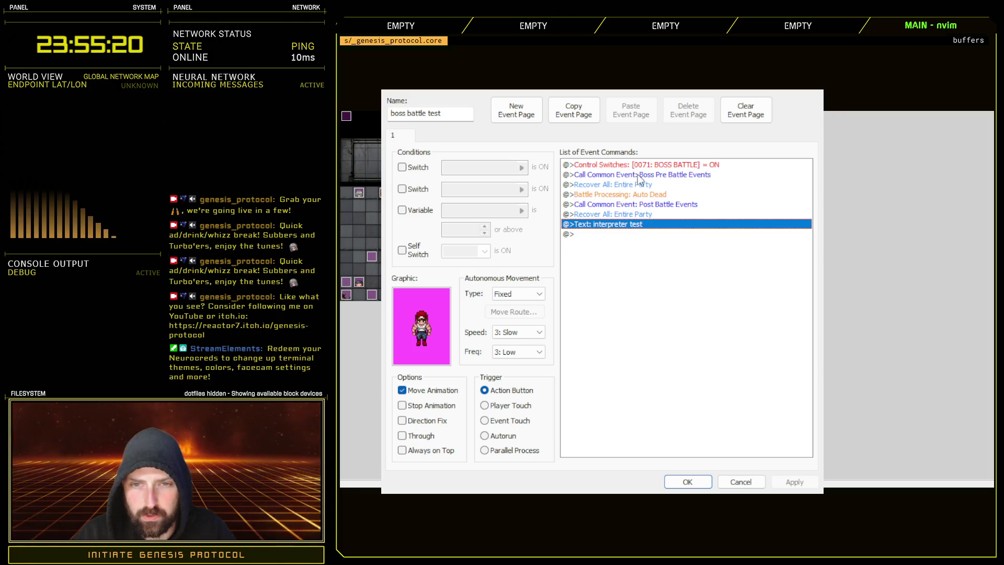
left_click(640, 166)
left_click(641, 214)
left_click(641, 164)
left_click(641, 214)
left_click(650, 165)
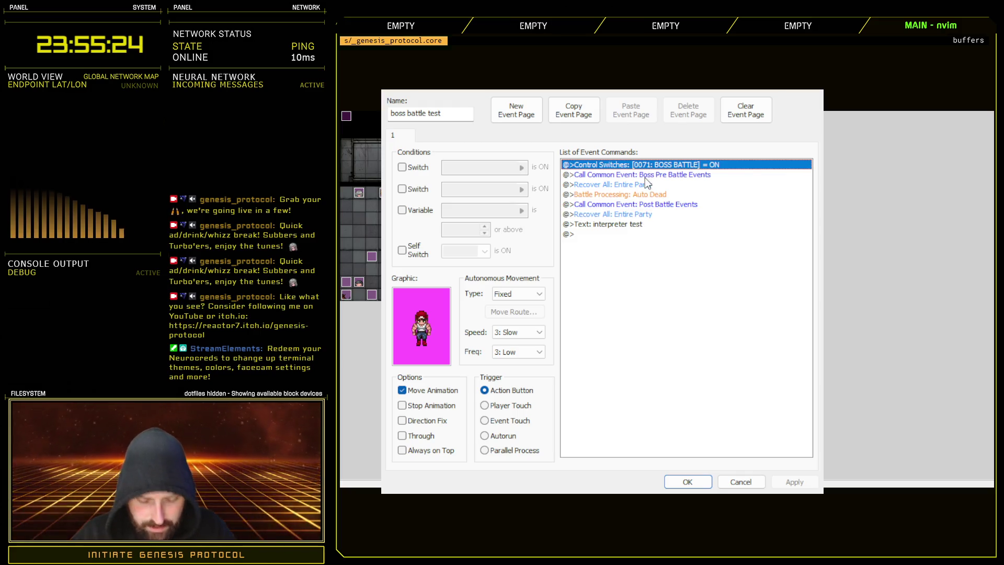
left_click(648, 214, "shift")
left_click(646, 218)
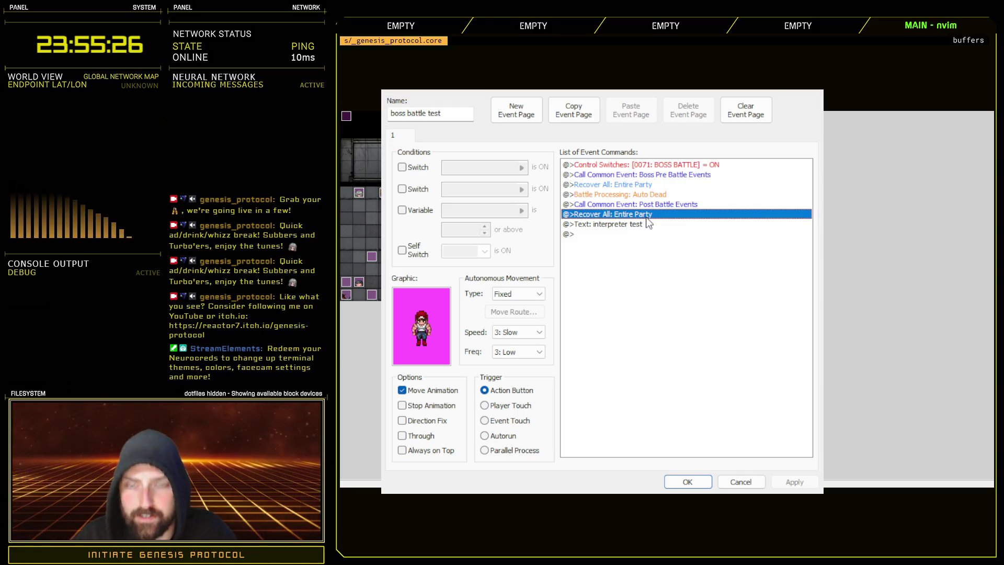
left_click(734, 478)
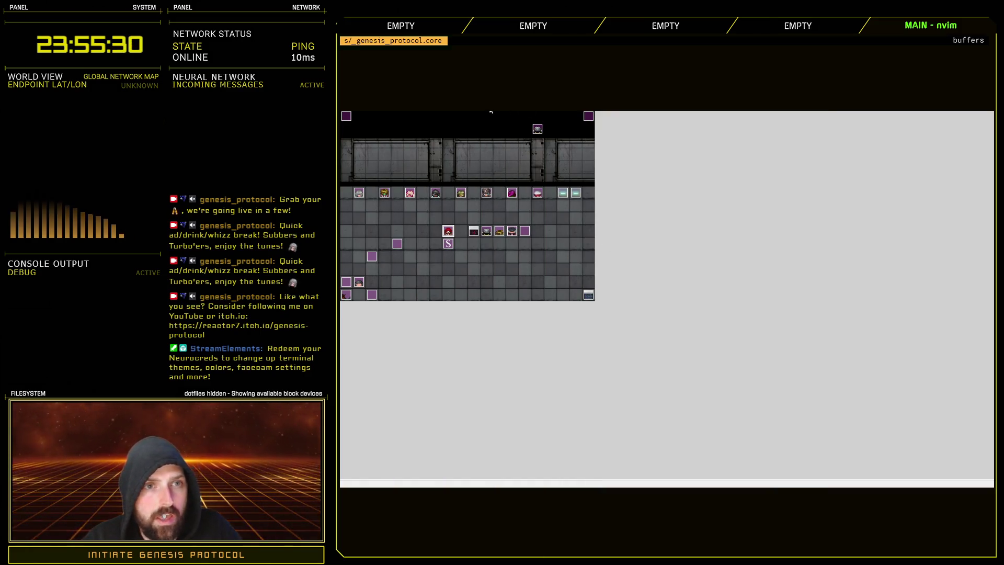
- Reopen Scene_Battle 1 at battle_snapshot, copy the actor_stats loop, and add a line below enemy_stats = {}
key("F11")
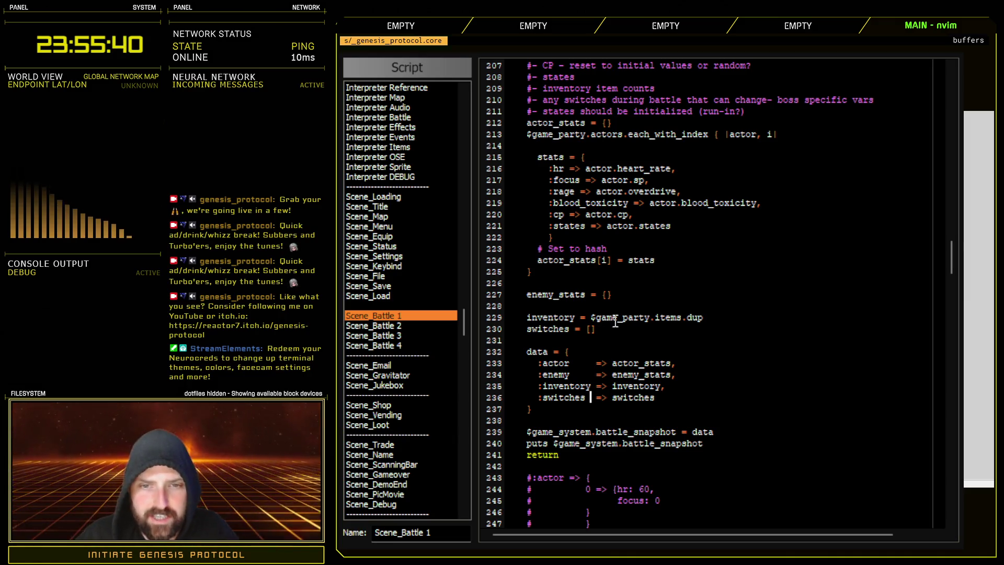
scroll(745, 316, "up", 4)
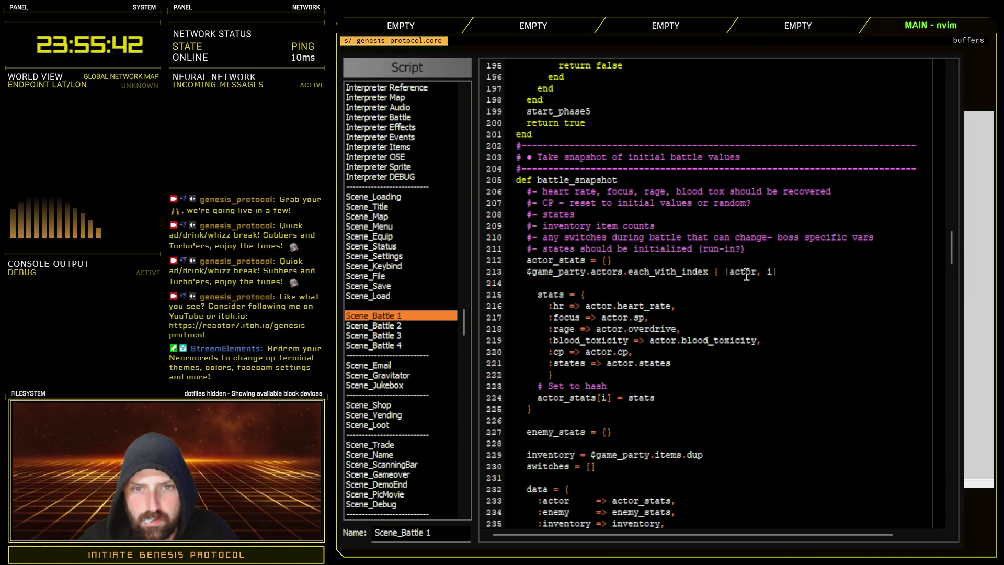
scroll(575, 278, "down", 4)
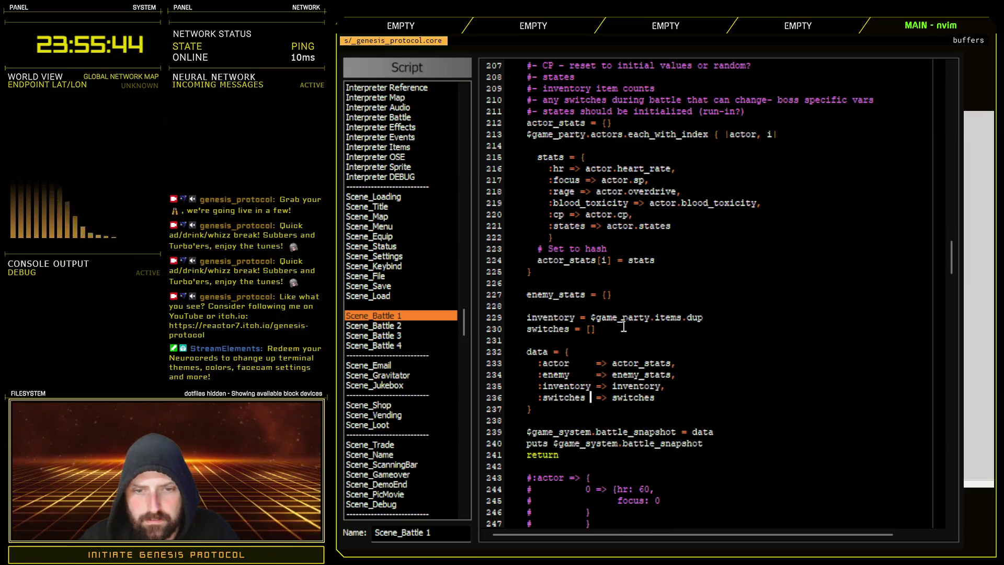
scroll(628, 299, "up", 2)
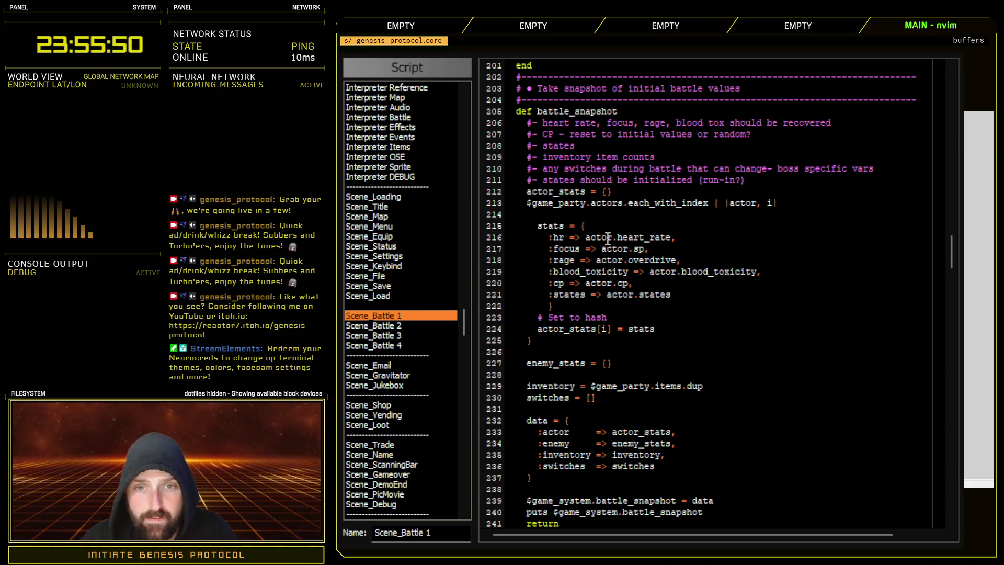
left_click(628, 363)
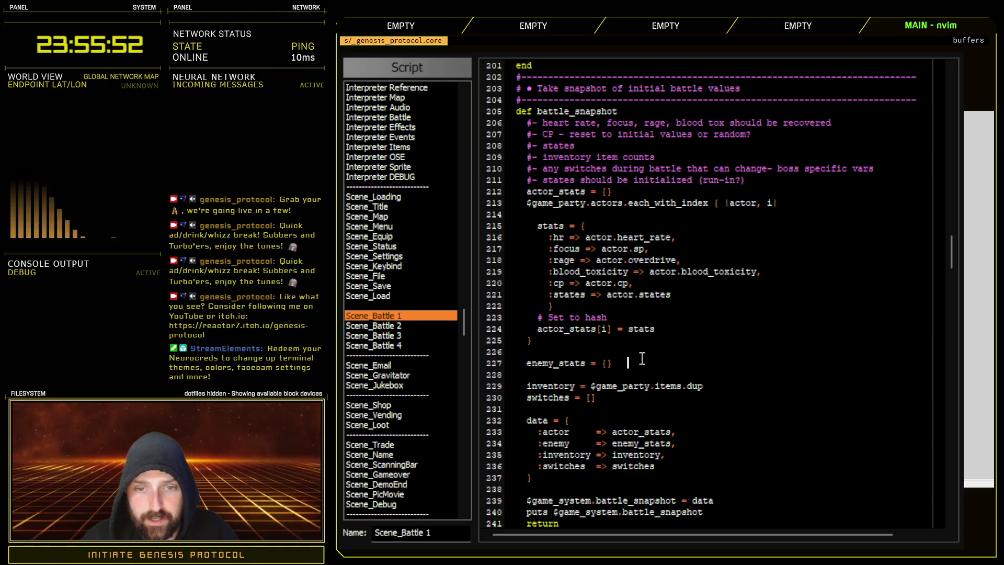
key("BackSpace")
key("BackSpace")
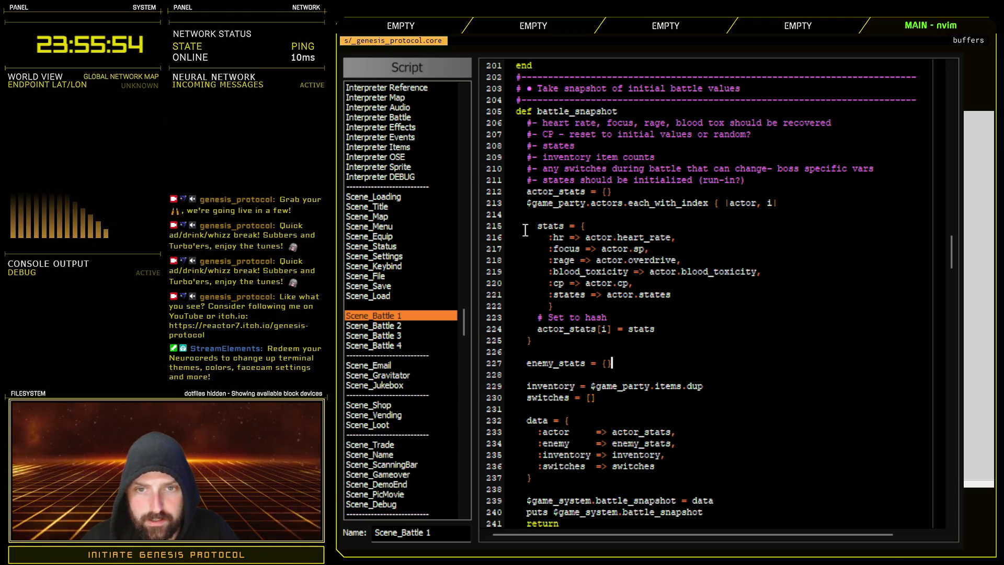
mouse_move(494, 204)
left_mouse_down()
mouse_move(502, 303)
mouse_move(531, 343)
left_mouse_up()
key("ctrl+c")
left_click(625, 363)
key("Return")
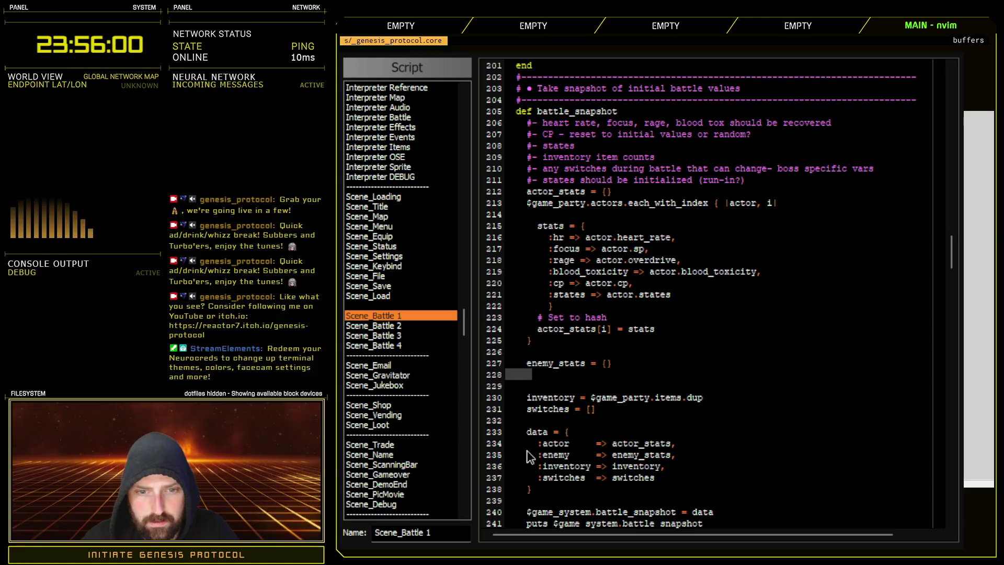
- Paste the copied loop under enemy_stats and make it iterate $game_troop.enemies with |enemy, i|
key("ctrl+shift+v")
left_click_drag(558, 376, 585, 376)
type("troop")
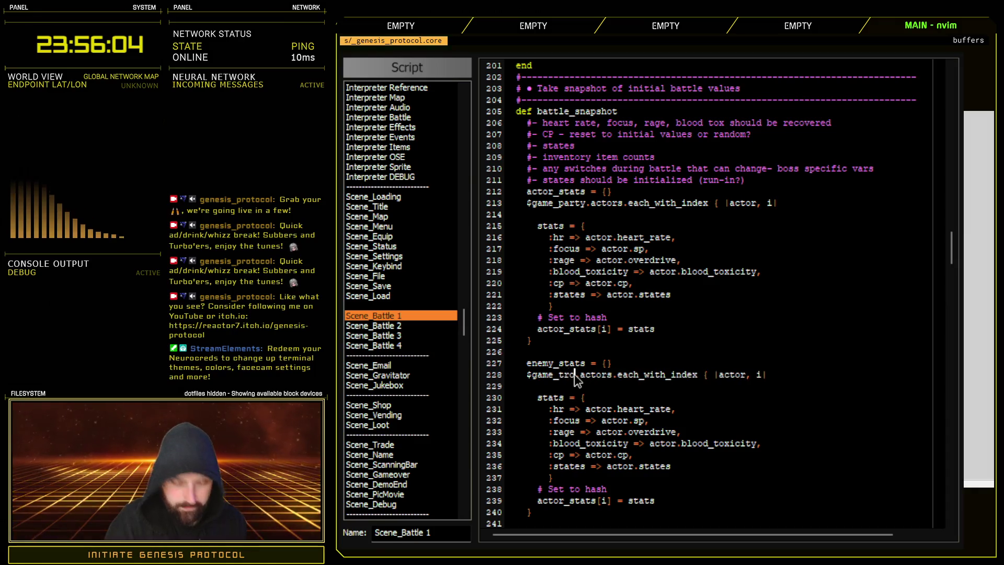
key("Delete")
key("Delete")
key("Delete")
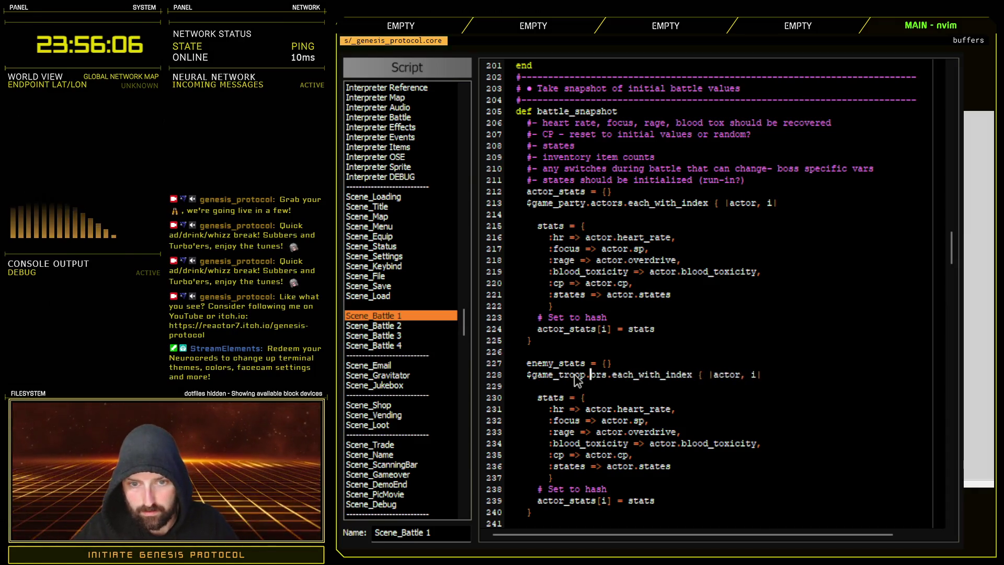
type("enemies")
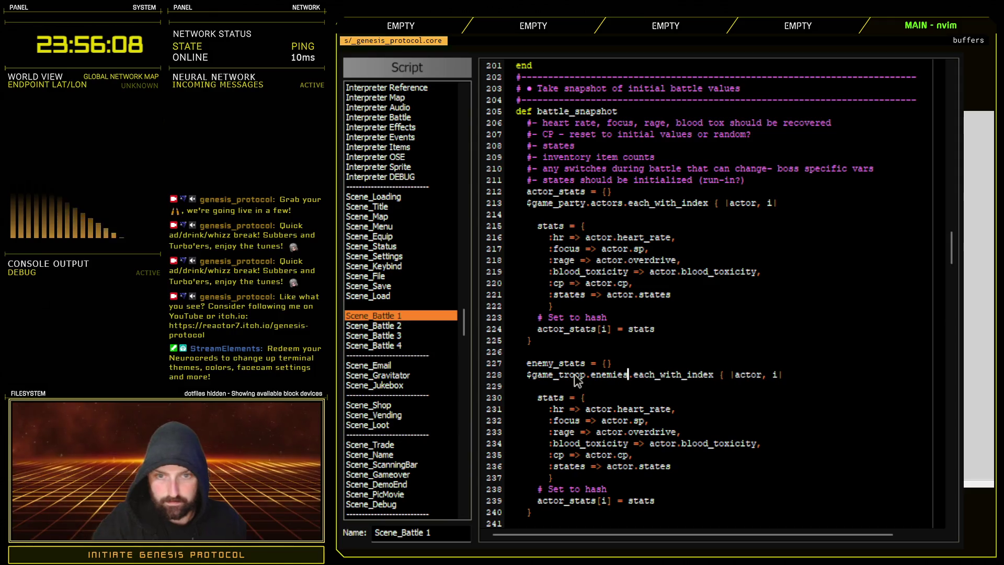
double_click(746, 375)
type("enemy")
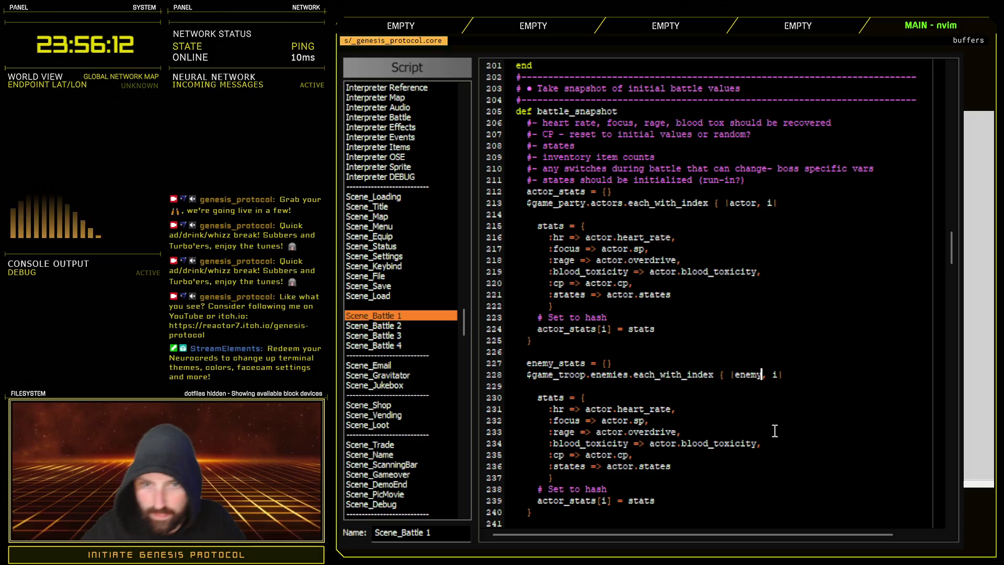
scroll(732, 372, "down", 2)
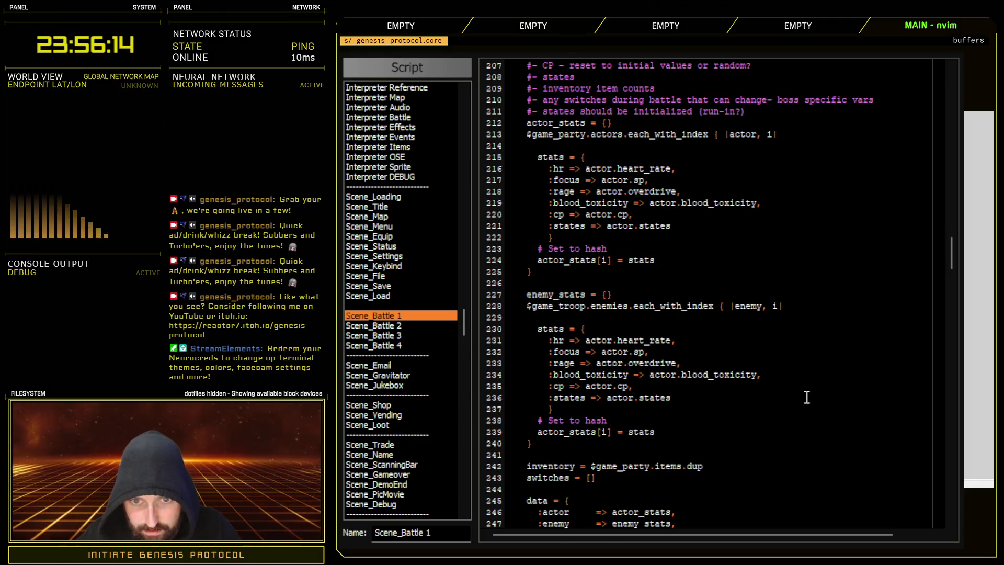
- Change :hr to :hp read from enemy, and delete the focus, rage and blood_toxicity entries
left_click(565, 341)
key("BackSpace")
type("p")
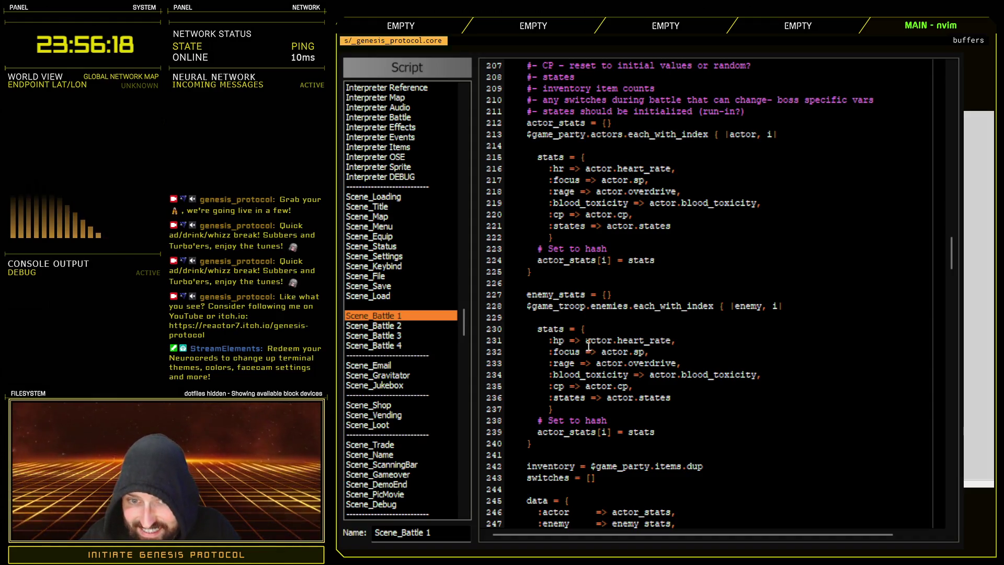
left_click_drag(585, 340, 674, 342)
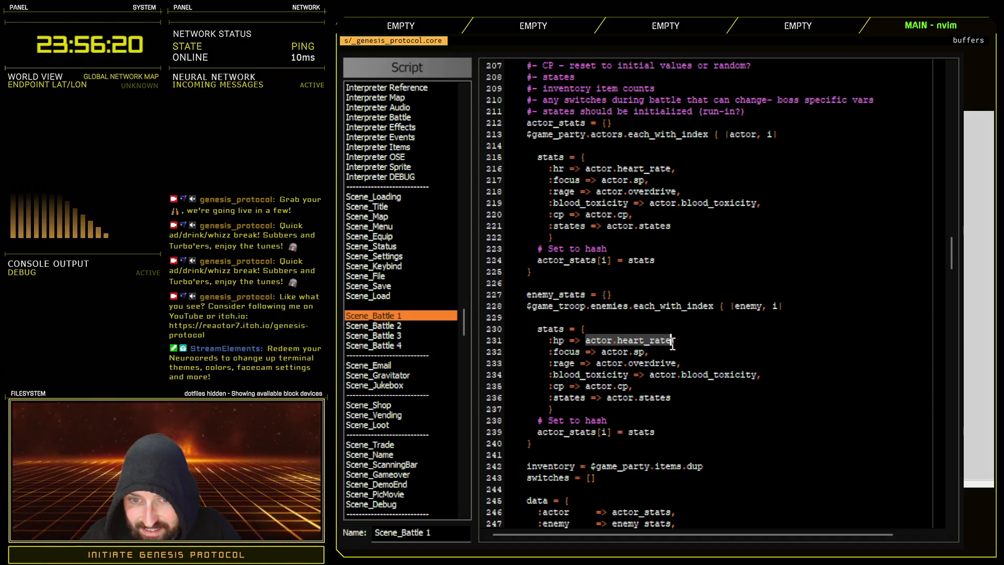
type("enemy.hp,")
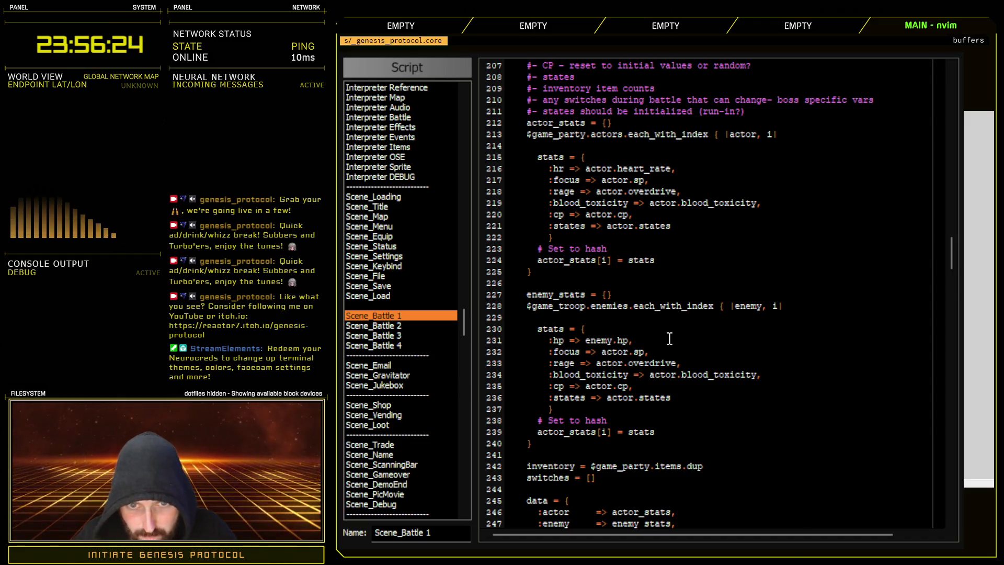
scroll(670, 414, "up", 2)
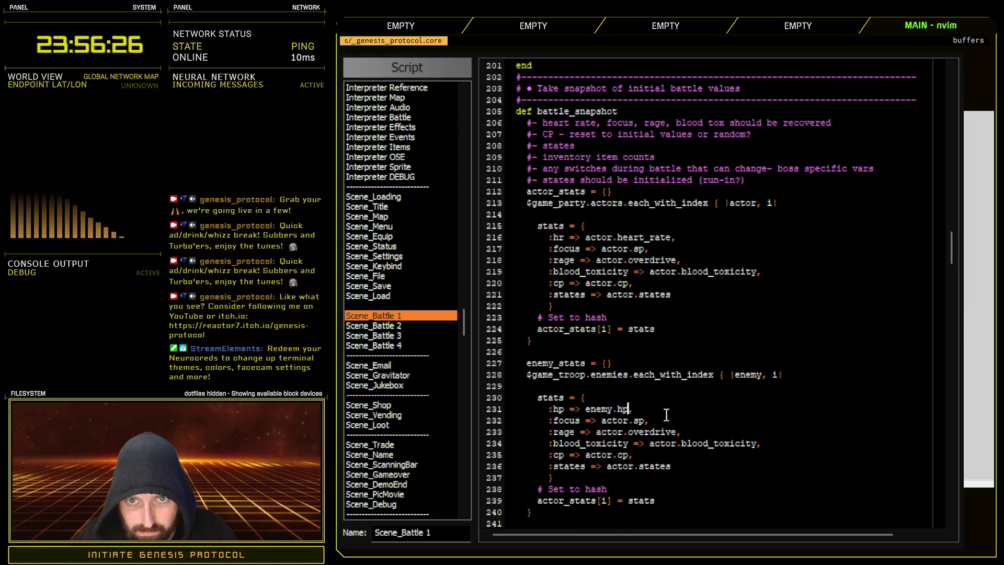
scroll(644, 421, "down", 2)
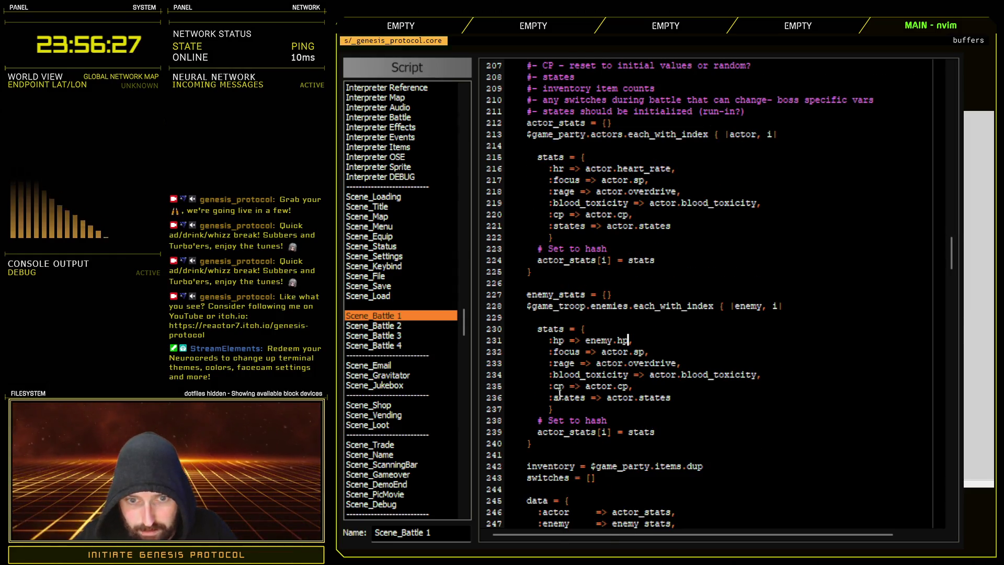
left_click(482, 352)
left_click_drag(484, 357, 486, 374)
key("Delete")
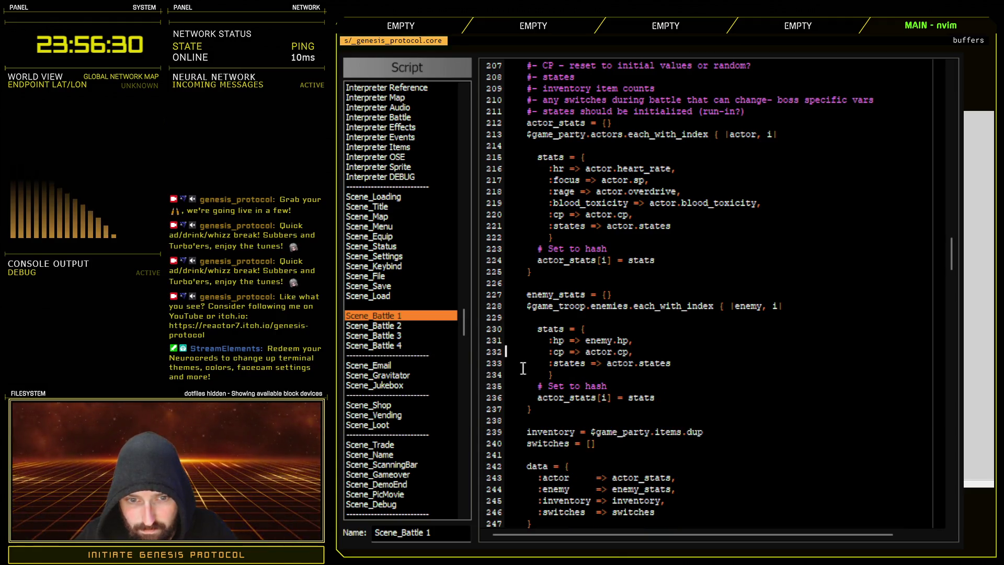
- Read :cp and :states from enemy and assign the hash to enemy_stats[i]
left_click_drag(585, 351, 612, 353)
type("enemy")
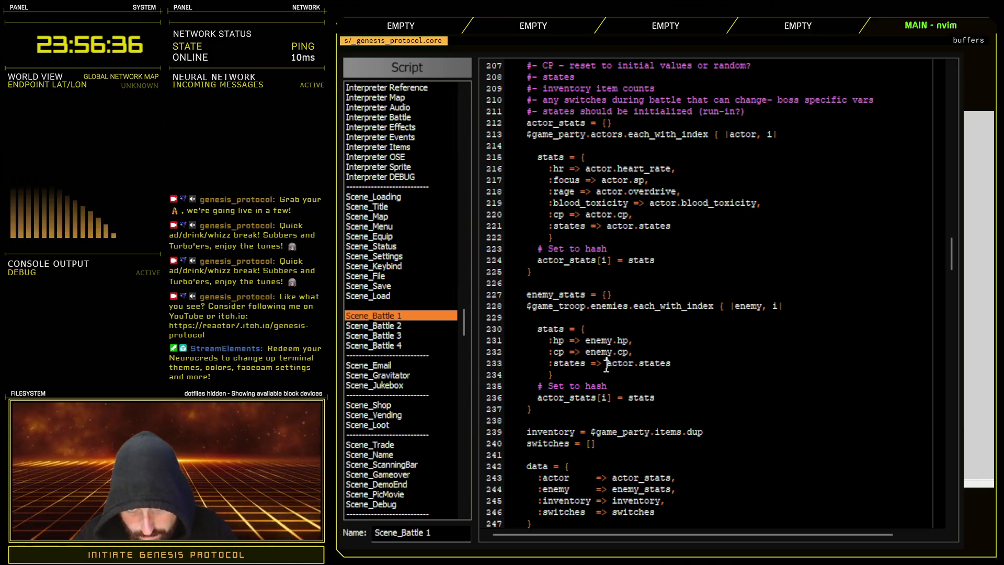
left_click_drag(607, 364, 633, 364)
type("enemy")
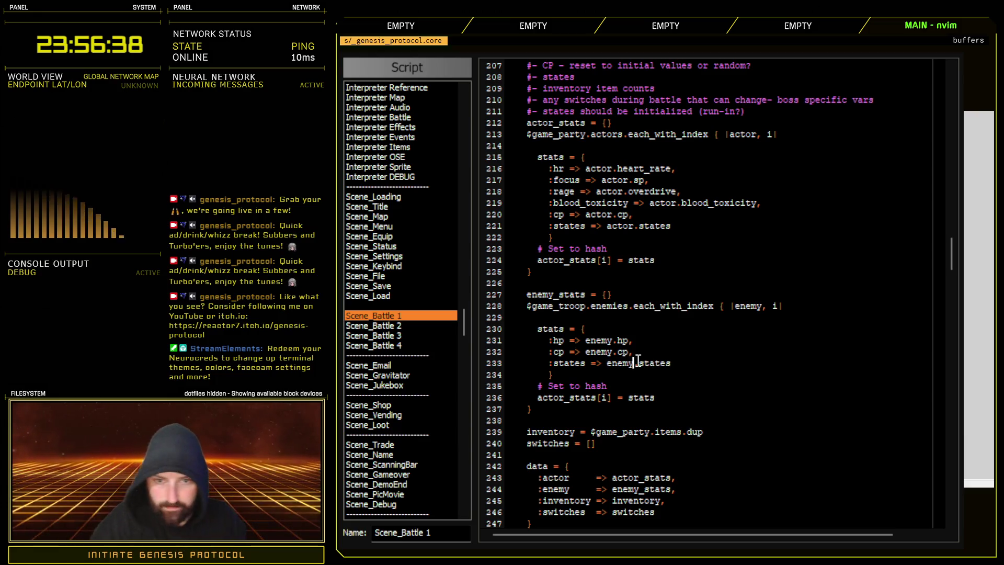
left_click_drag(539, 399, 560, 398)
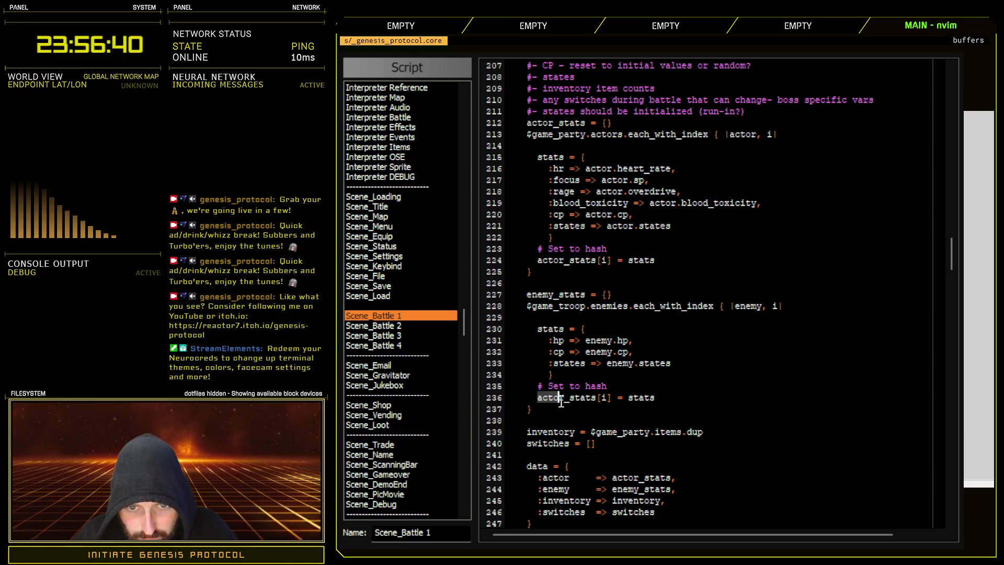
type("enemy")
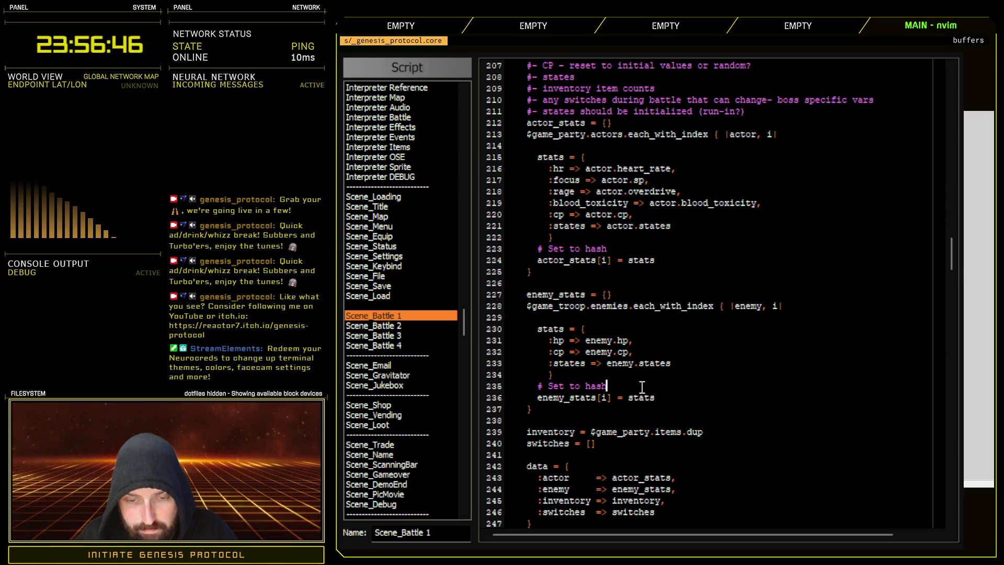
scroll(697, 436, "down", 2)
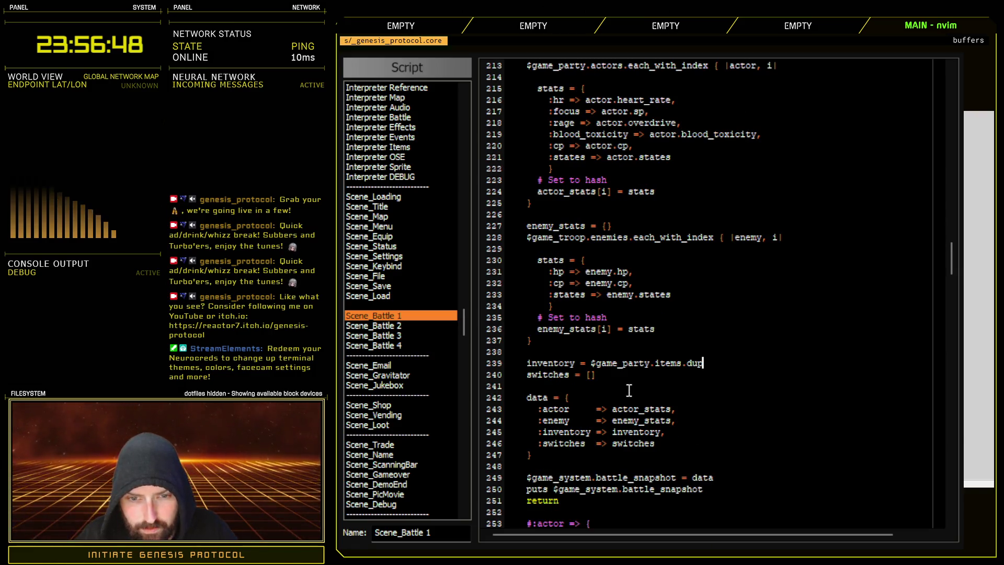
- Select and copy $game_system.battle_snapshot from line 249
left_click_drag(508, 403, 560, 454)
left_click(715, 478)
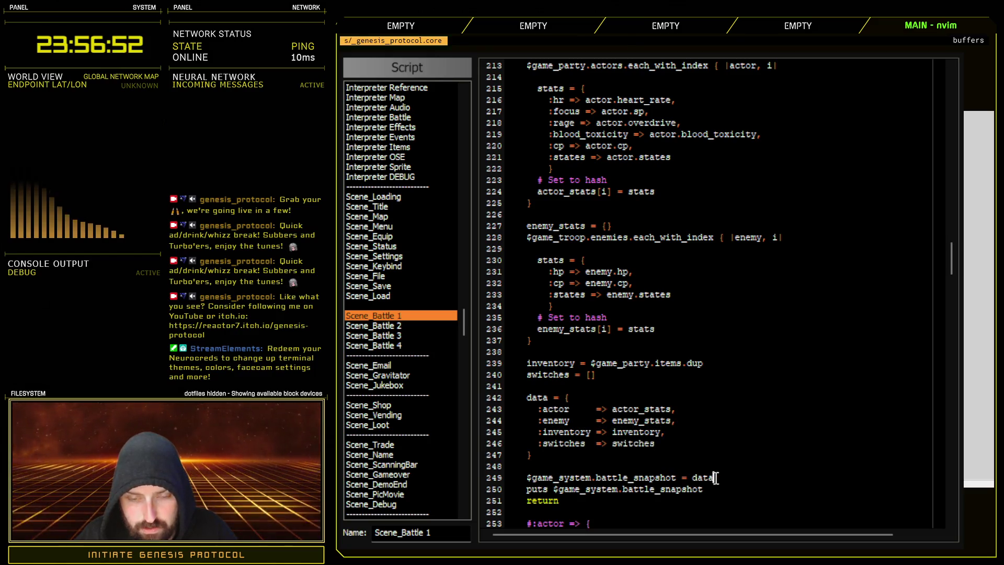
scroll(680, 445, "down", 2)
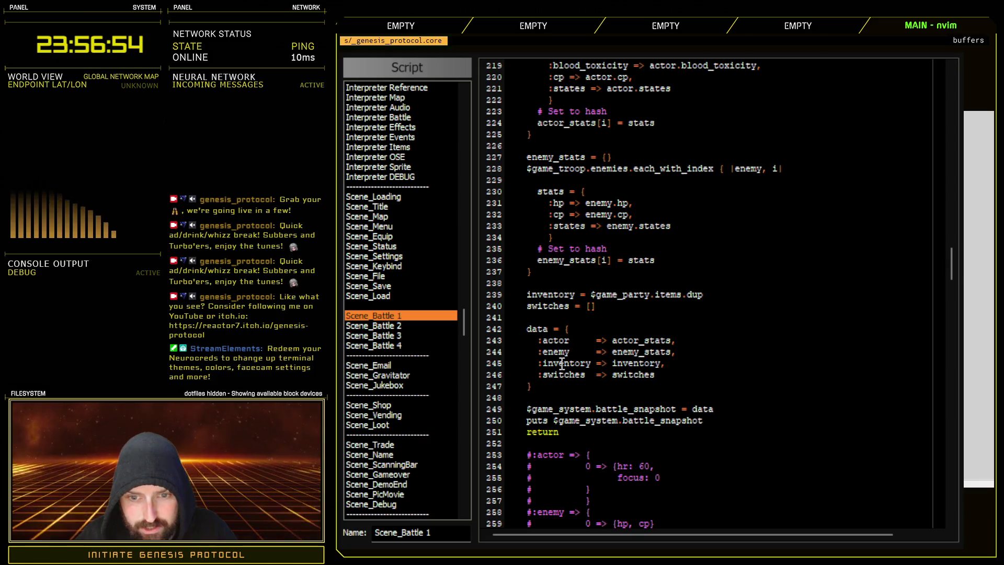
left_click_drag(526, 329, 544, 329)
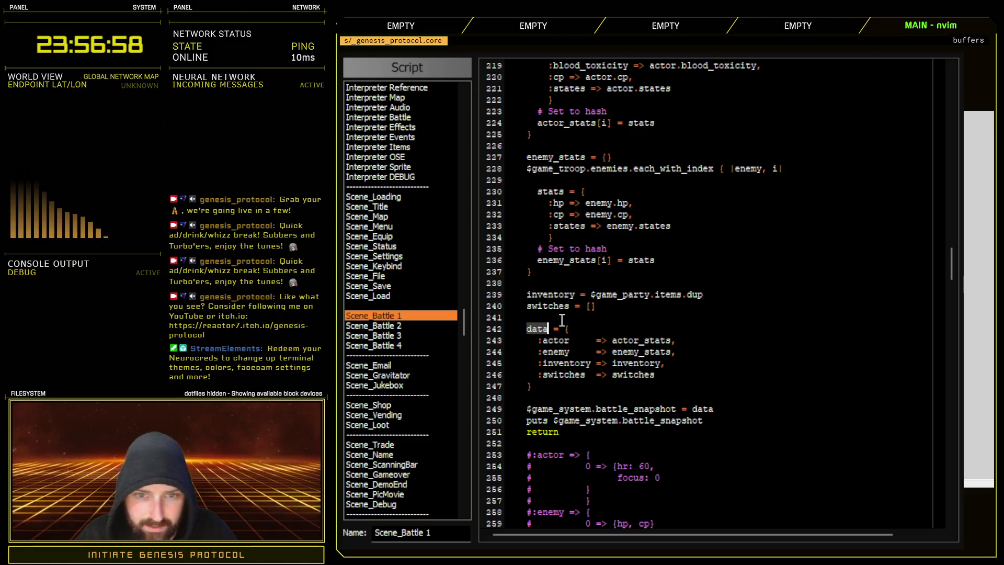
left_click(560, 321)
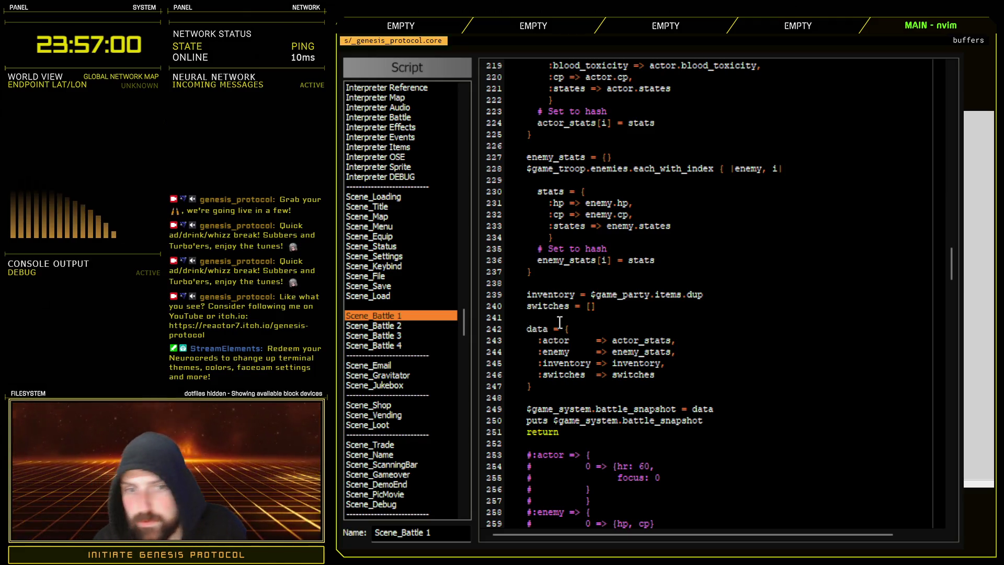
left_click_drag(527, 409, 675, 411)
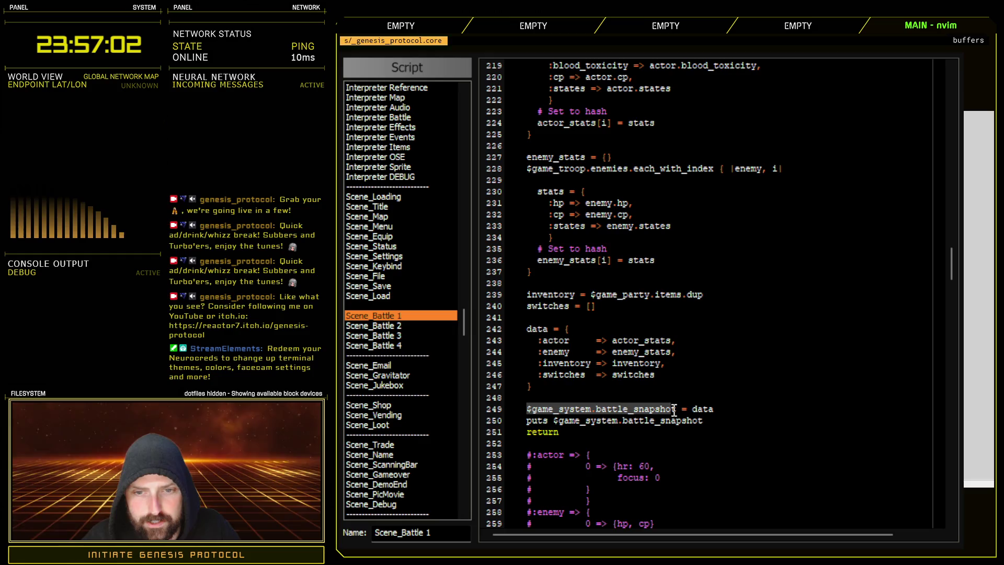
key("y")
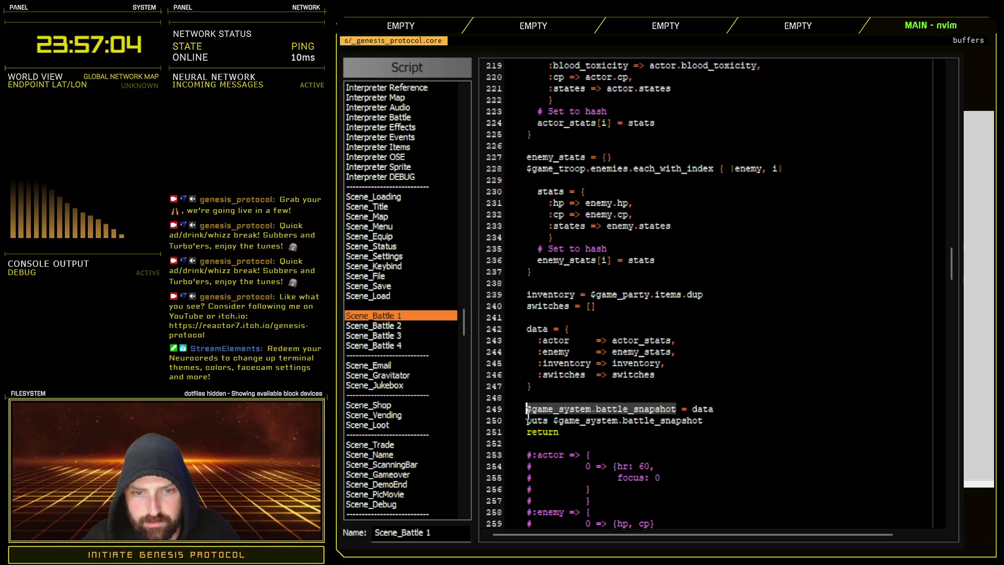
- Replace data on line 242 with $game_system.battle_snapshot and delete the leftover = data line
left_click_drag(527, 329, 544, 329)
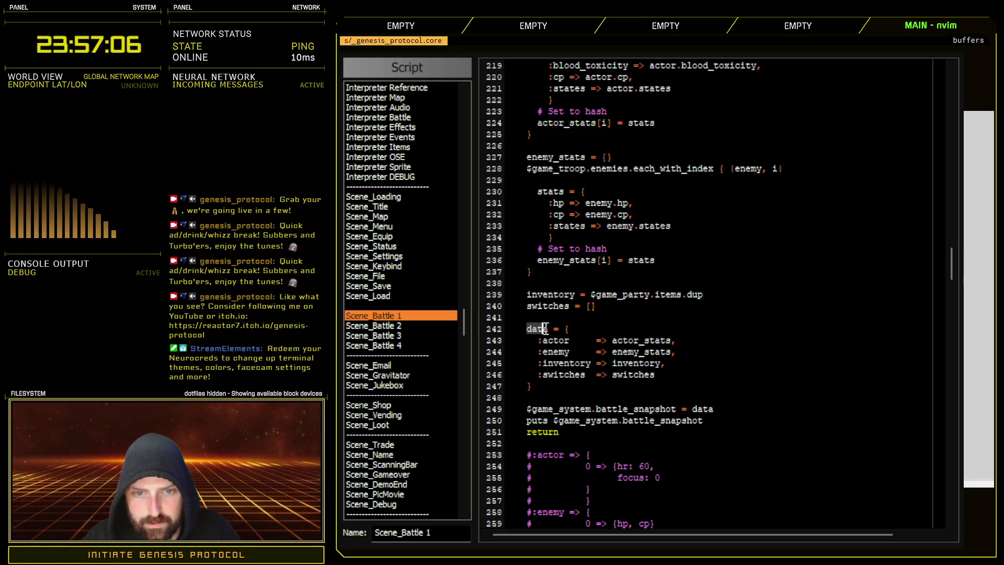
key("c")
left_click_drag(527, 408, 682, 411)
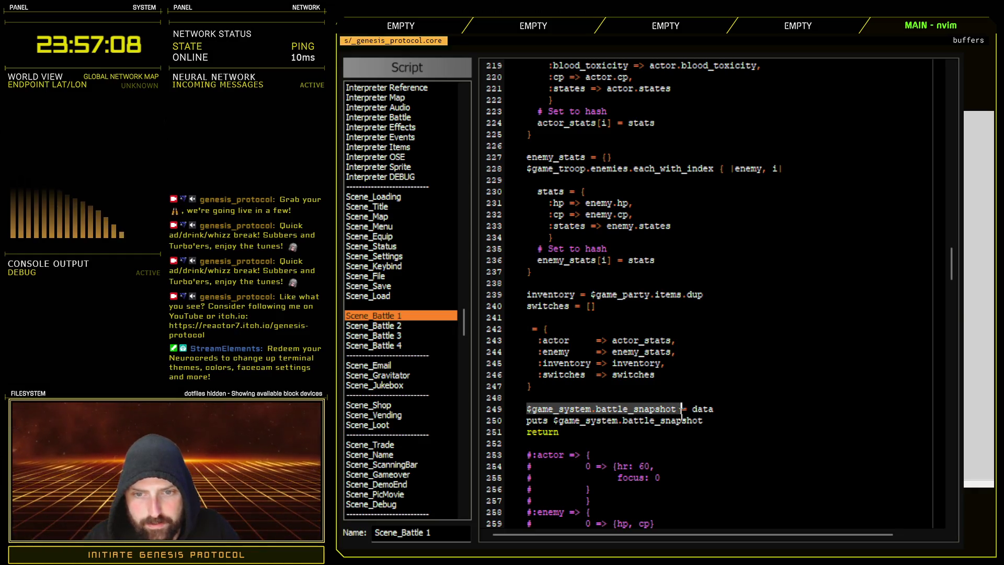
key("d")
left_click(531, 329)
type("Pi")
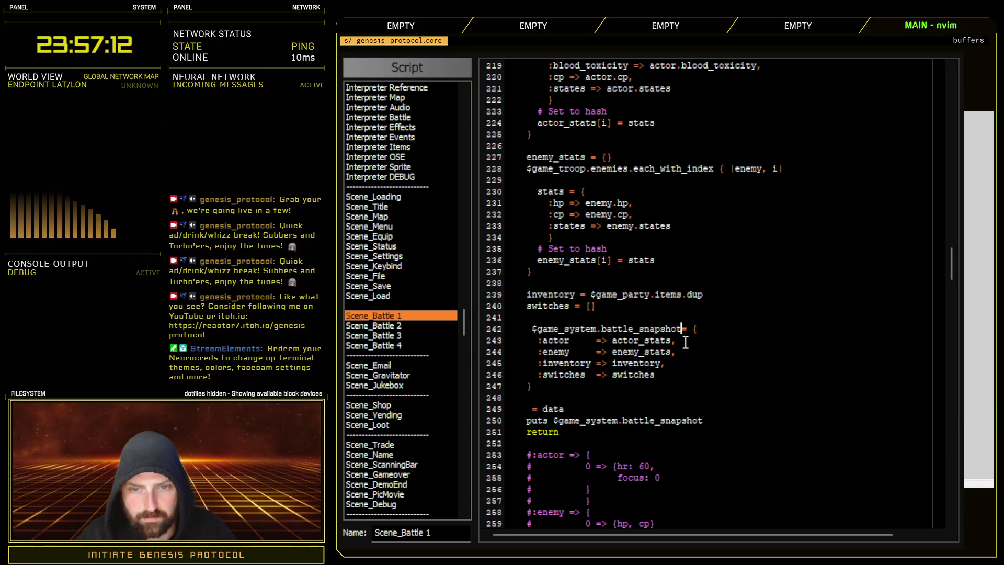
left_click(604, 408)
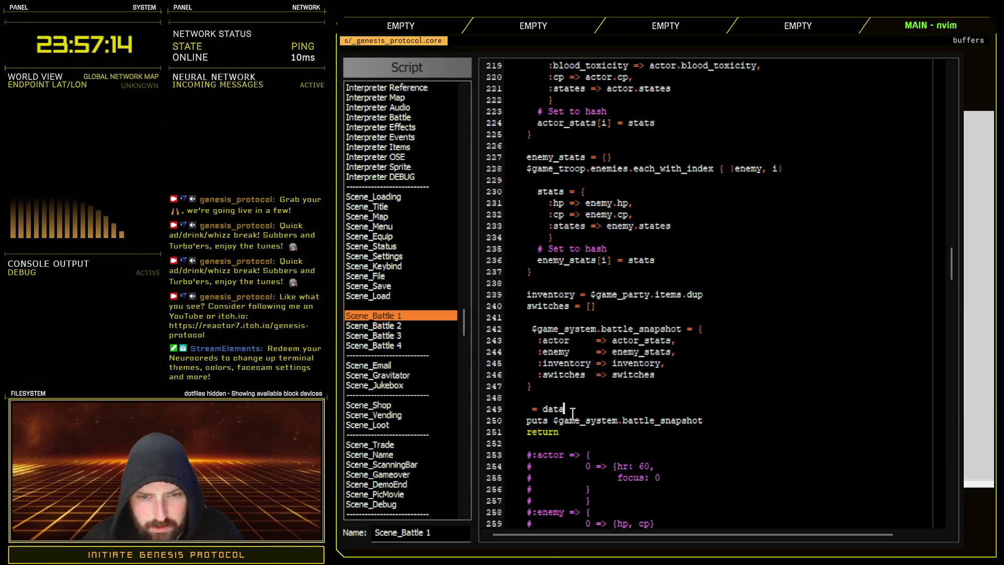
key("BackSpace")
key("BackSpace")
key("BackSpace")
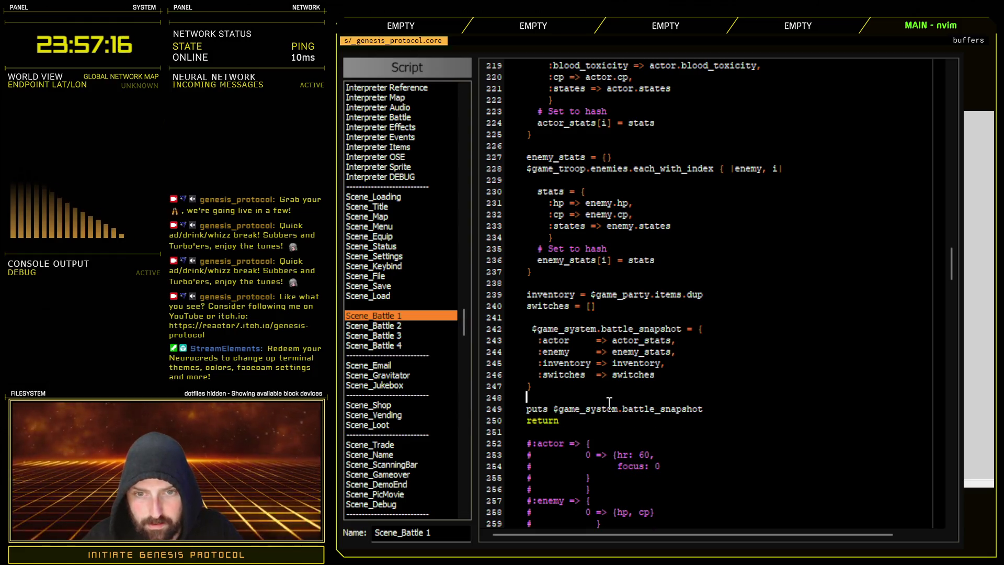
- Indent the hash entries on lines 243–247, close the editor, and launch a playtest with F12
left_click_drag(491, 342, 485, 390)
key("greater")
key("greater")
key("greater")
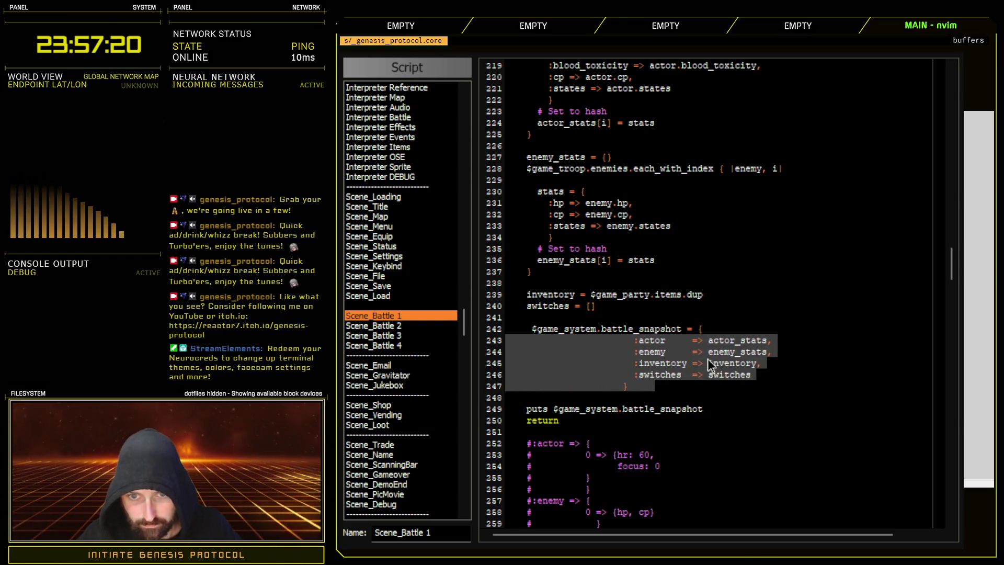
key("greater")
key("greater")
key("greater")
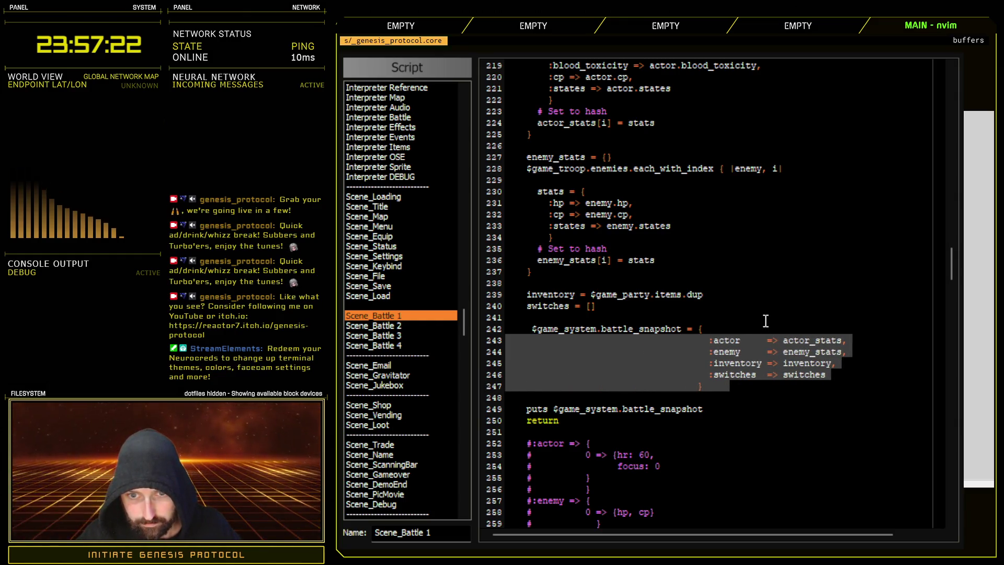
key("Escape")
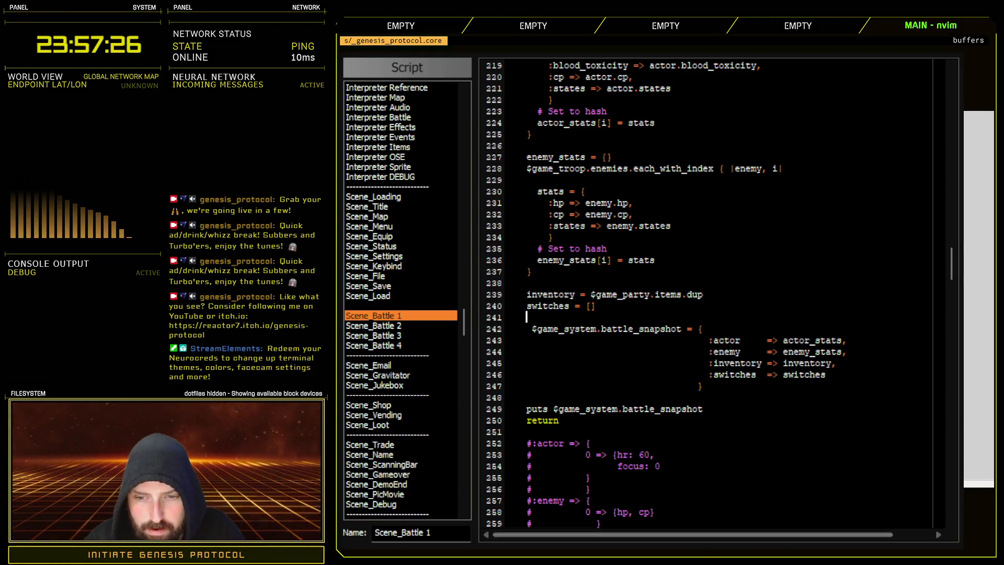
key("F12")
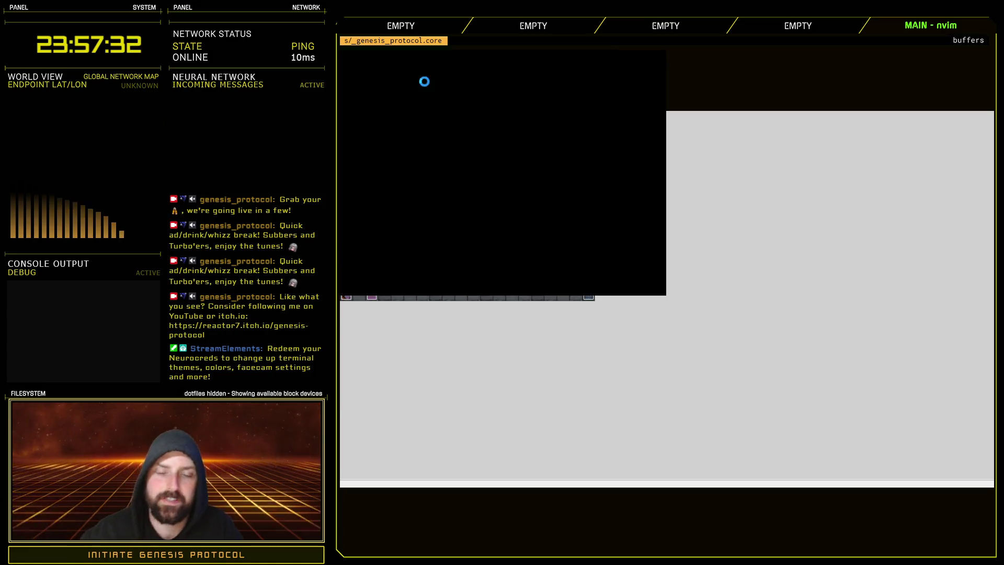
- Start a New Game on Normal, reach game over, Quit to Title, then Exit Game
key("Return")
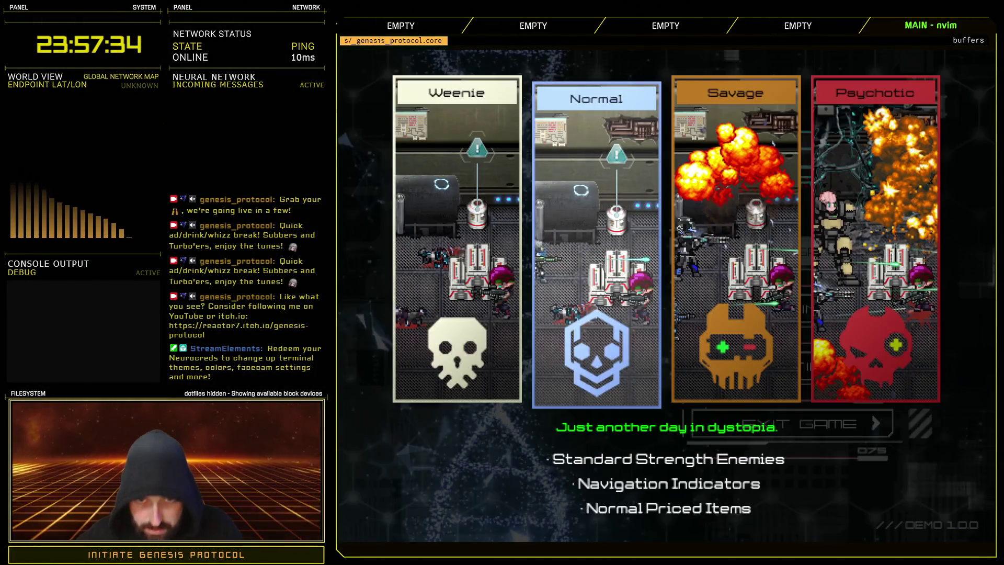
key("Return")
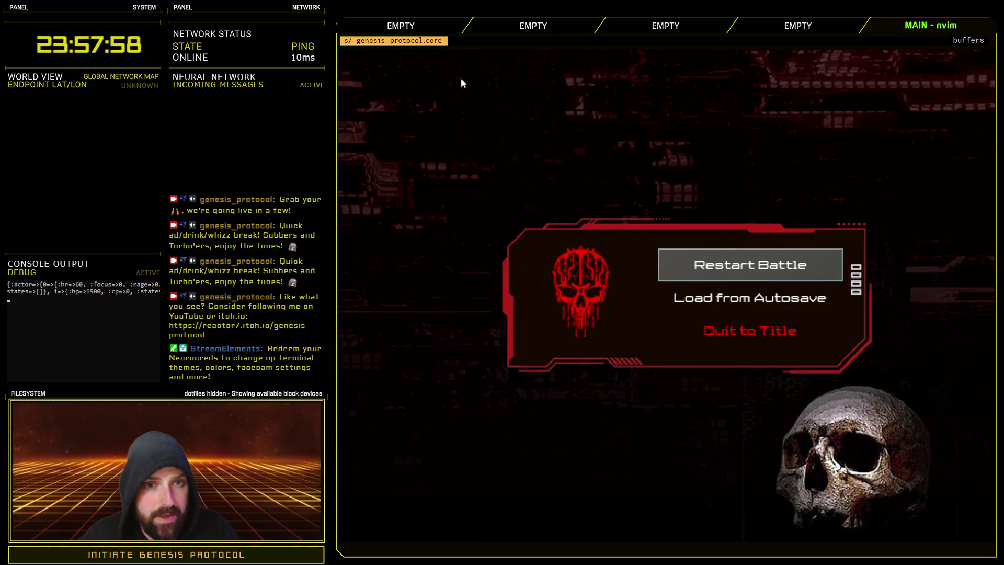
key("Down")
key("Down")
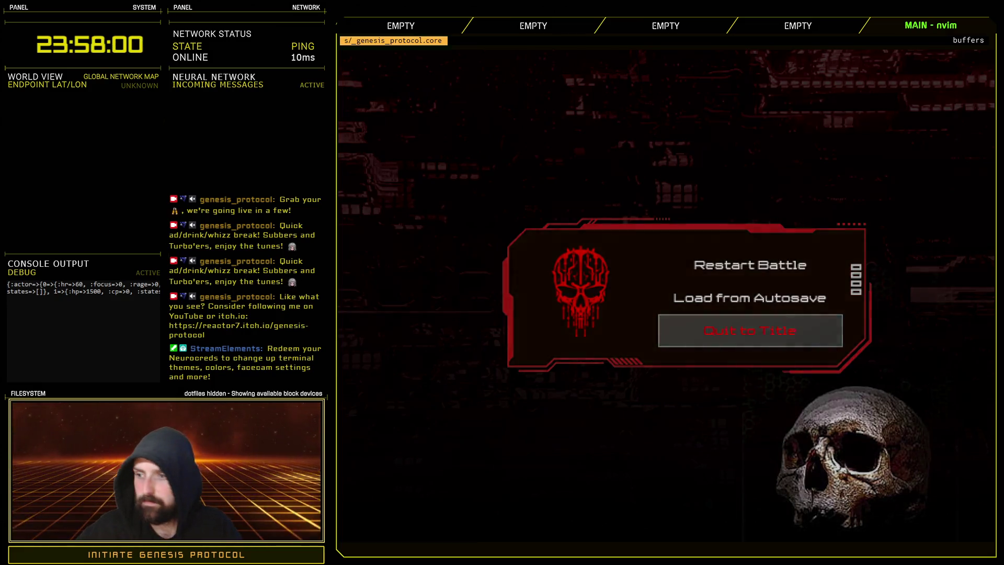
key("Return")
left_click(769, 424)
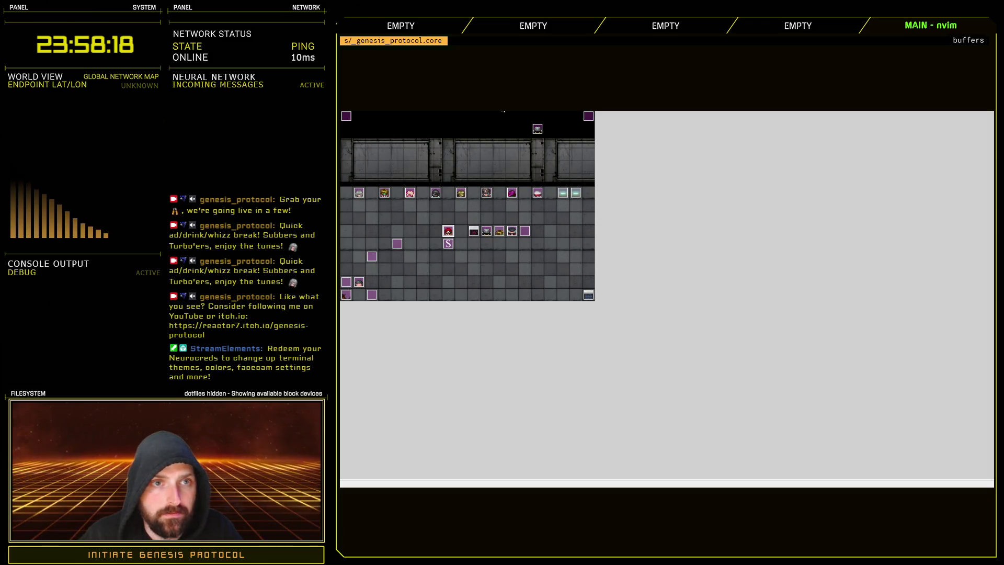
- Close the game with Alt+F4, review battle_snapshot, and select the commented-out sample hash block
key("alt+F4")
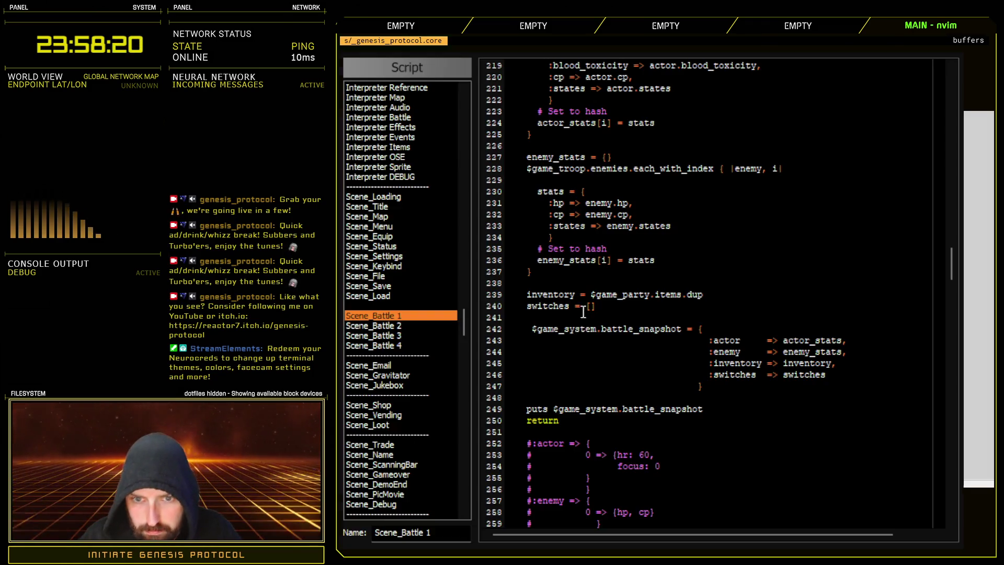
scroll(710, 297, "up", 4)
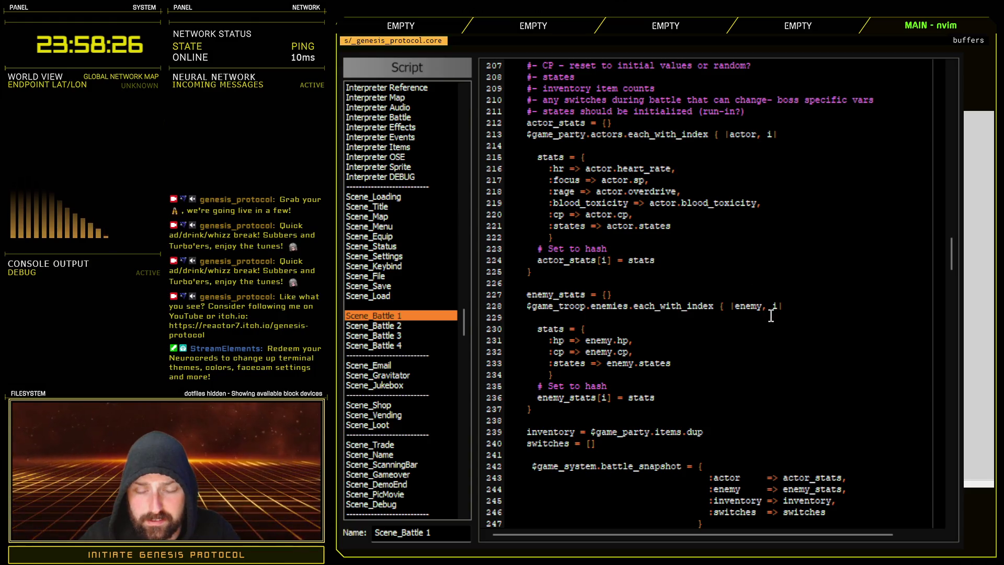
scroll(771, 313, "down", 4)
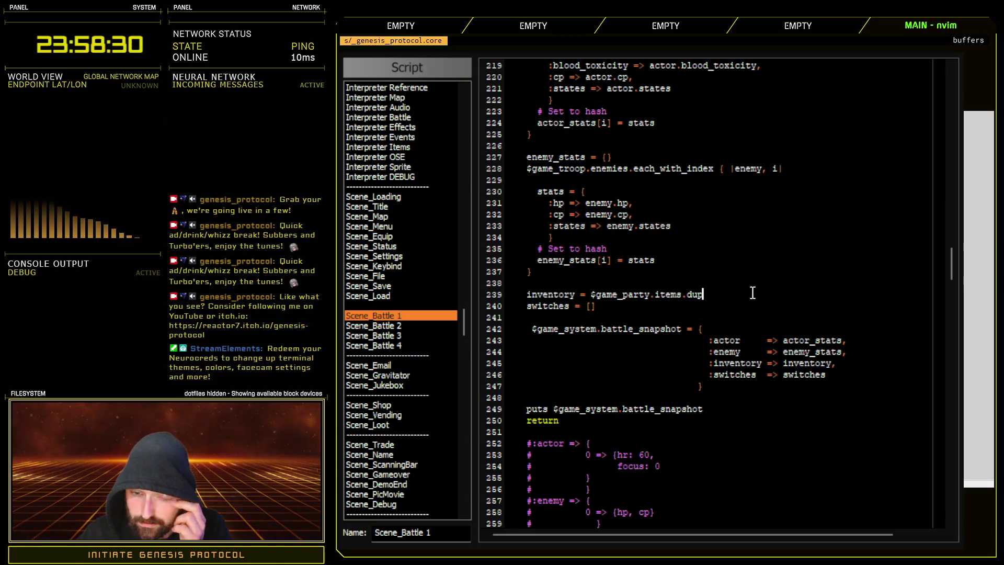
scroll(751, 287, "down", 4)
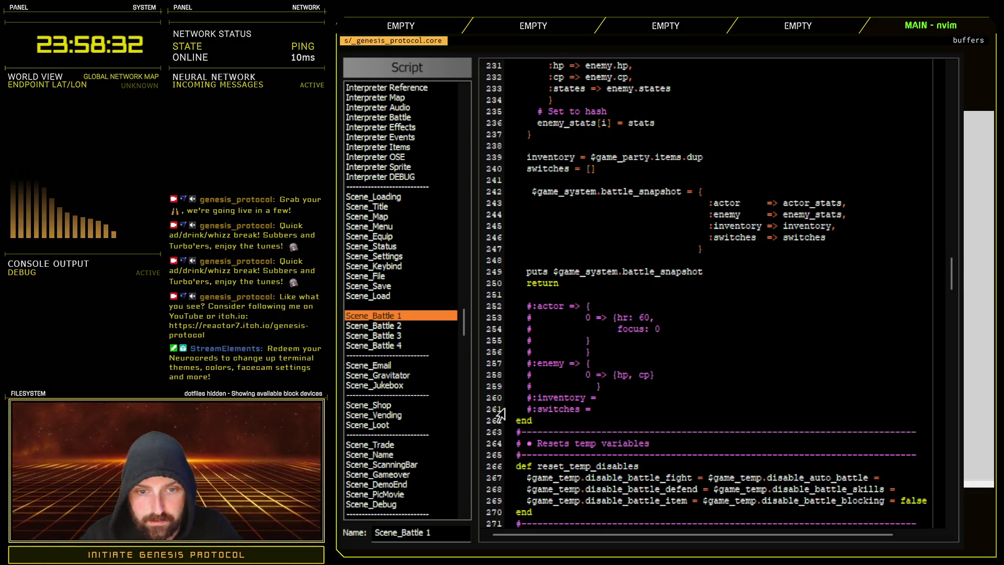
left_click_drag(491, 416, 478, 314)
- Delete the commented-out sample hash block at lines 252–261
key("d")
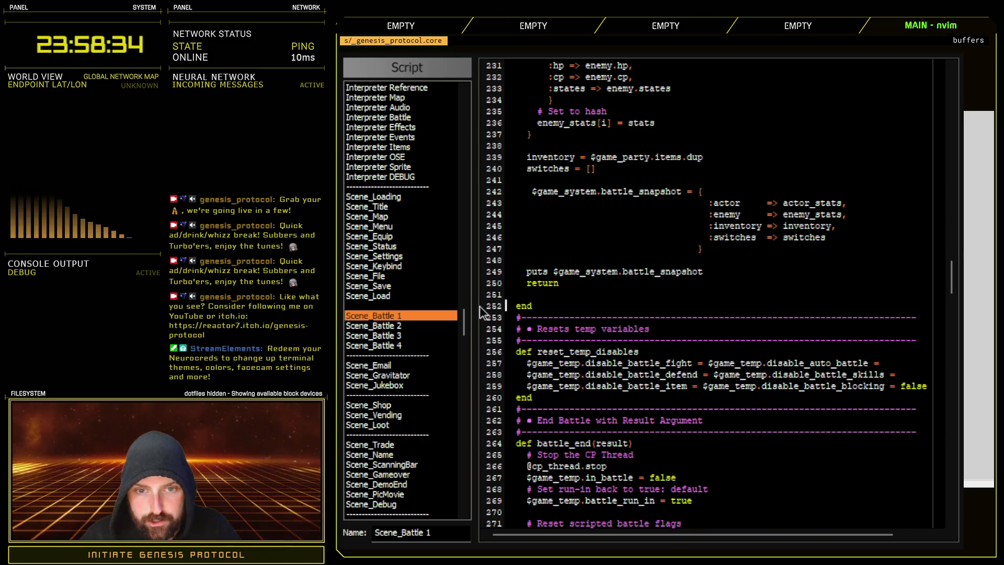
key("k")
key("d")
key("d")
scroll(601, 364, "up", 2)
scroll(601, 365, "up", 8)
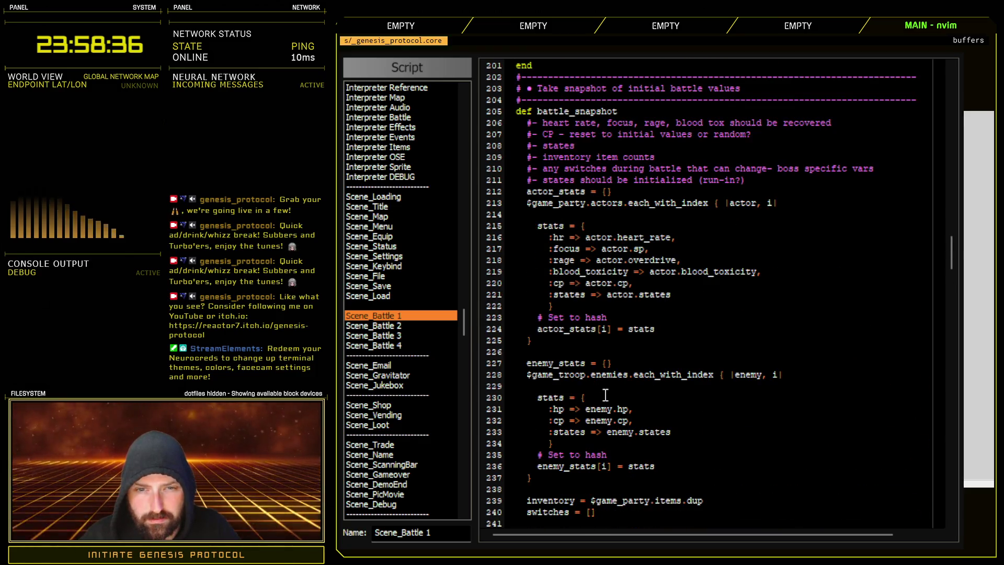
scroll(605, 395, "down", 8)
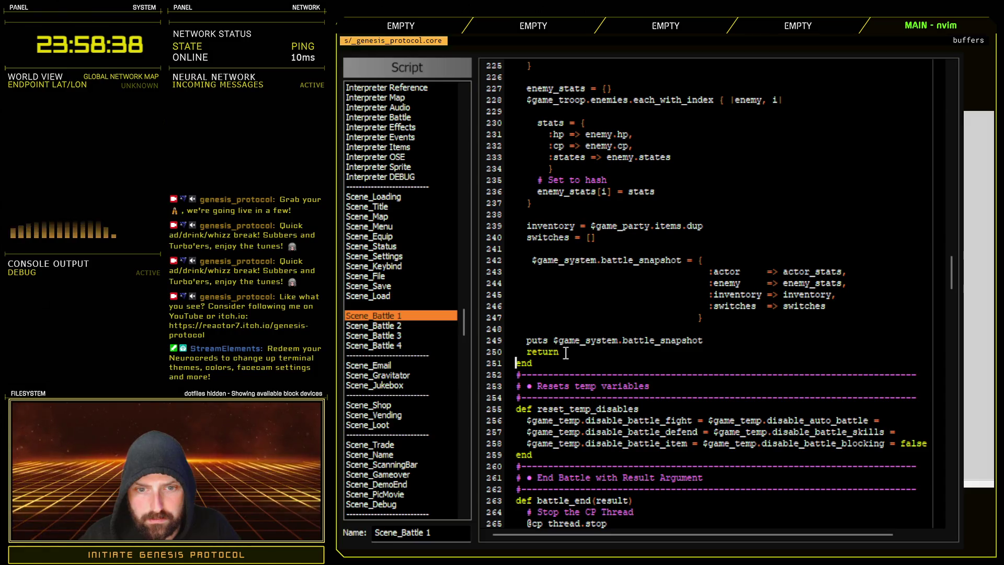
- Delete the return statement and the puts debug line so the method ends after the hash
left_click_drag(563, 352, 506, 352)
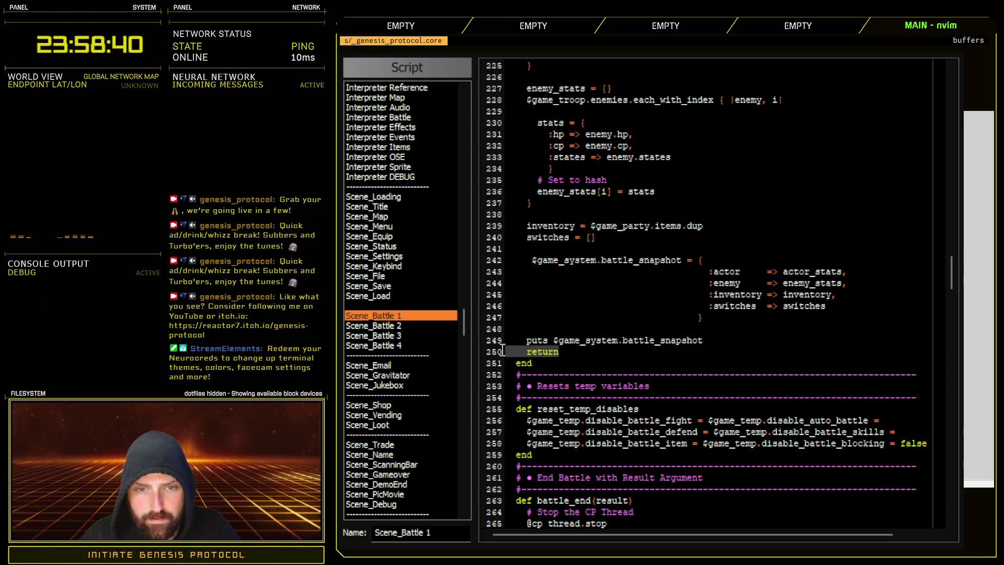
key("d")
key("BackSpace")
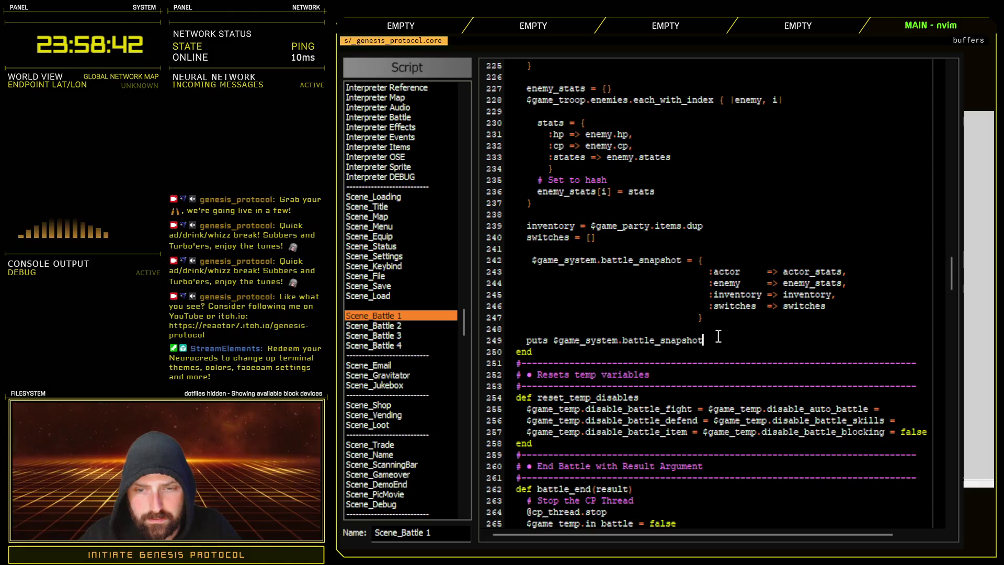
triple_click(494, 341)
key("d")
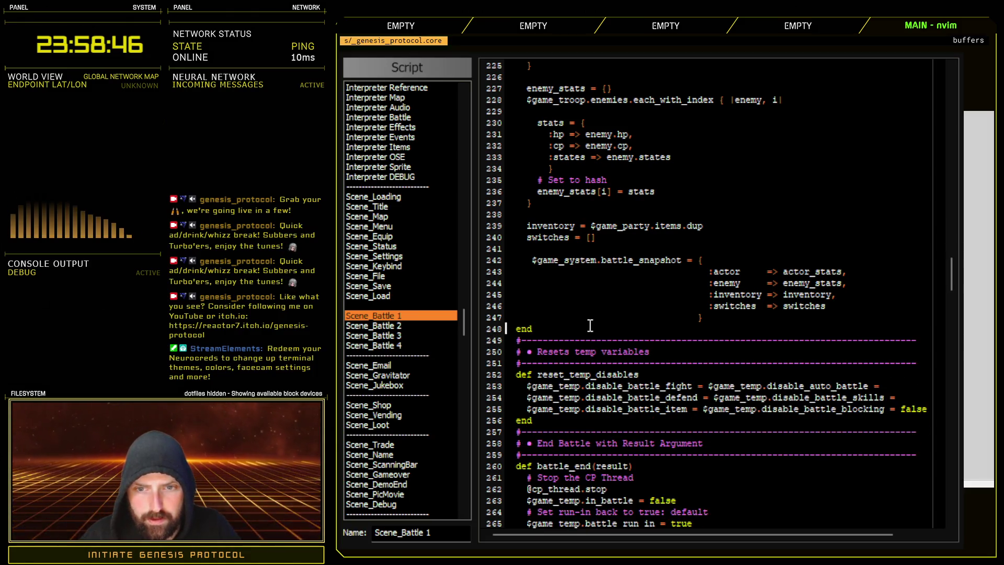
scroll(589, 335, "up", 4)
scroll(595, 342, "up", 4)
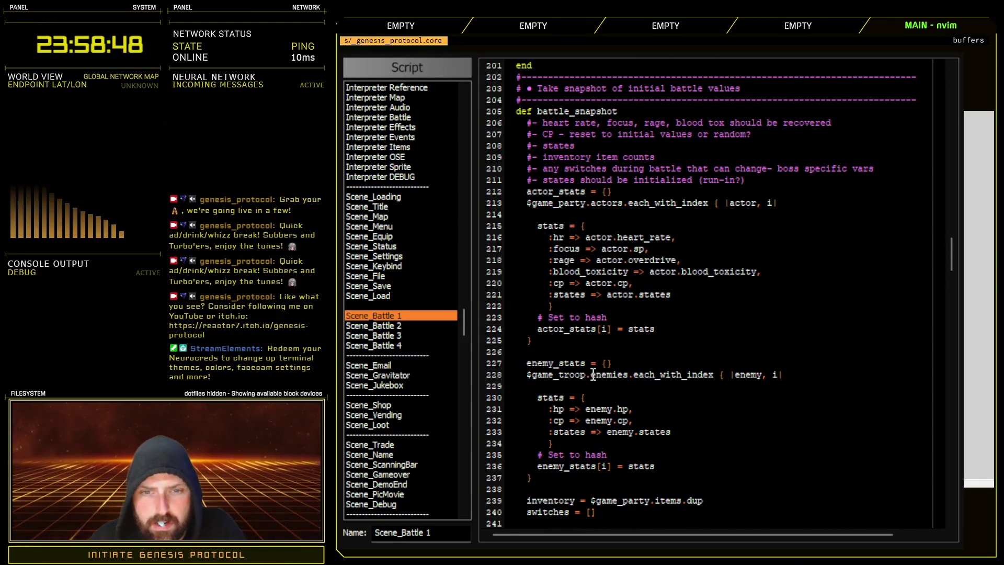
scroll(593, 375, "down", 6)
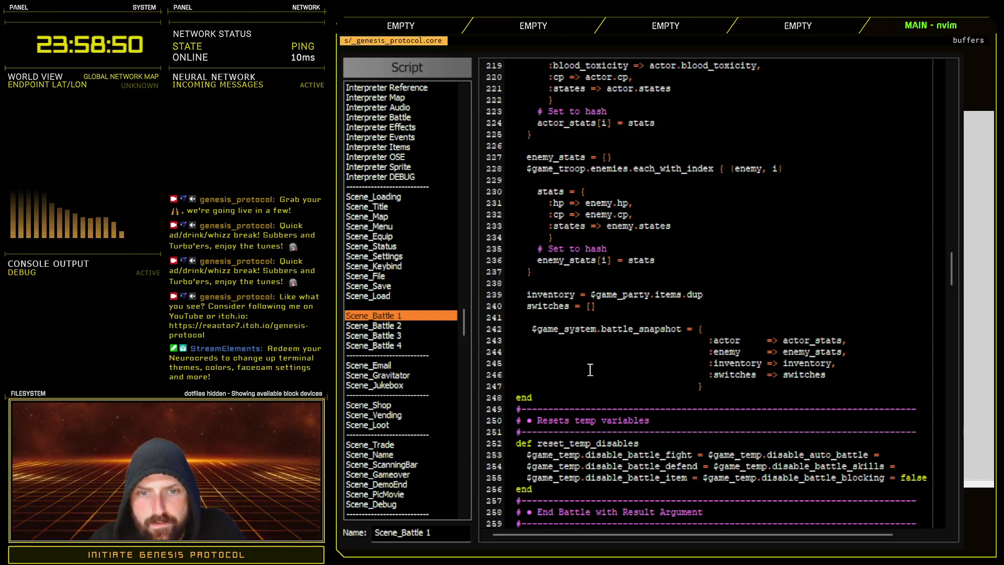
left_click_drag(494, 330, 471, 394)
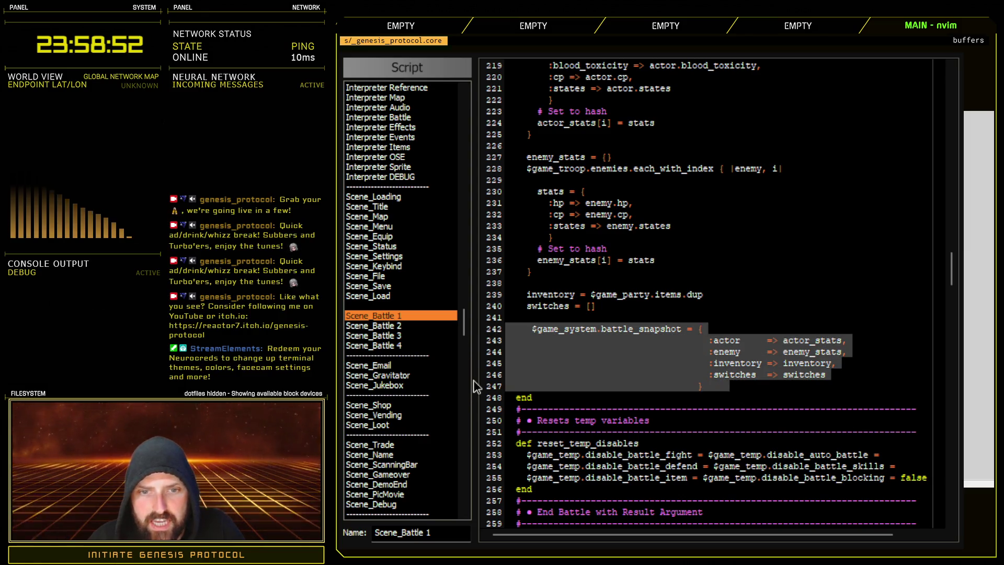
- Shift the battle_snapshot hash block two spaces left and check the inventory and switches lines
key("shift+Tab")
left_click(724, 309)
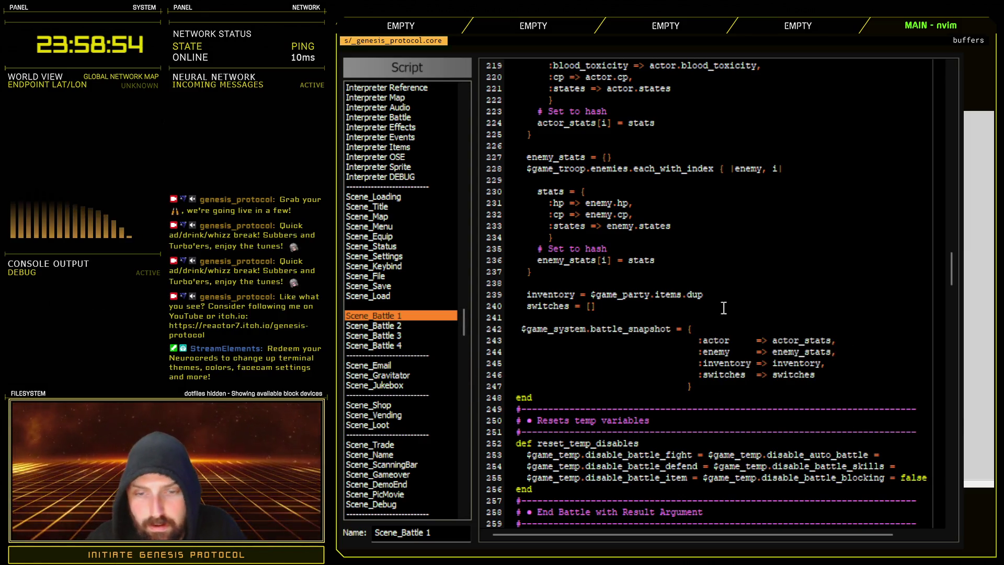
scroll(722, 310, "up", 4)
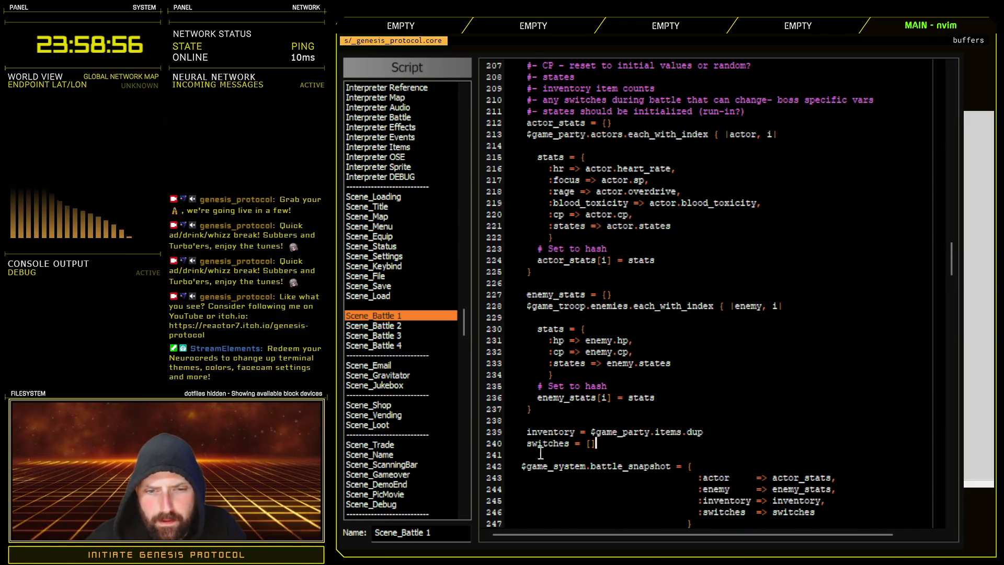
left_click_drag(493, 443, 484, 438)
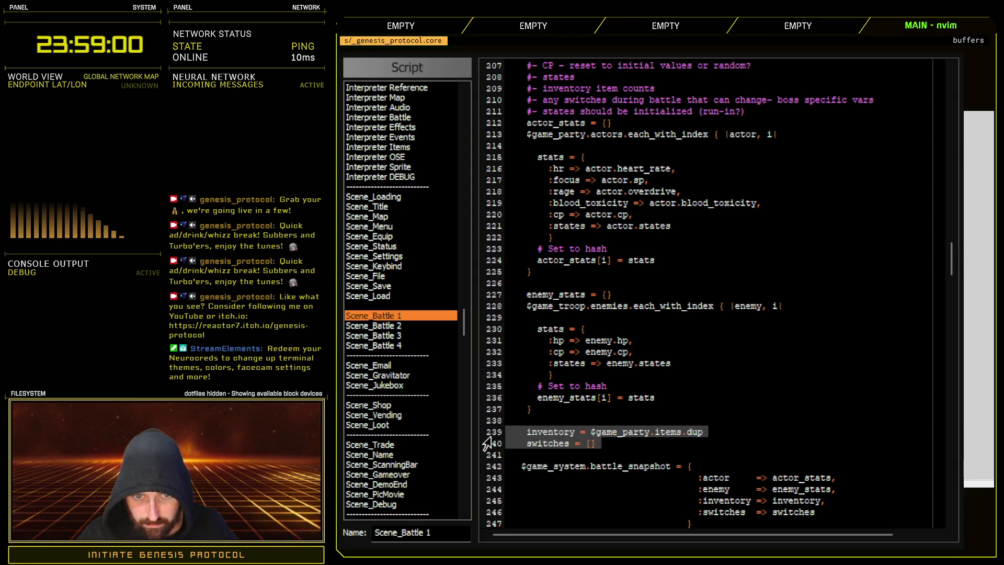
scroll(620, 458, "down", 6)
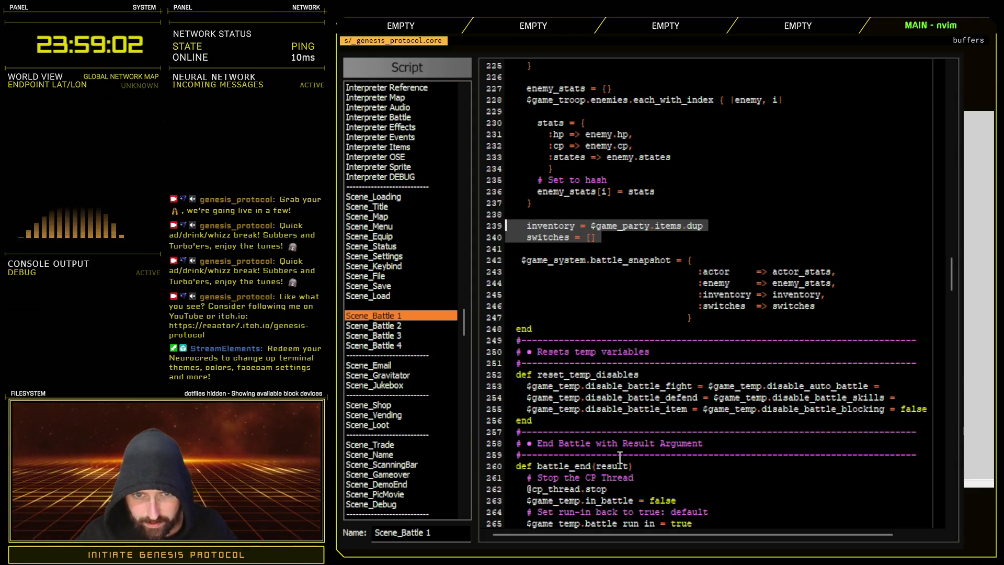
scroll(625, 414, "up", 4)
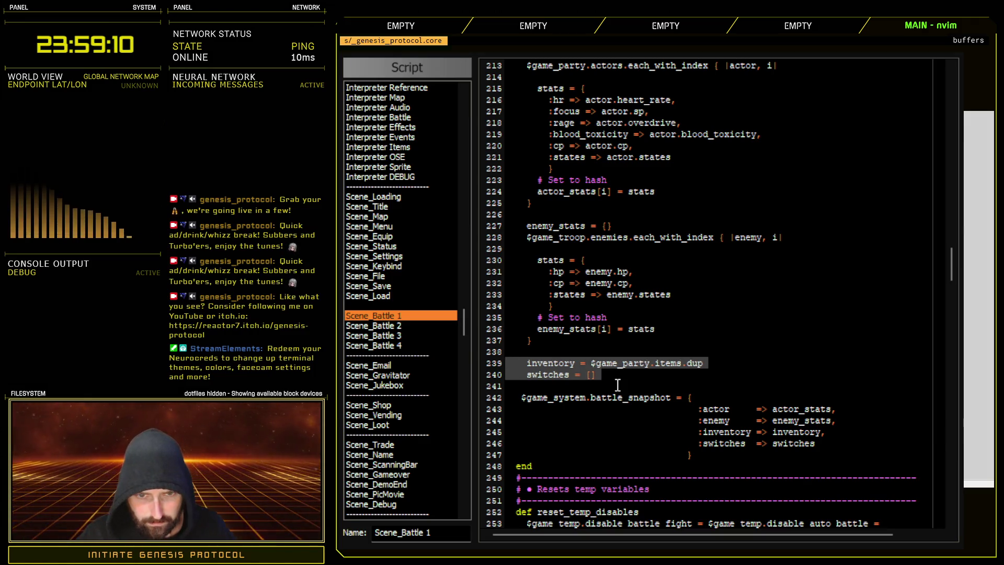
scroll(617, 385, "up", 8)
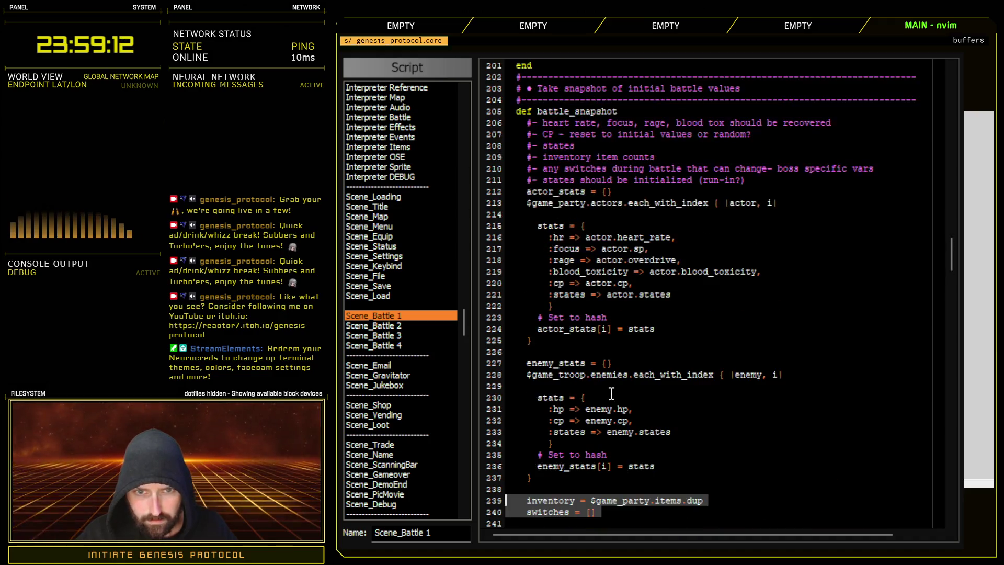
scroll(544, 345, "down", 12)
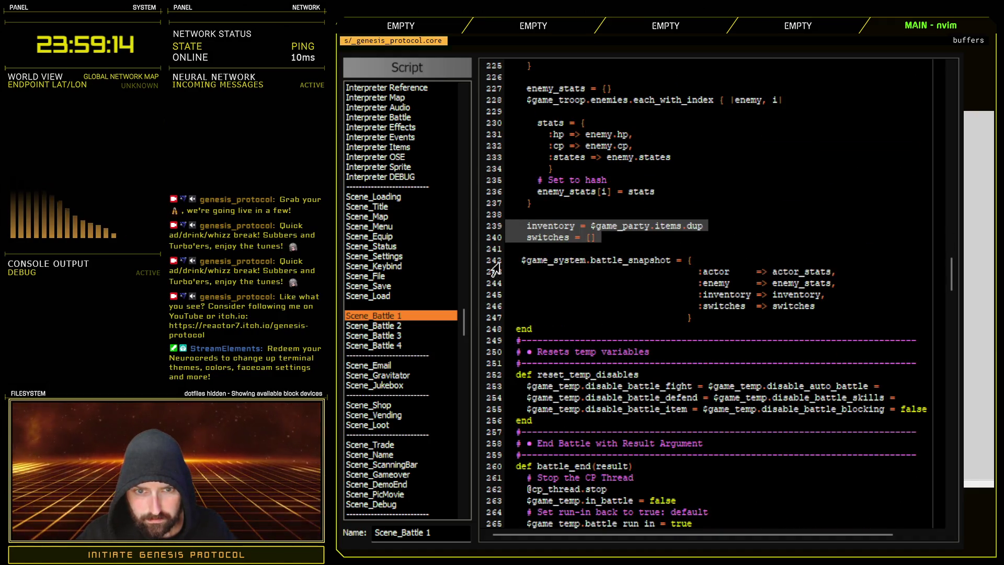
- Re-indent lines 241–246 of the snapshot hash to line up with battle_snapshot's body
left_click_drag(492, 249, 489, 318)
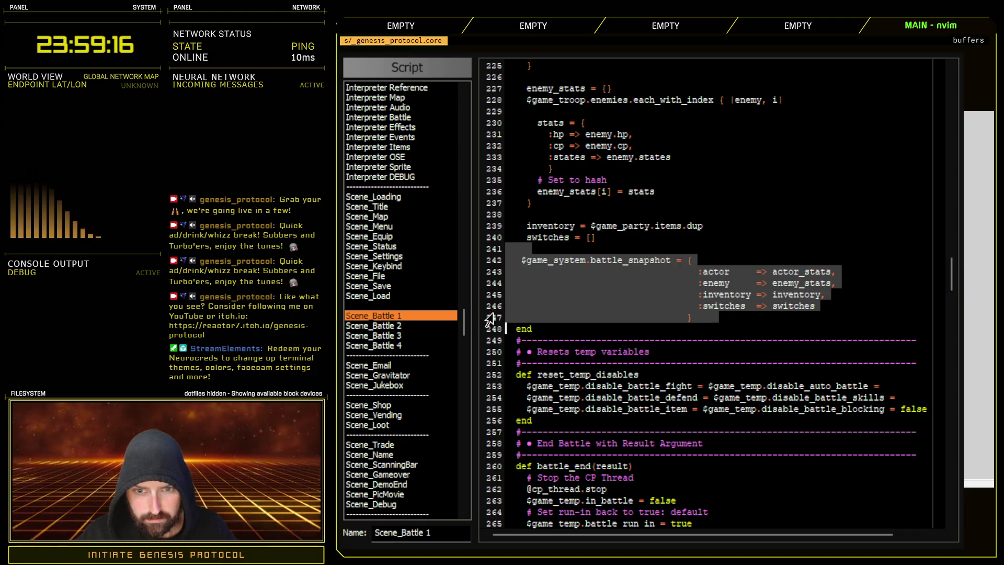
key("less")
key("less")
key("greater")
key("greater")
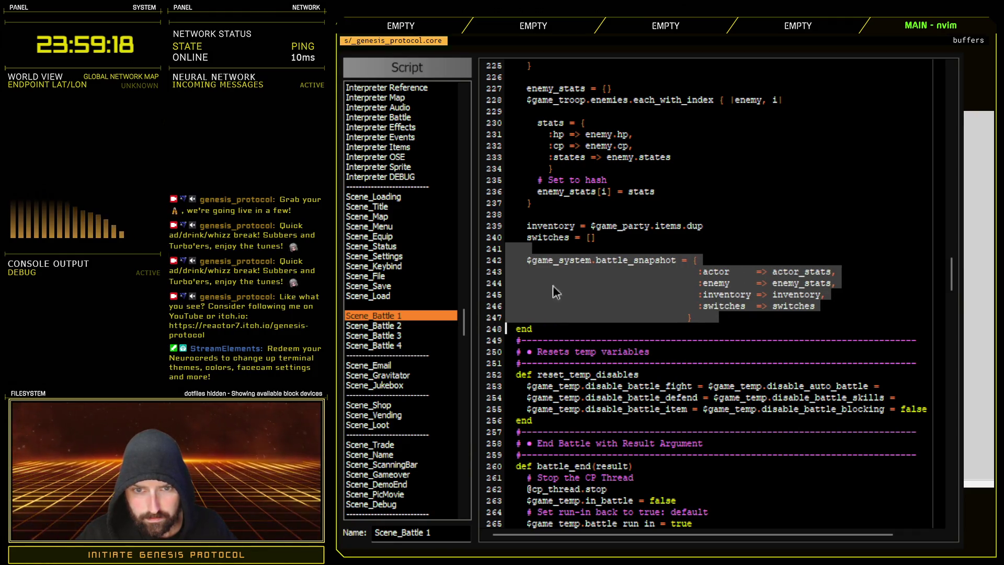
left_click(644, 250)
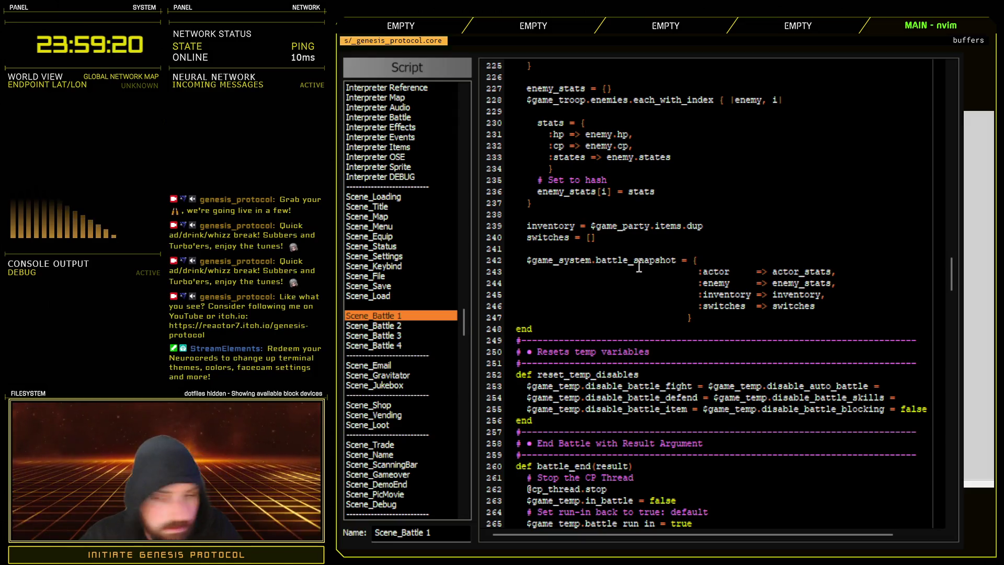
scroll(638, 266, "up", 4)
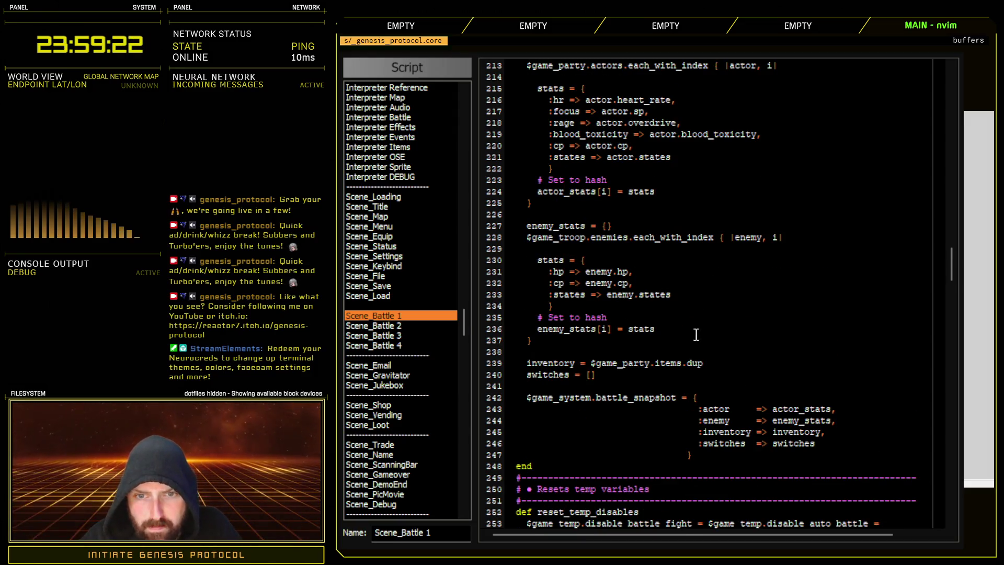
scroll(683, 373, "up", 2)
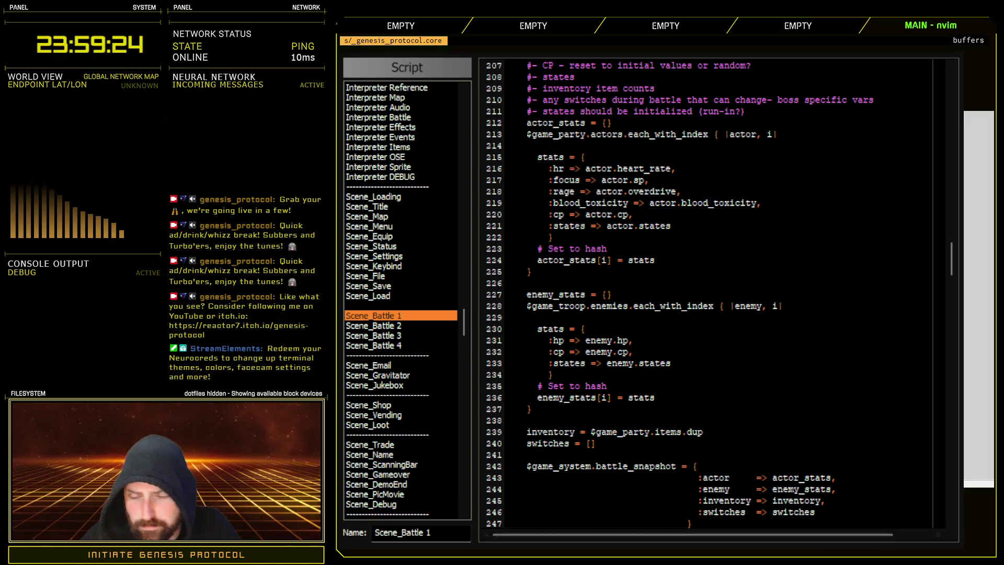
scroll(584, 419, "up", 4)
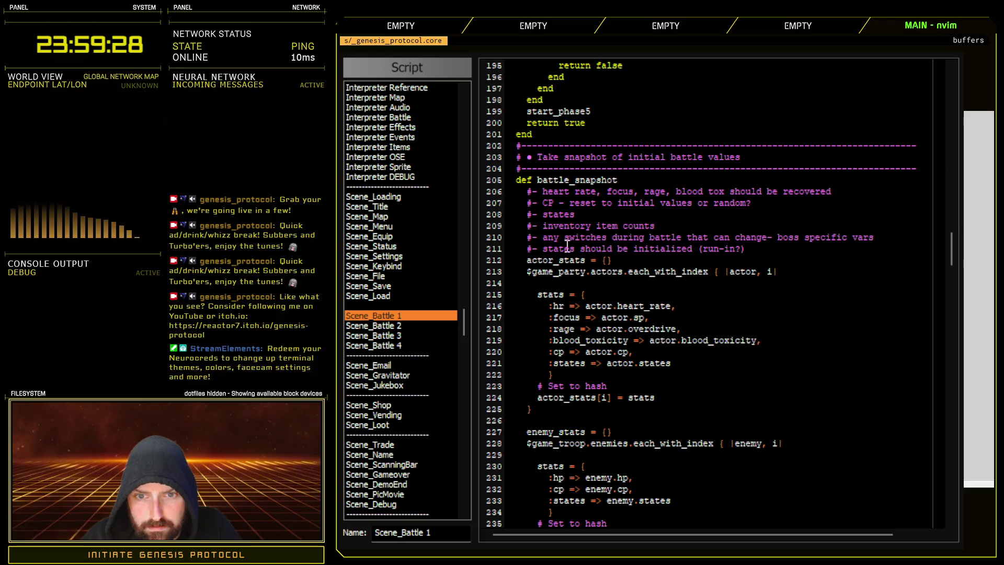
- Delete the four outdated comment lines (206–209) at the top of battle_snapshot
left_click(761, 250)
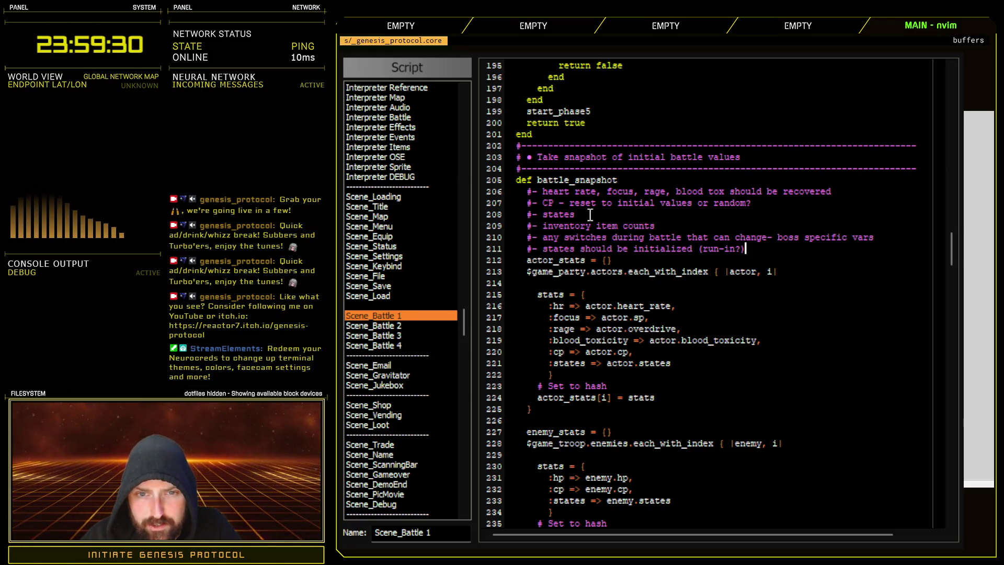
left_click(486, 194)
left_click_drag(486, 198, 494, 234)
key("d")
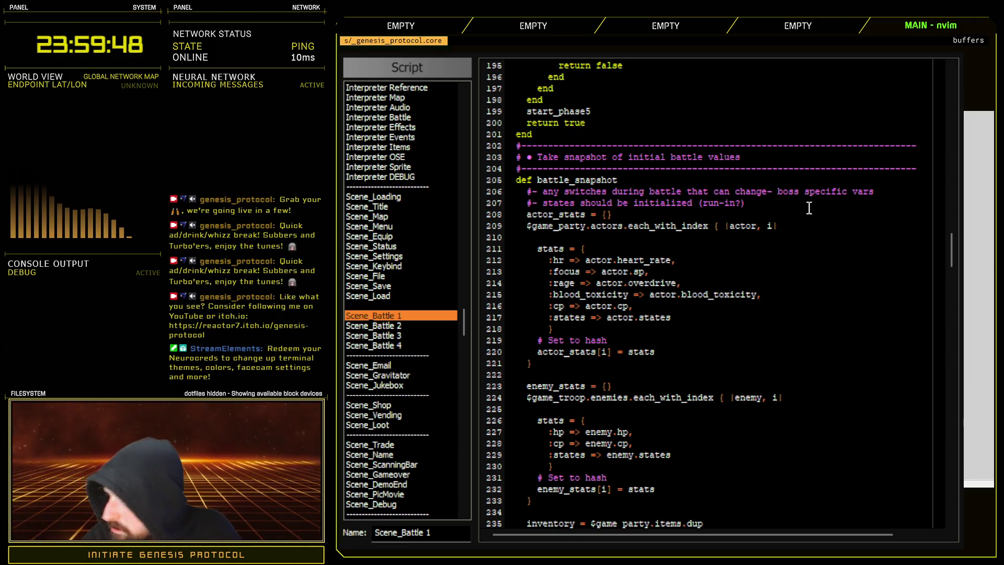
left_click(778, 208)
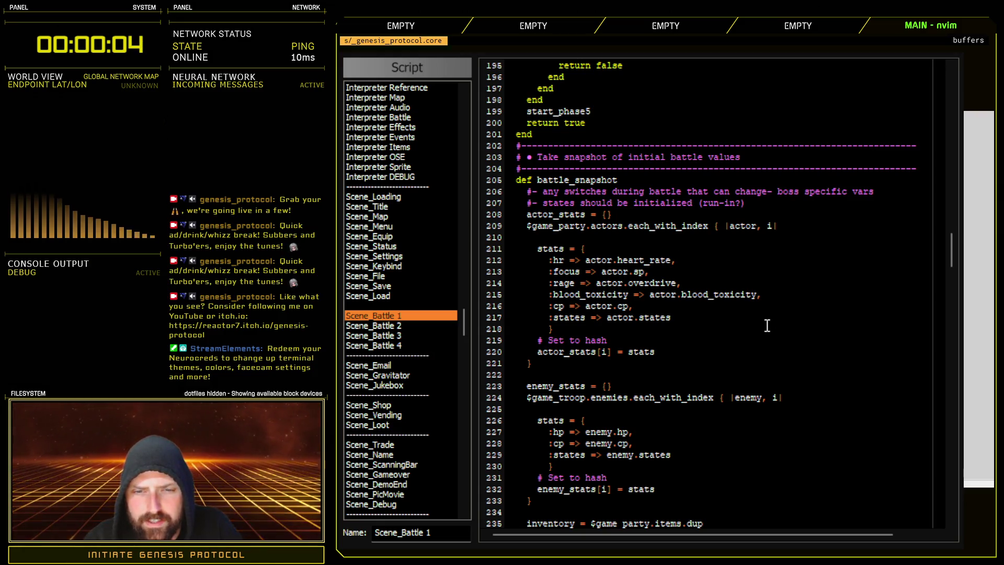
- Select the $game_system.battle_snapshot name, then switch to the Scene_Gameover script
scroll(768, 325, "down", 2)
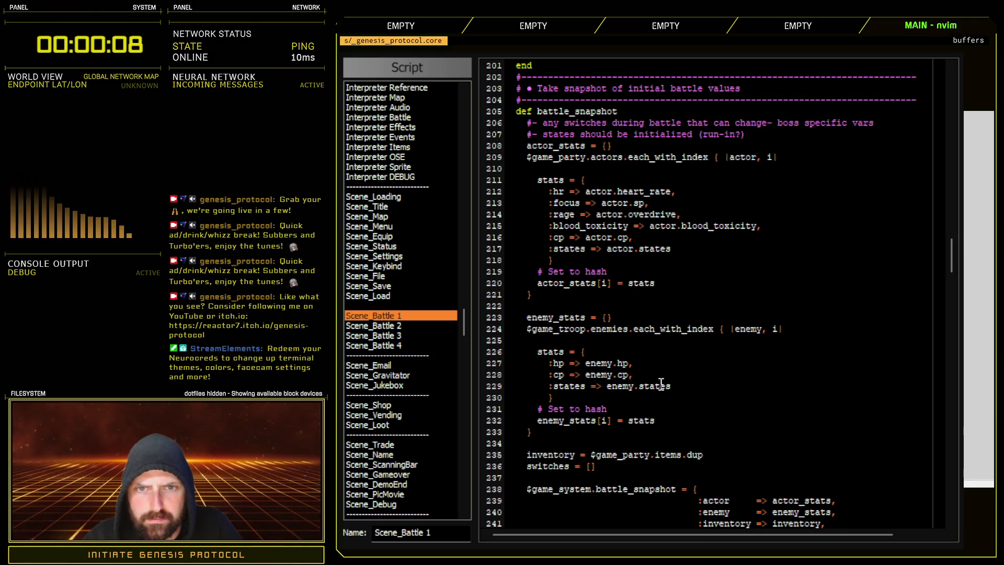
scroll(659, 383, "up", 2)
scroll(657, 385, "up", 4)
scroll(654, 384, "down", 8)
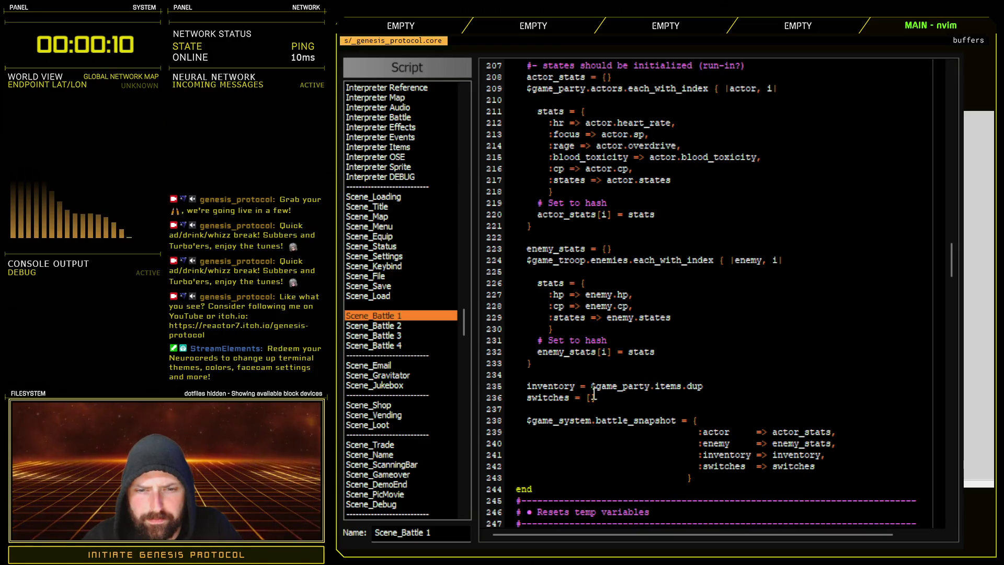
left_click(584, 420)
mouse_move(638, 420)
left_mouse_down()
mouse_move(592, 412)
mouse_move(563, 421)
left_mouse_up()
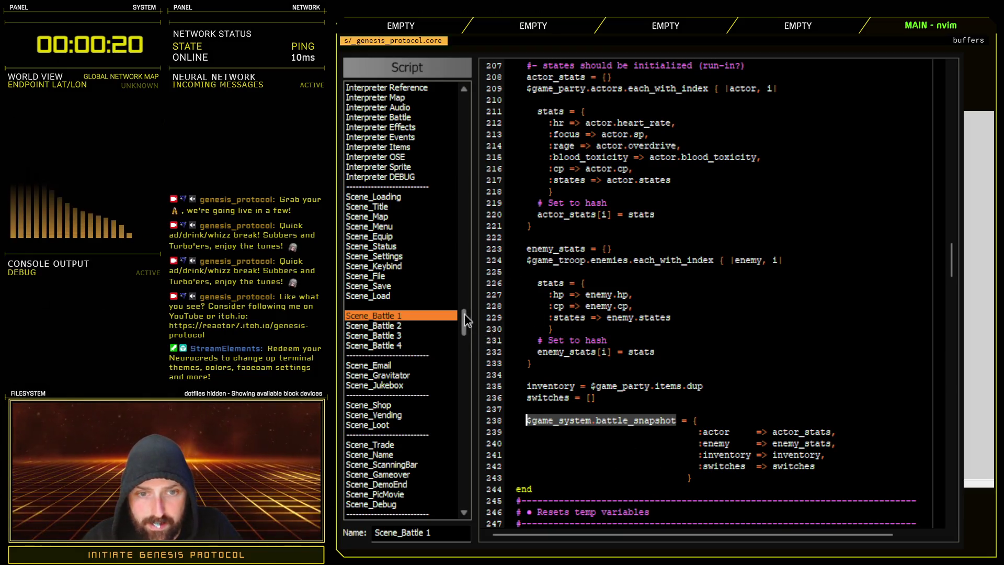
scroll(465, 314, "down", 4)
scroll(463, 316, "up", 5)
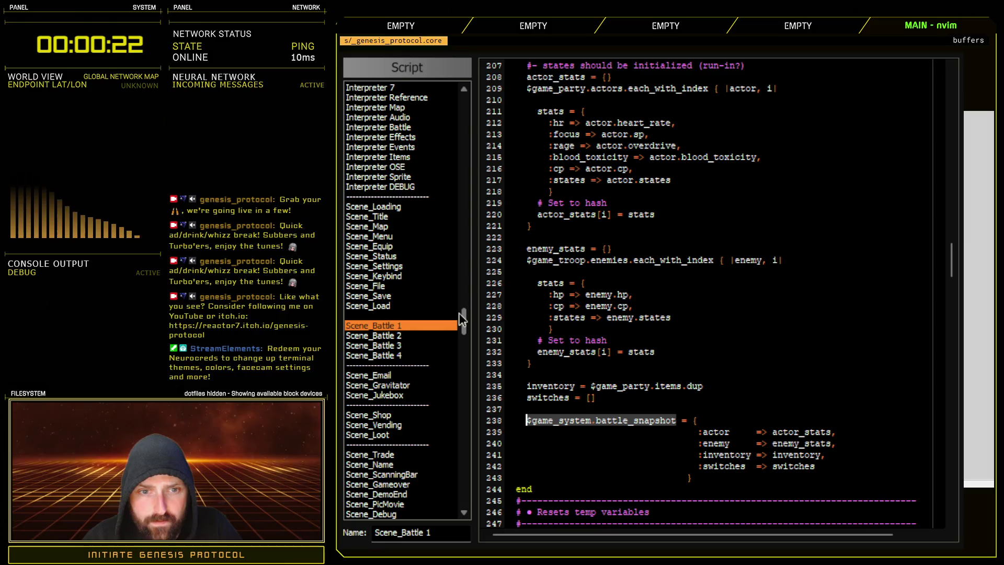
scroll(458, 319, "down", 3)
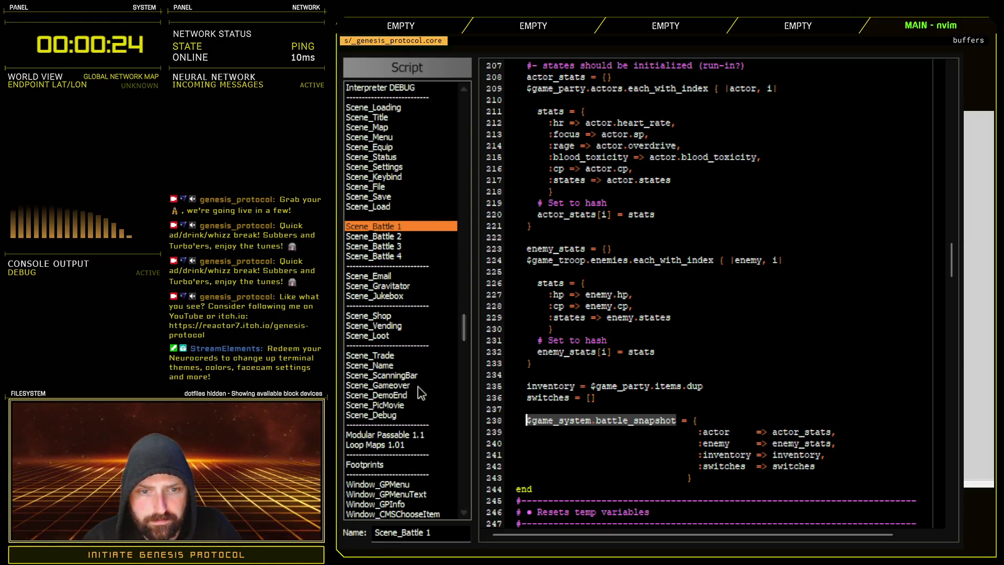
left_click(426, 385)
- Add a $game_system.battle_snapshot line inside restart_battle, then return to Scene_Battle 1
scroll(622, 390, "down", 14)
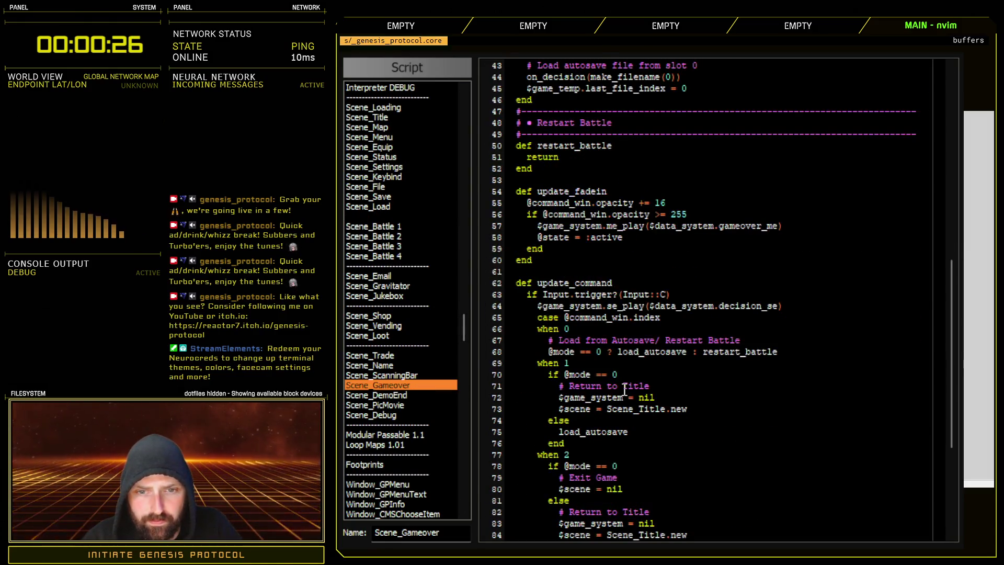
left_click(632, 147)
key("o")
scroll(630, 333, "up", 6)
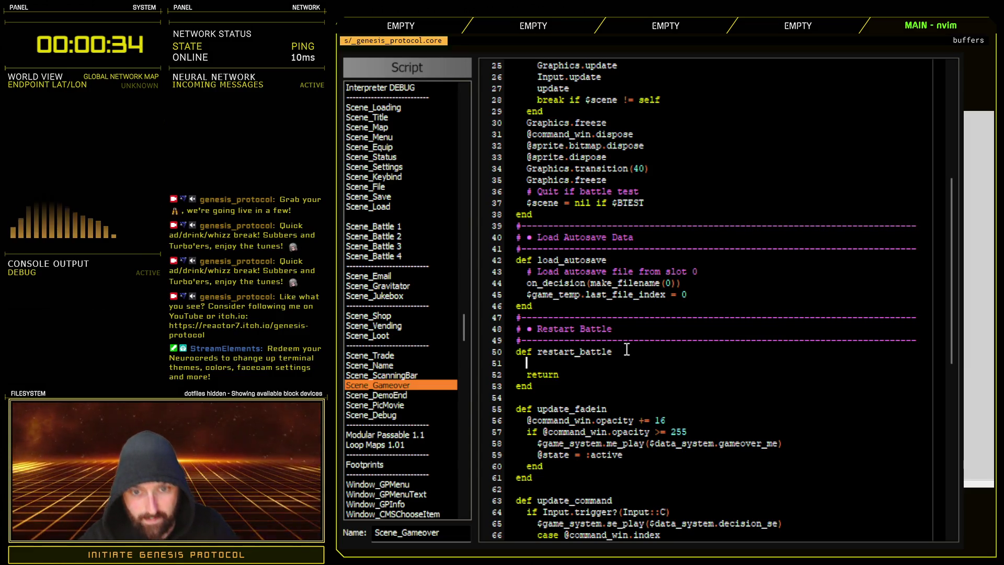
type("$game_system.battle_snapshot")
scroll(643, 375, "up", 4)
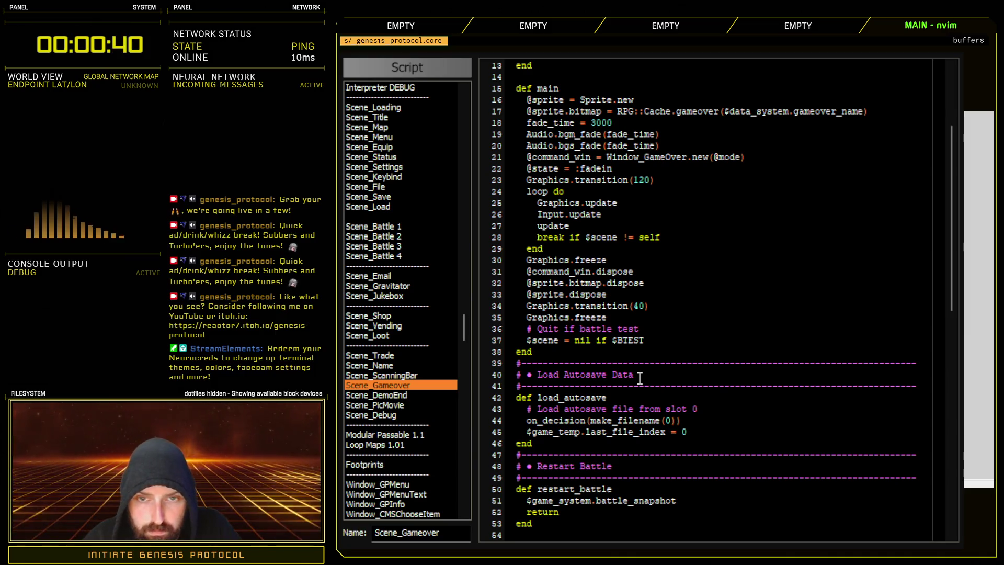
scroll(640, 378, "up", 2)
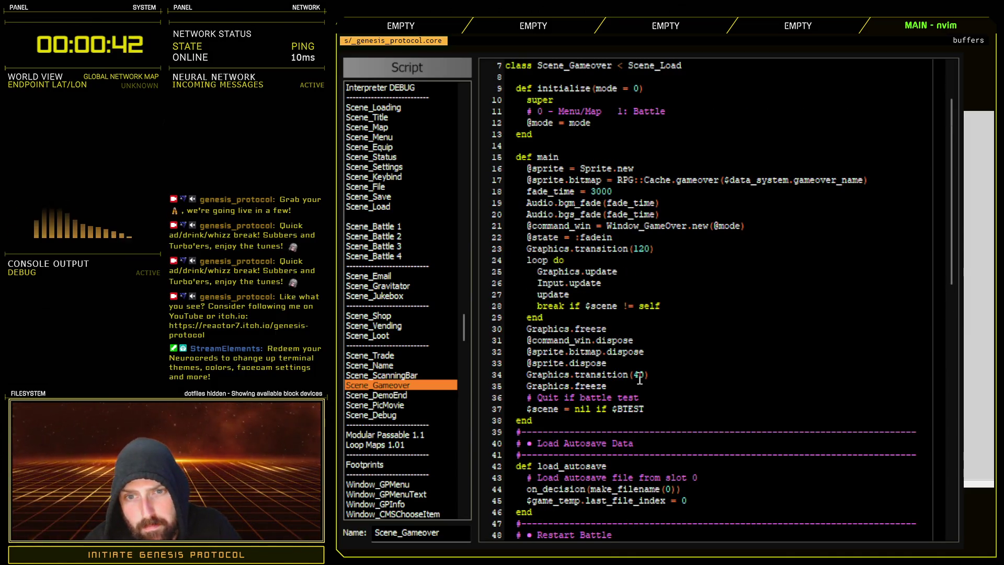
scroll(640, 370, "down", 6)
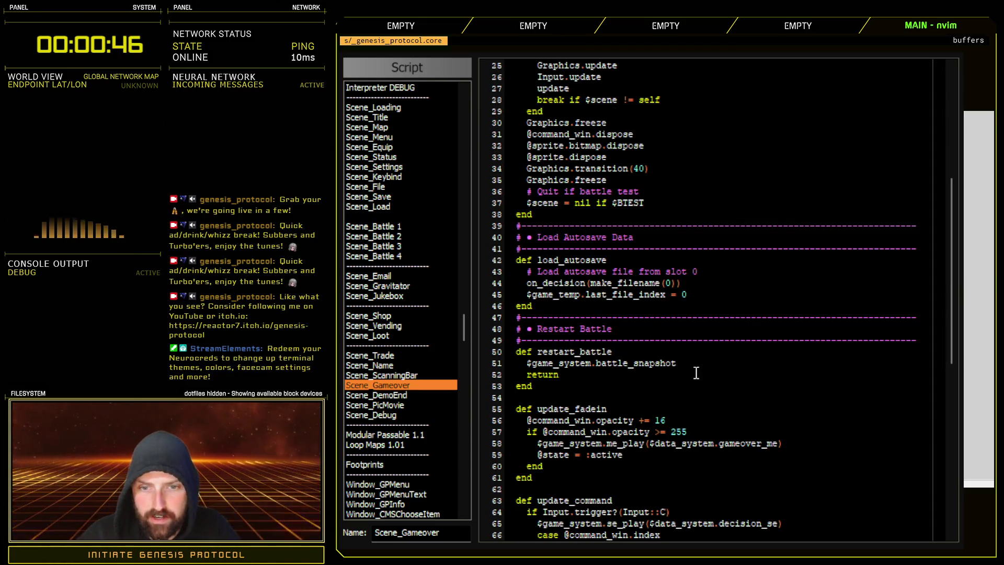
left_click(403, 230)
scroll(572, 377, "up", 20)
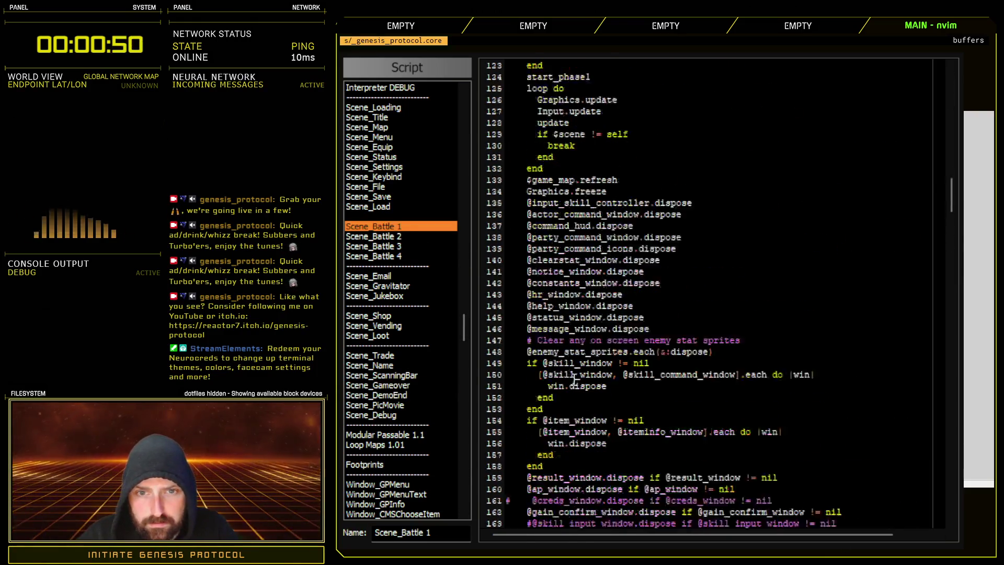
scroll(575, 382, "up", 6)
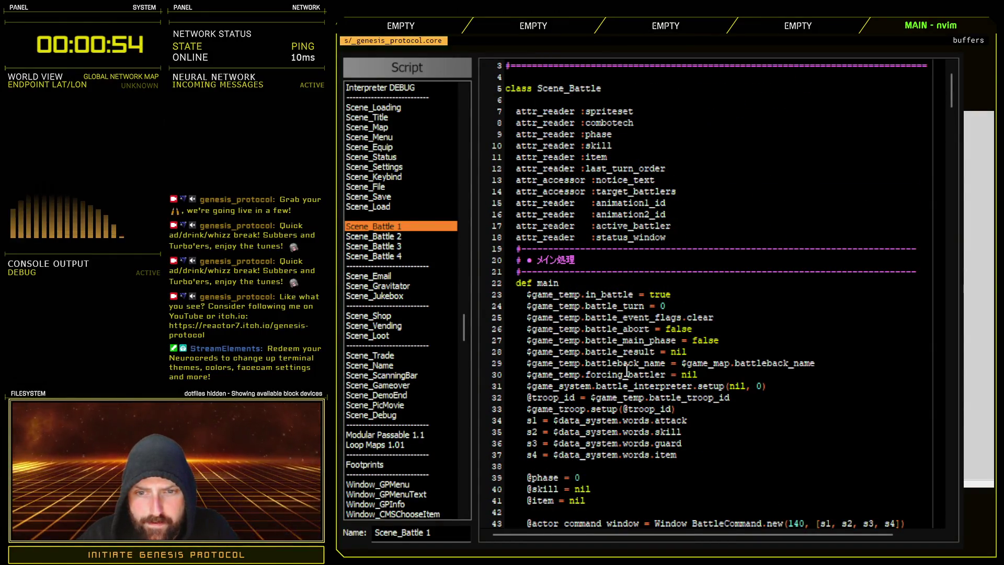
scroll(627, 370, "down", 4)
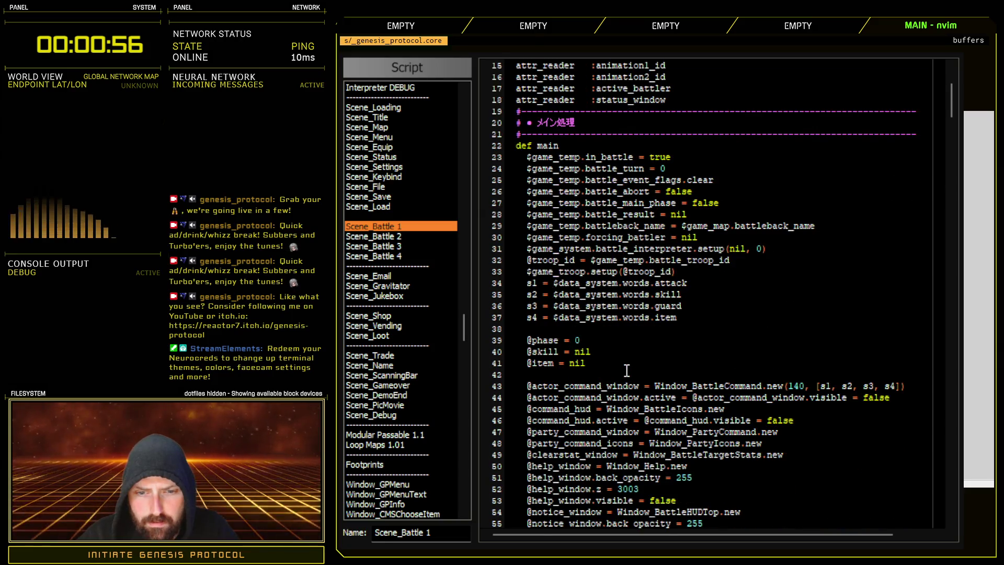
scroll(627, 370, "down", 18)
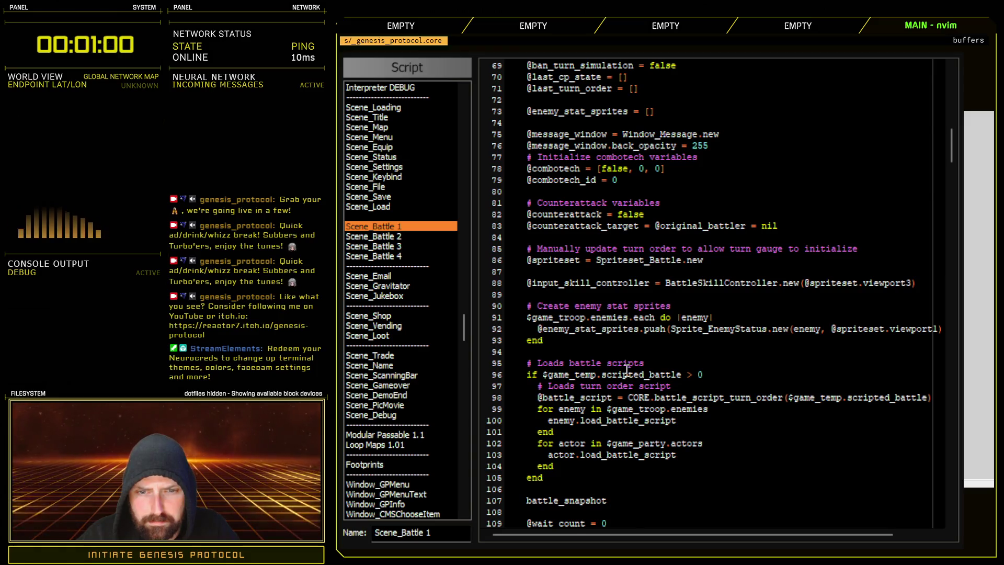
scroll(627, 370, "down", 6)
scroll(628, 370, "down", 6)
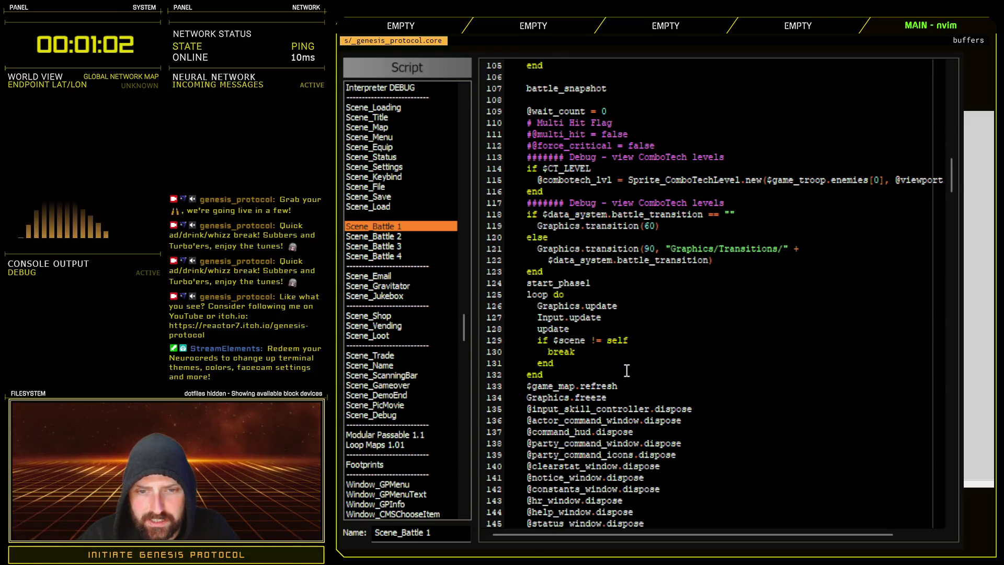
scroll(627, 370, "down", 4)
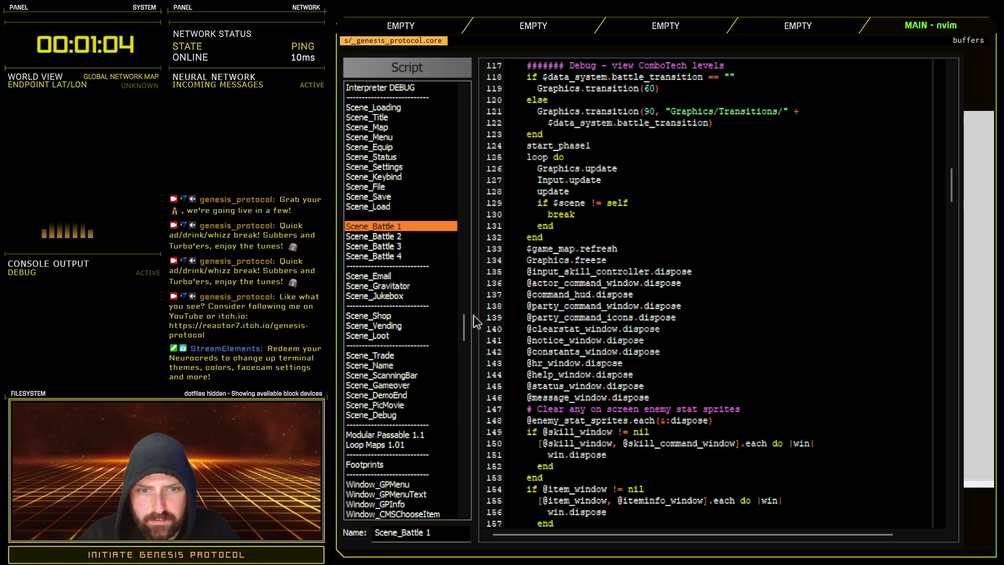
left_click_drag(465, 327, 465, 344)
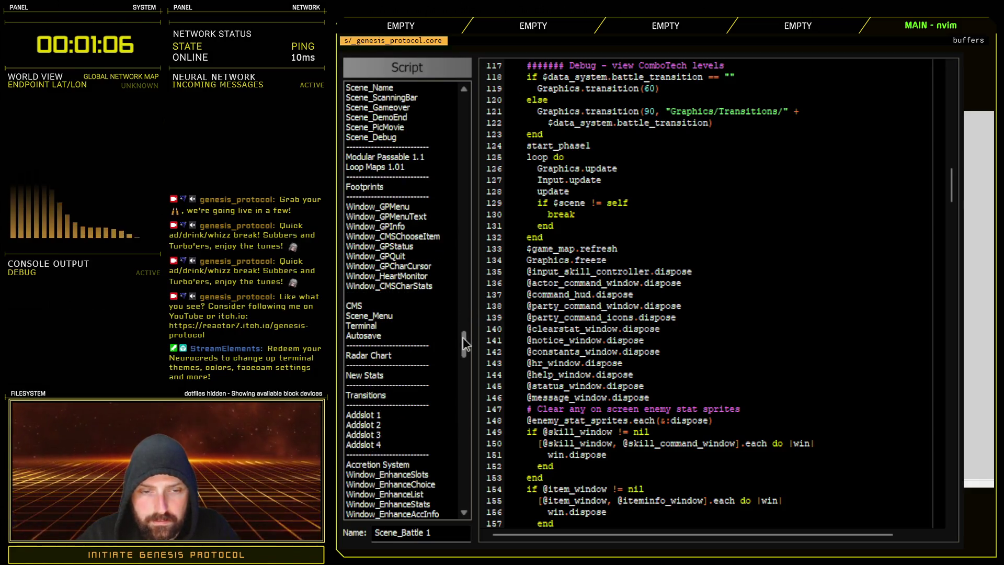
scroll(921, 170, "up", 6)
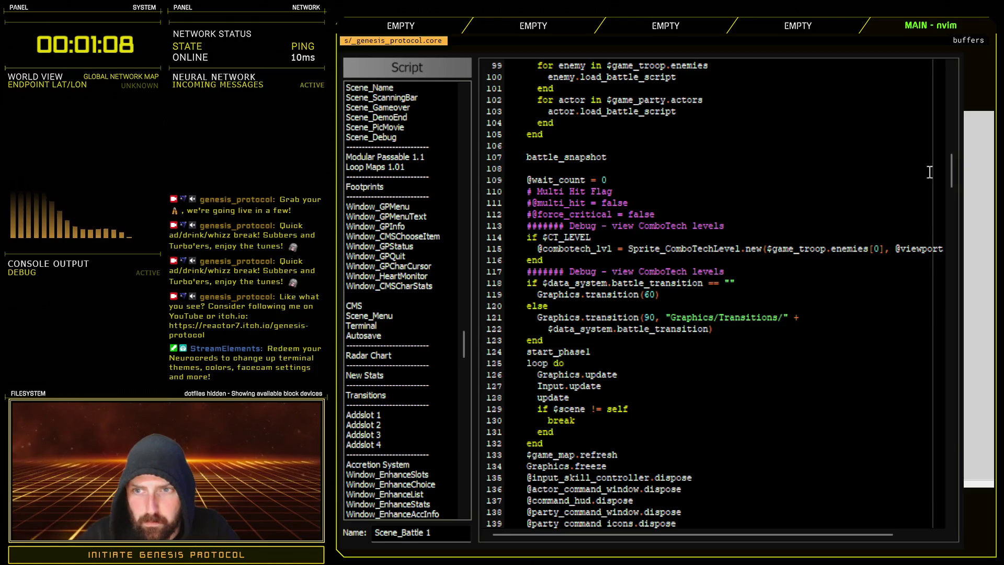
scroll(949, 162, "up", 2)
left_click_drag(950, 161, 945, 96)
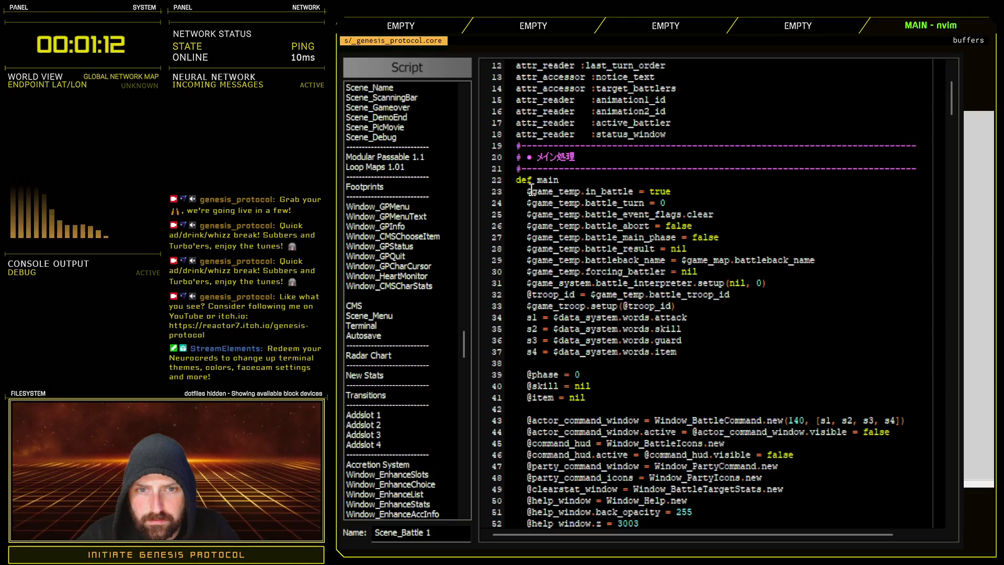
left_click_drag(528, 191, 686, 249)
left_click(728, 275)
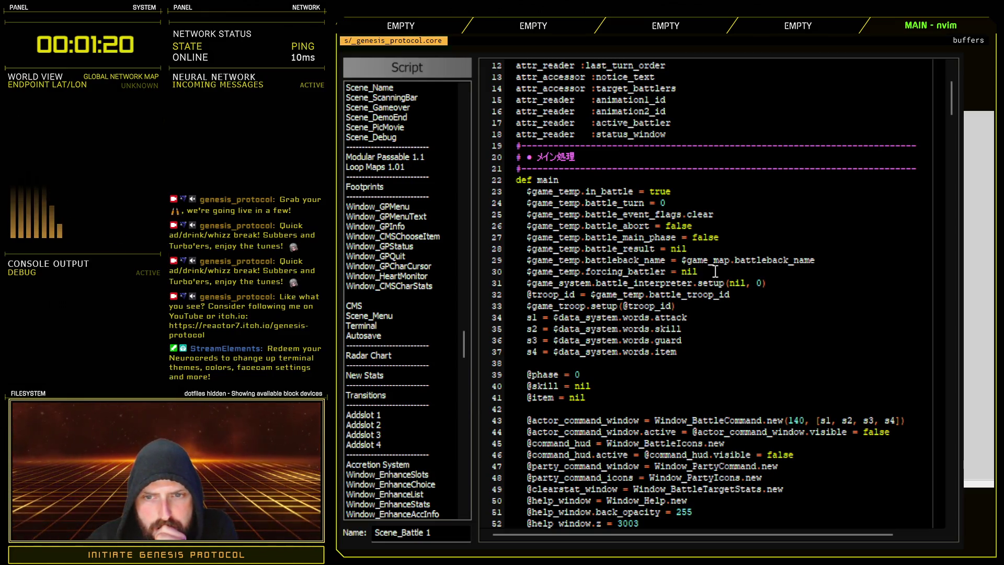
key("shift+v")
key("k")
key("k")
key("k")
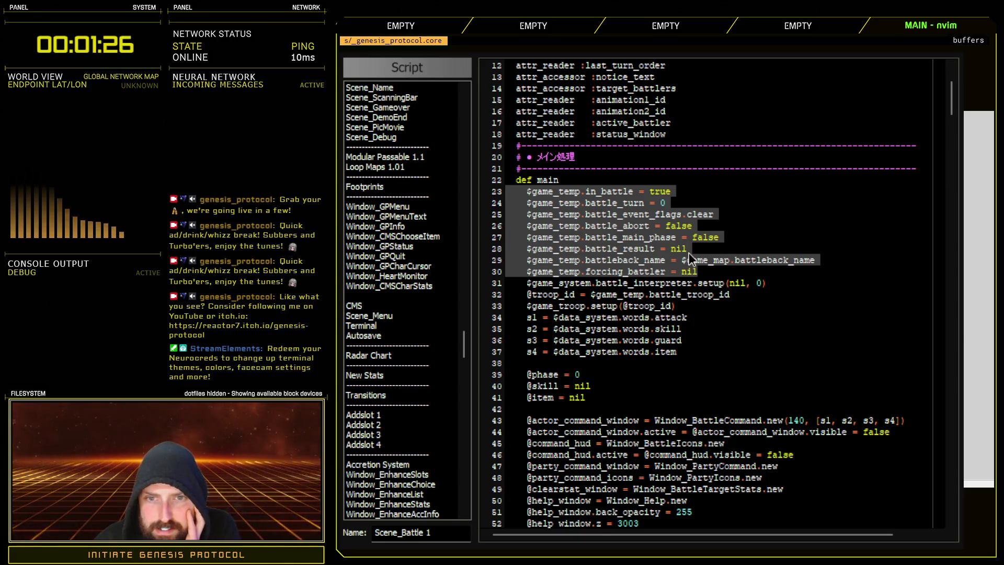
left_click(716, 233)
left_click(709, 248)
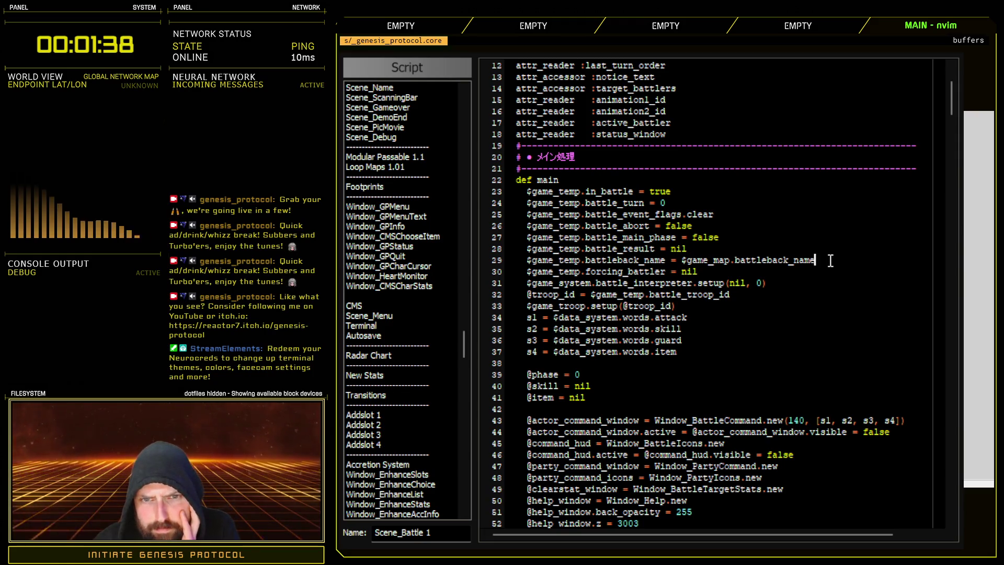
left_click(721, 276)
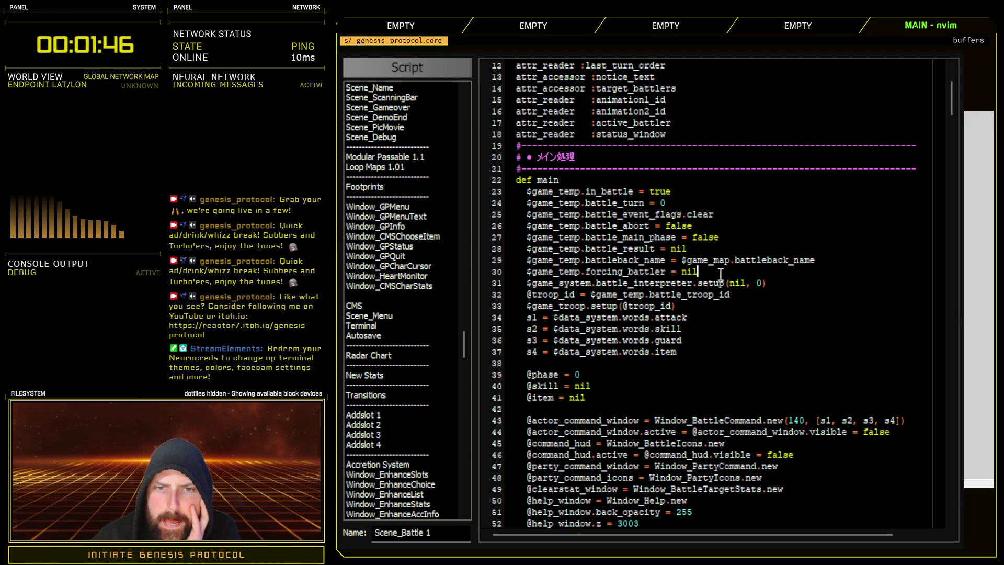
scroll(613, 268, "up", 2)
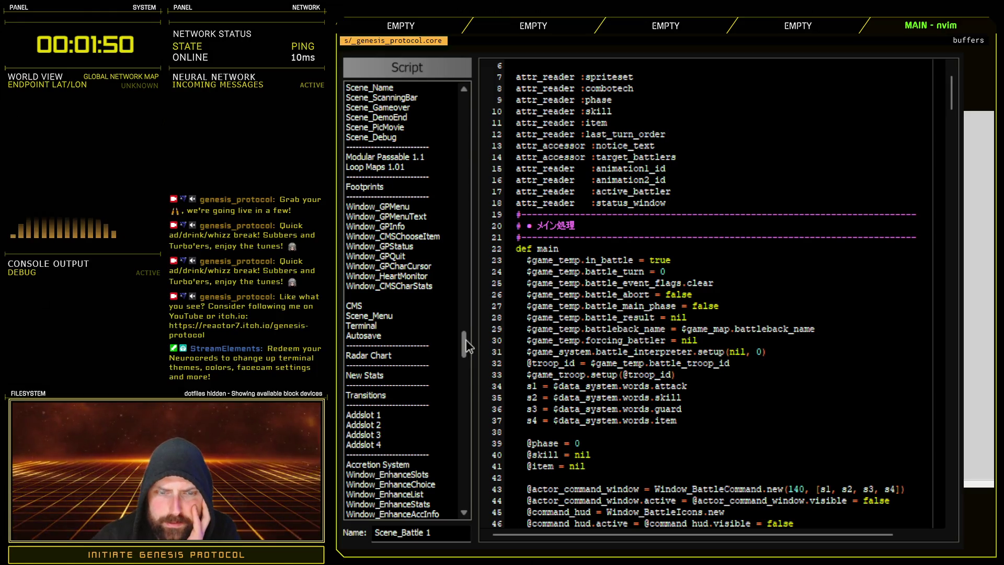
scroll(465, 336, "up", 10)
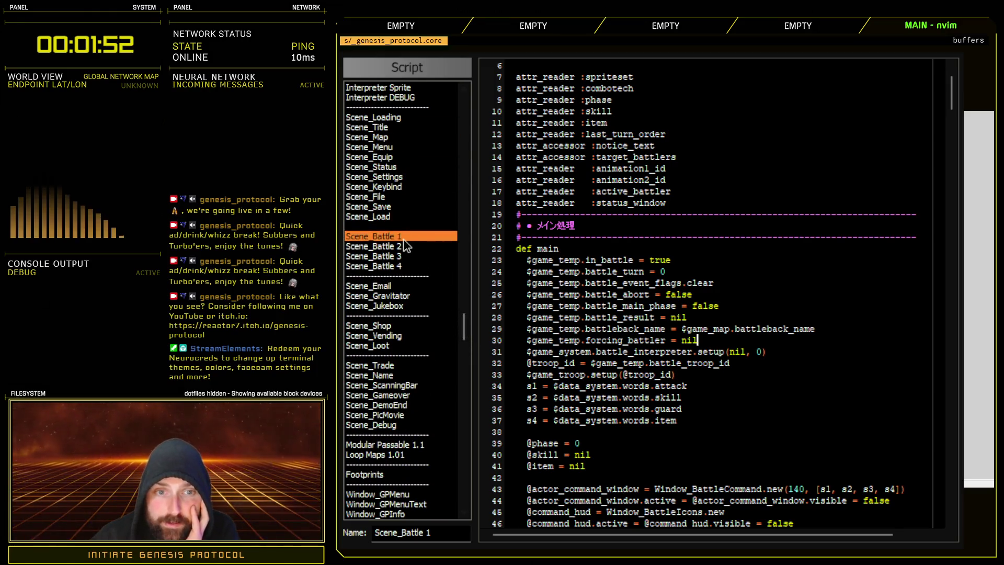
- In Scene_Gameover, comment out the $game_system.battle_snapshot call with #
left_click(392, 395)
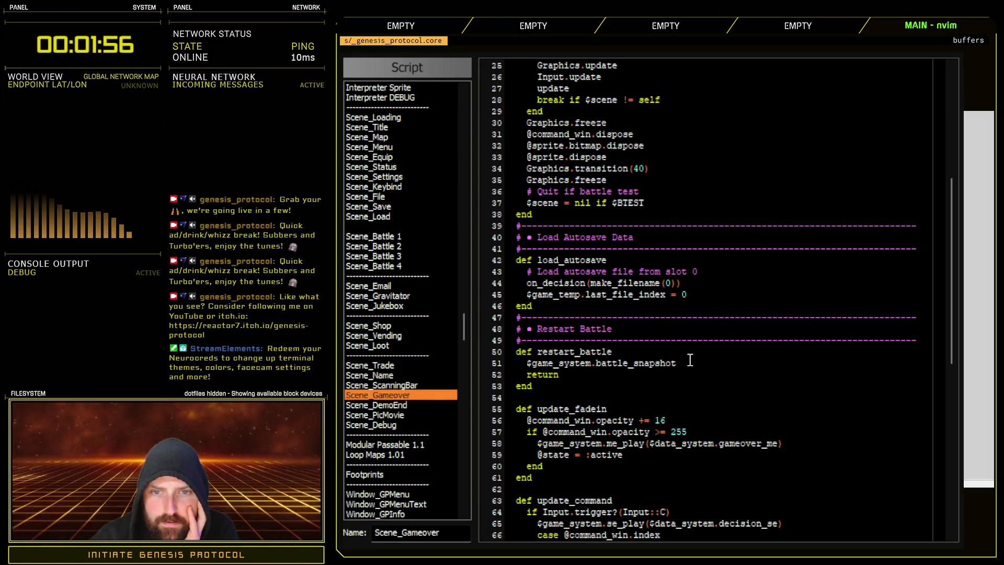
scroll(726, 365, "down", 6)
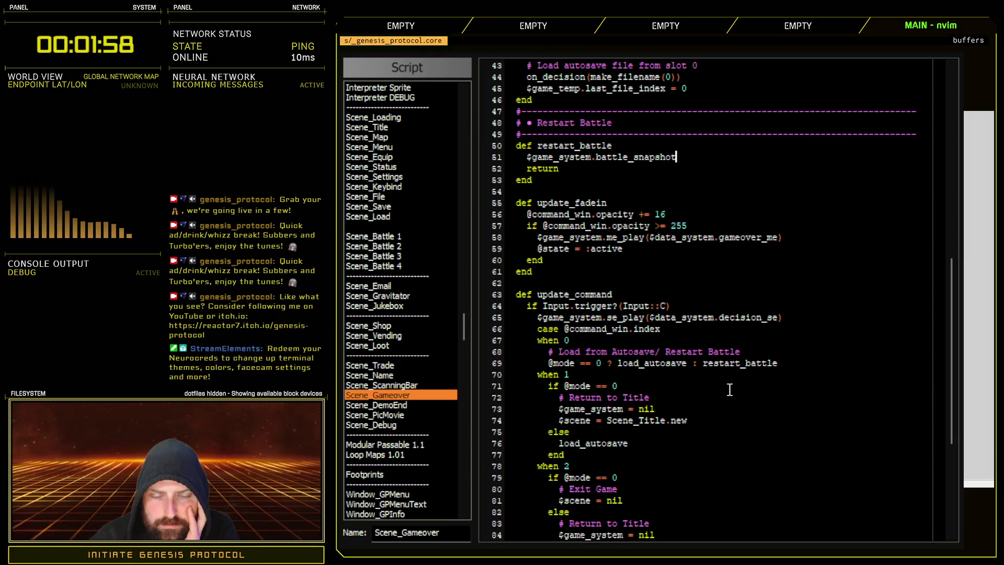
scroll(719, 391, "up", 2)
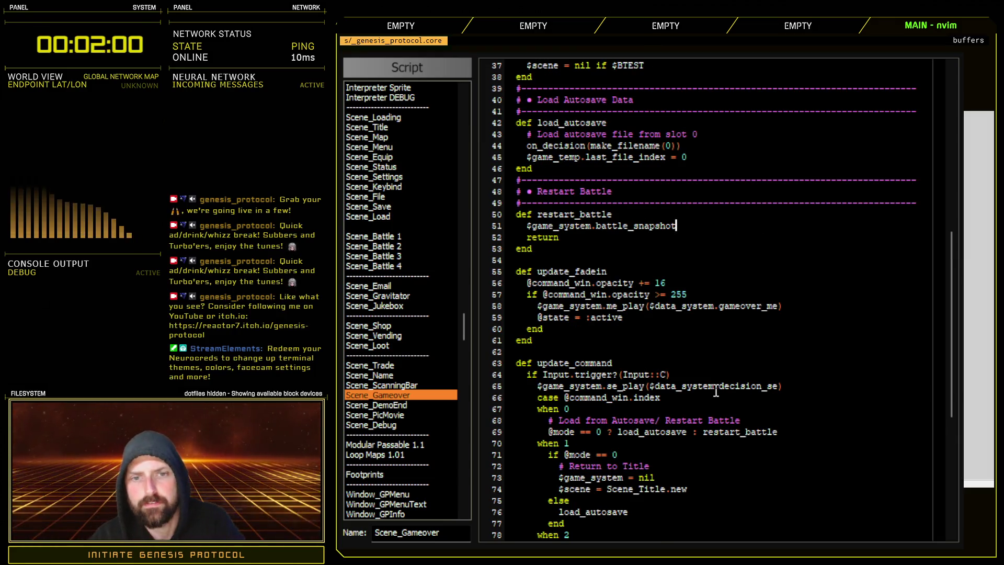
scroll(709, 348, "up", 4)
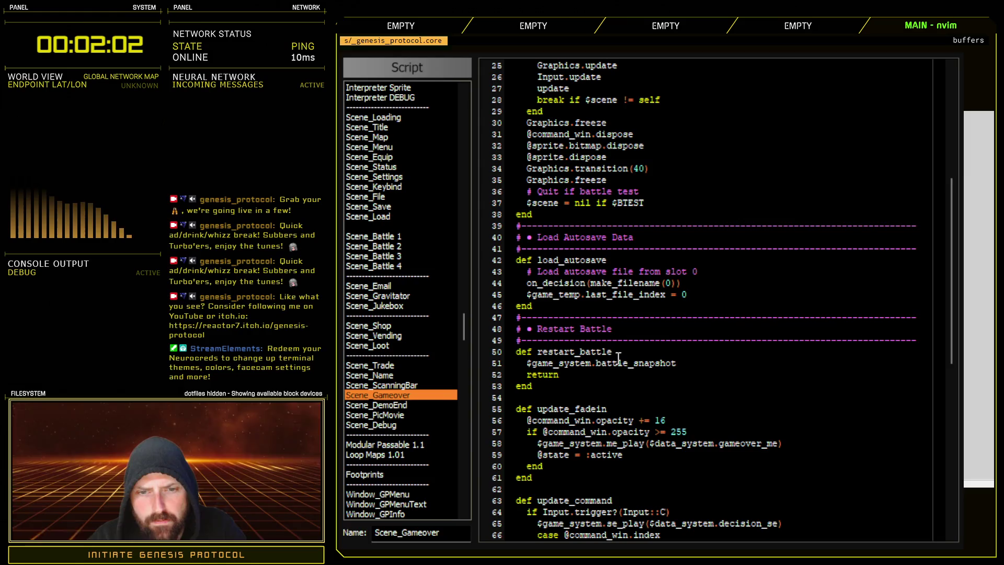
left_click(525, 362)
type("#")
- Paste the $scene = Scene_Title.new line into restart_battle and replace Title with Battle
scroll(672, 379, "down", 6)
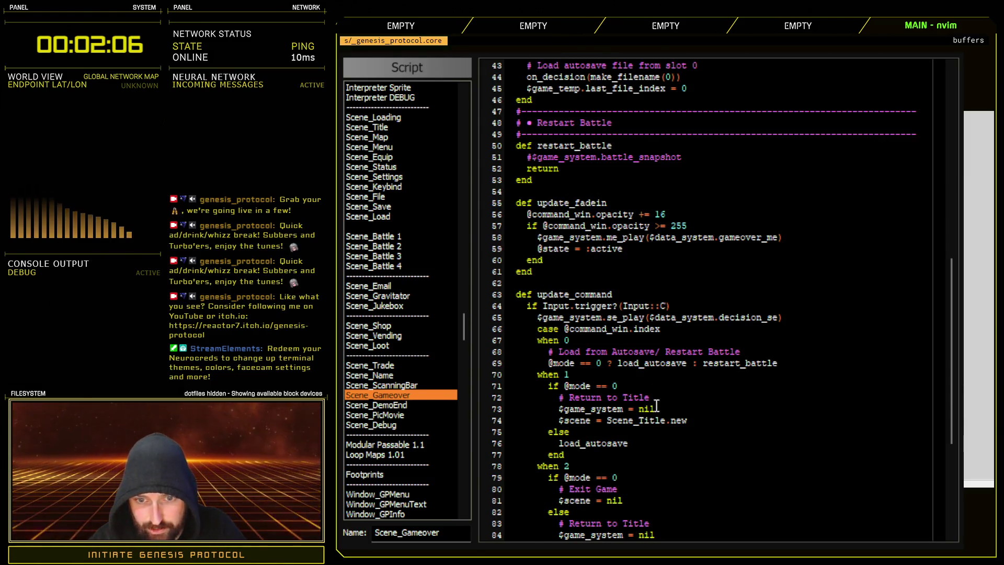
left_click_drag(557, 420, 689, 418)
key("ctrl+c")
scroll(691, 417, "up", 2)
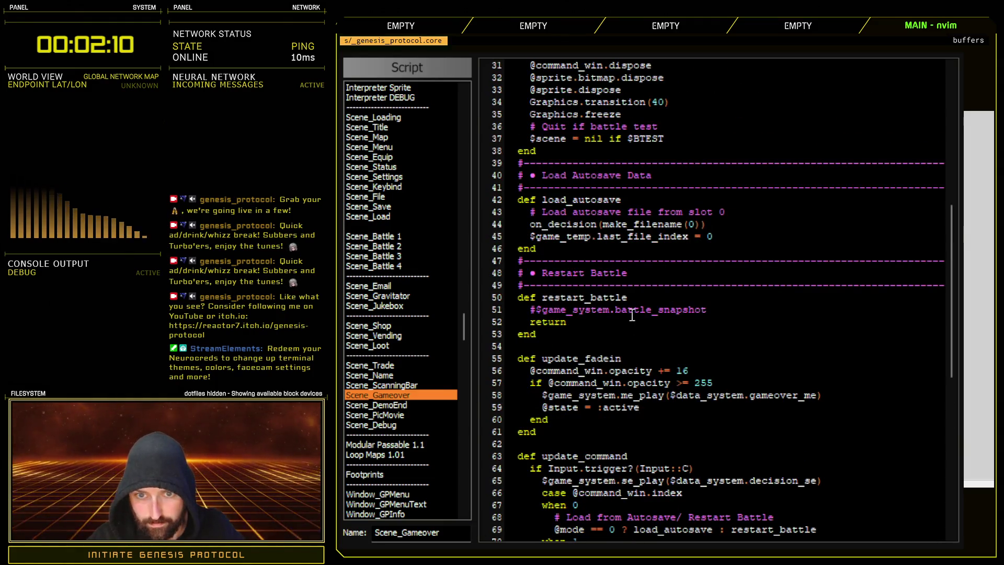
left_click(656, 296)
key("Return")
key("ctrl+v")
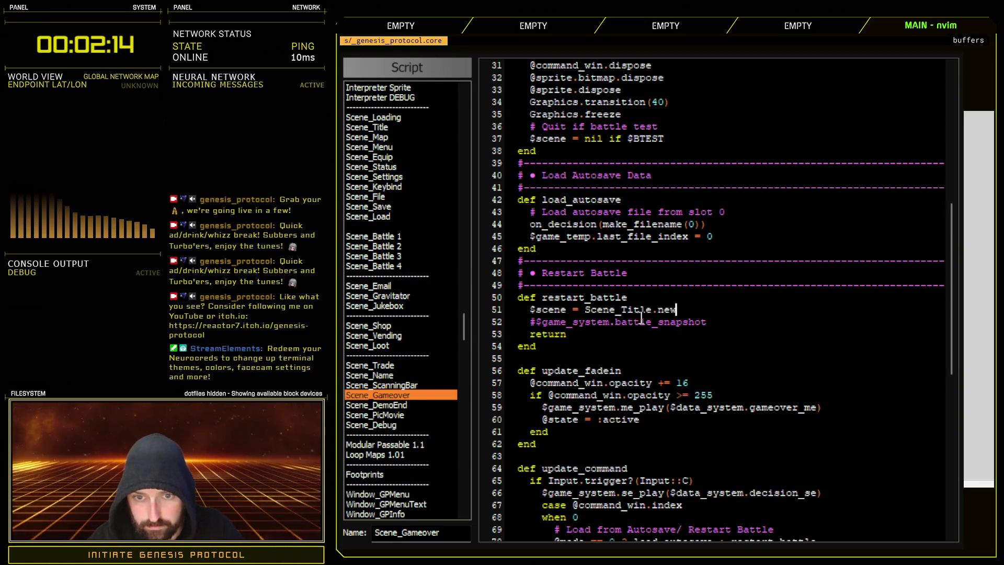
left_click(655, 309)
key("BackSpace")
key("BackSpace")
key("BackSpace")
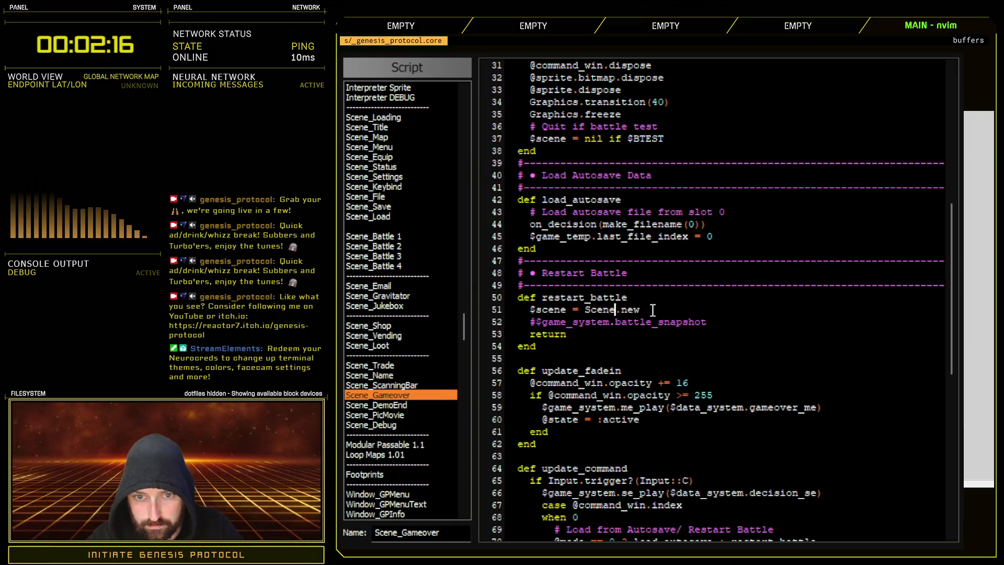
key("BackSpace")
type("Battle")
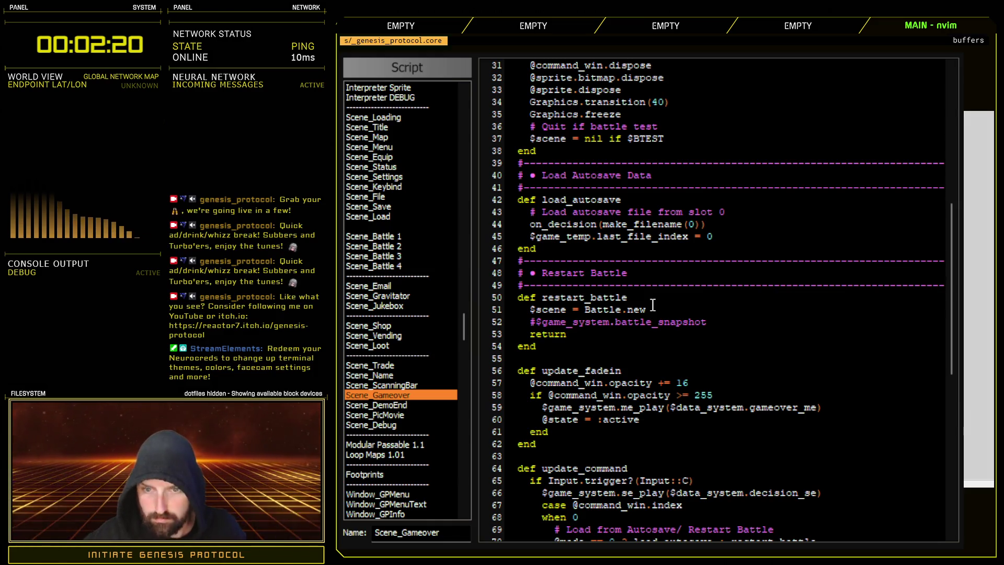
- Correct the line to read $scene = Scene_Battle.new and close the script editor
key("ctrl+minus")
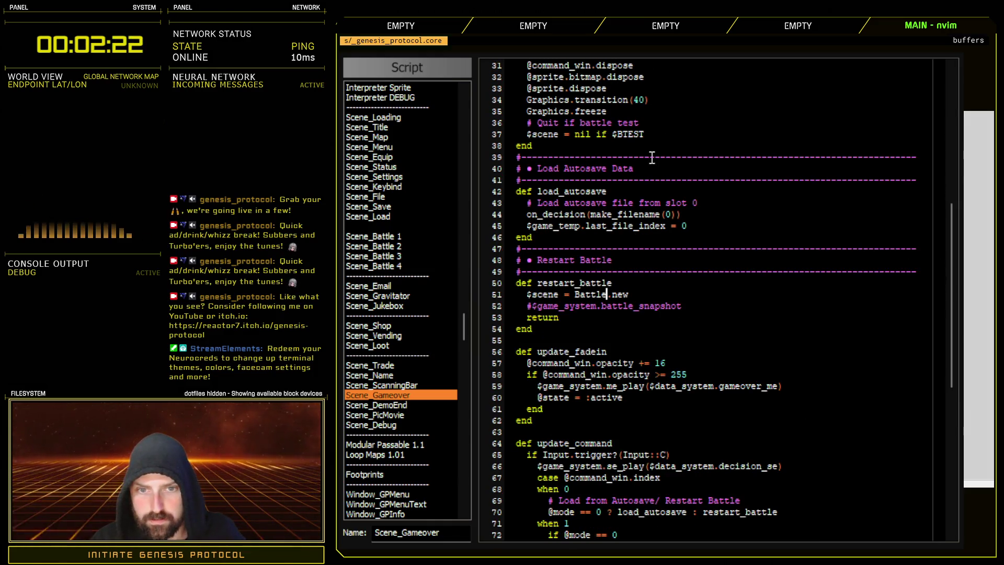
key("ctrl+plus")
key("ctrl+plus")
key("ctrl+plus")
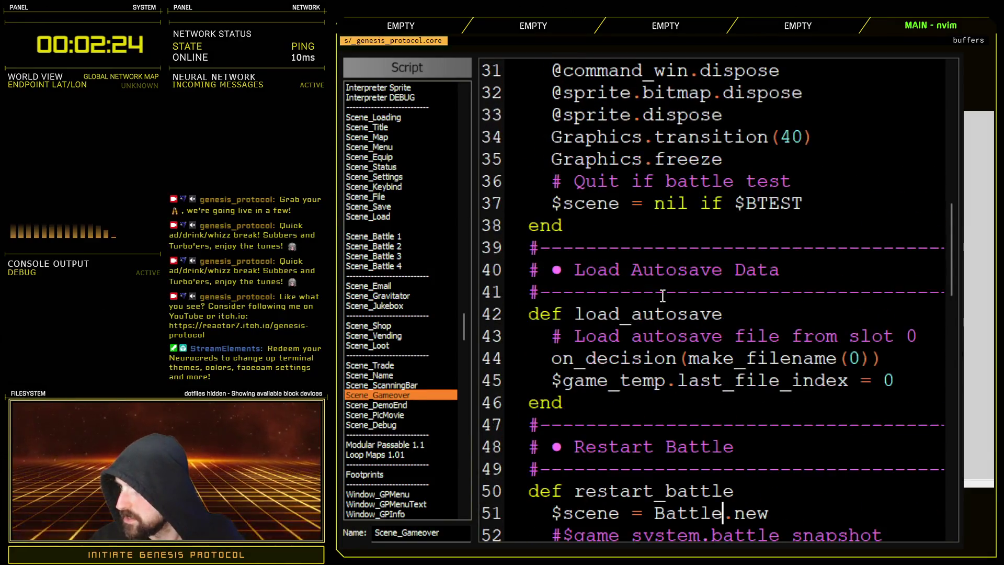
key("ctrl+plus")
key("ctrl+plus")
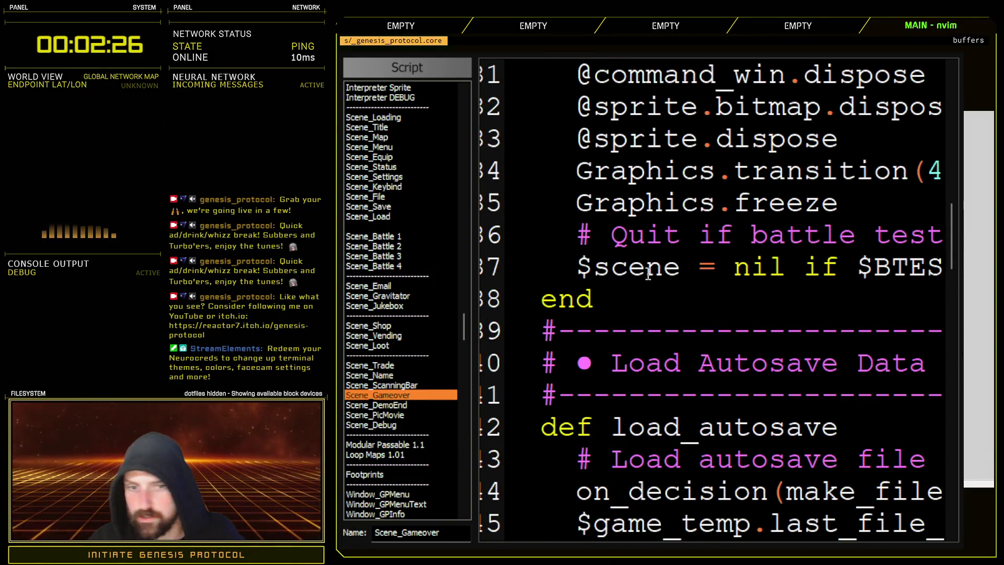
scroll(694, 236, "up", 2)
scroll(687, 250, "down", 2)
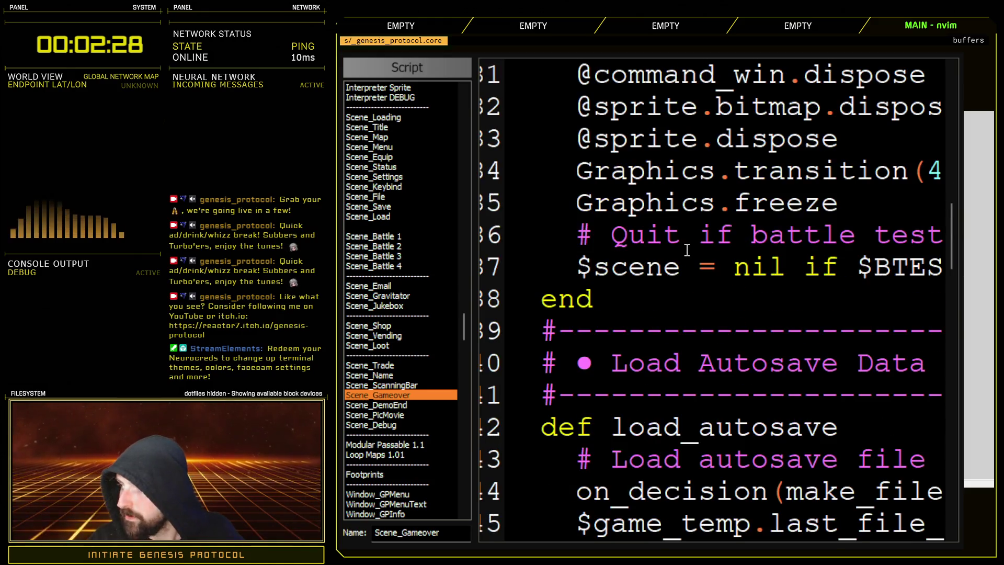
scroll(683, 252, "down", 2)
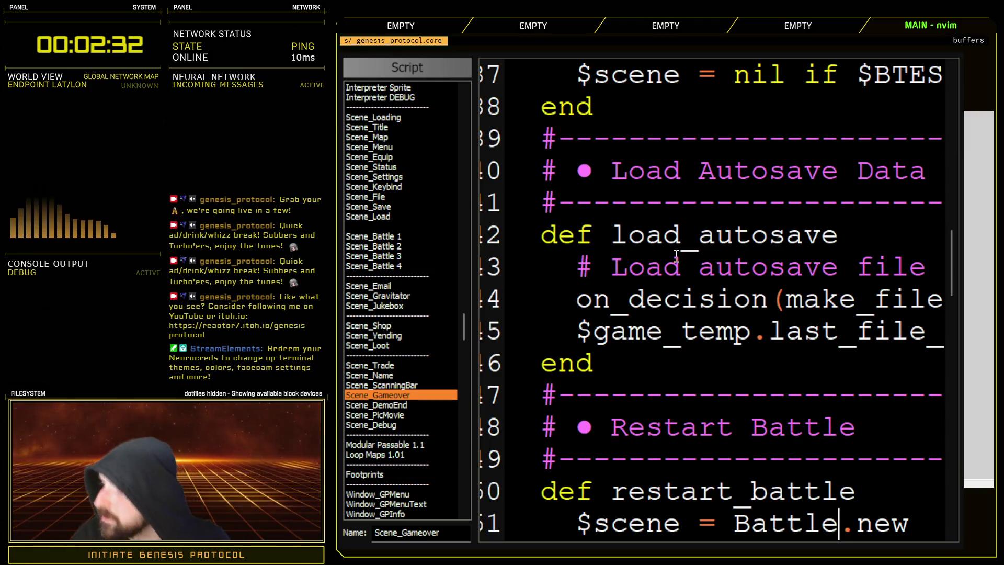
key("ctrl+minus")
key("ctrl+minus")
key("ctrl+minus")
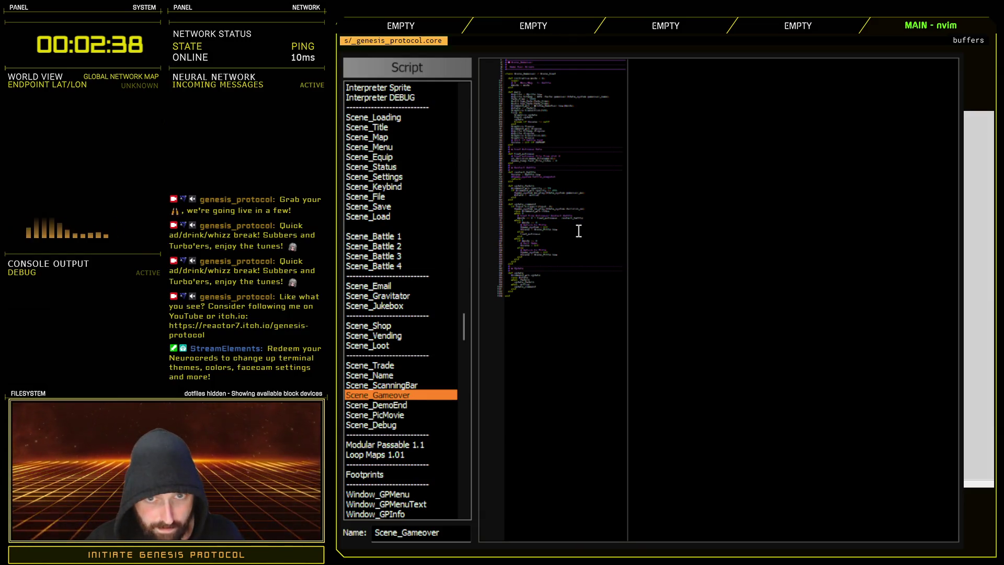
key("ctrl+plus")
key("ctrl+plus")
key("ctrl+plus")
key("ctrl+minus")
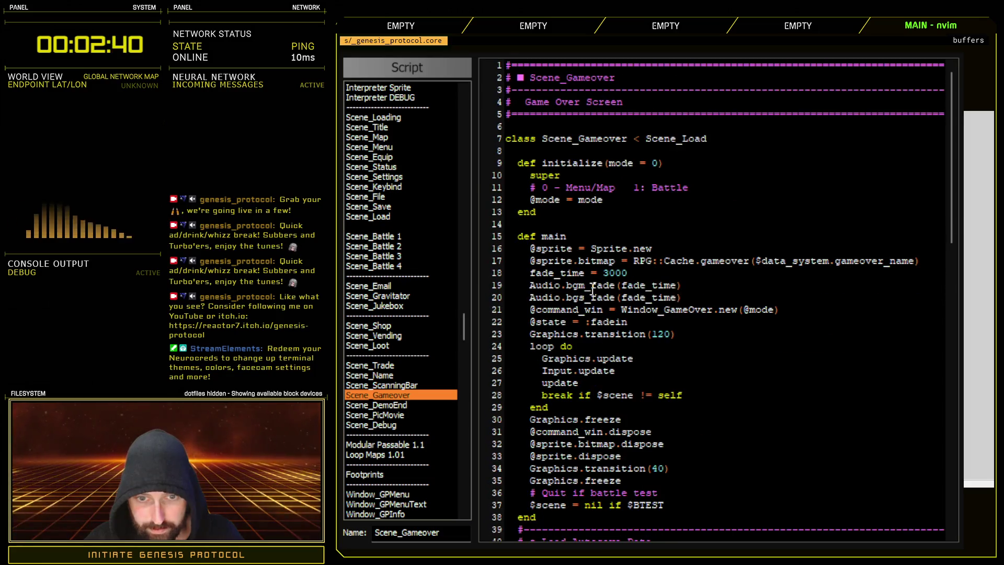
key("ctrl+minus")
scroll(593, 287, "down", 8)
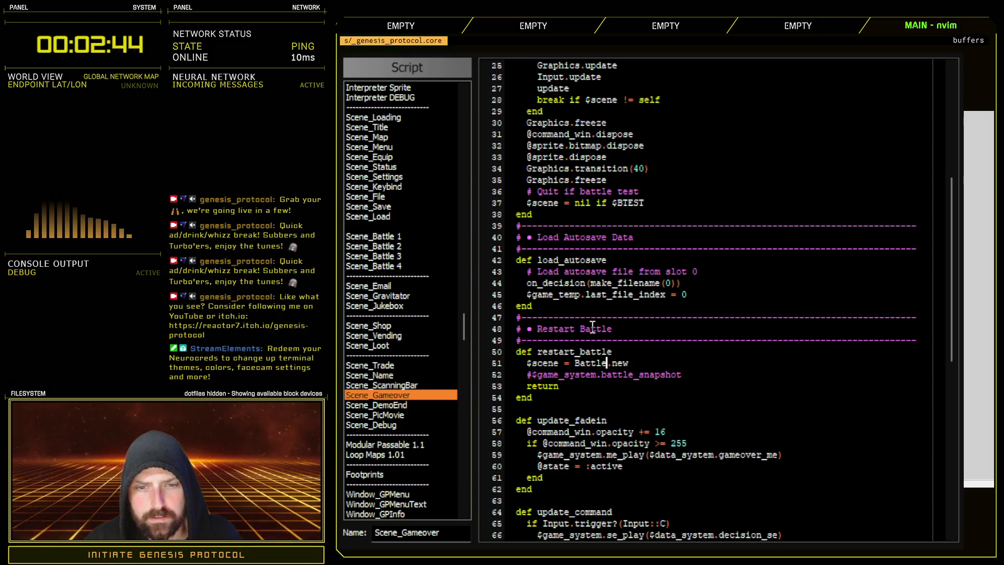
scroll(609, 294, "down", 4)
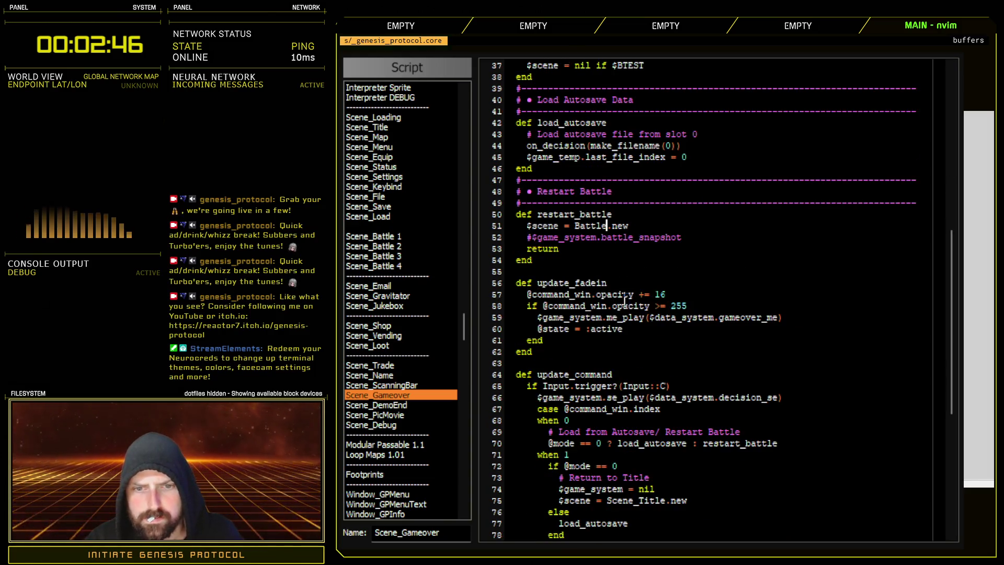
scroll(624, 301, "down", 2)
scroll(623, 302, "down", 2)
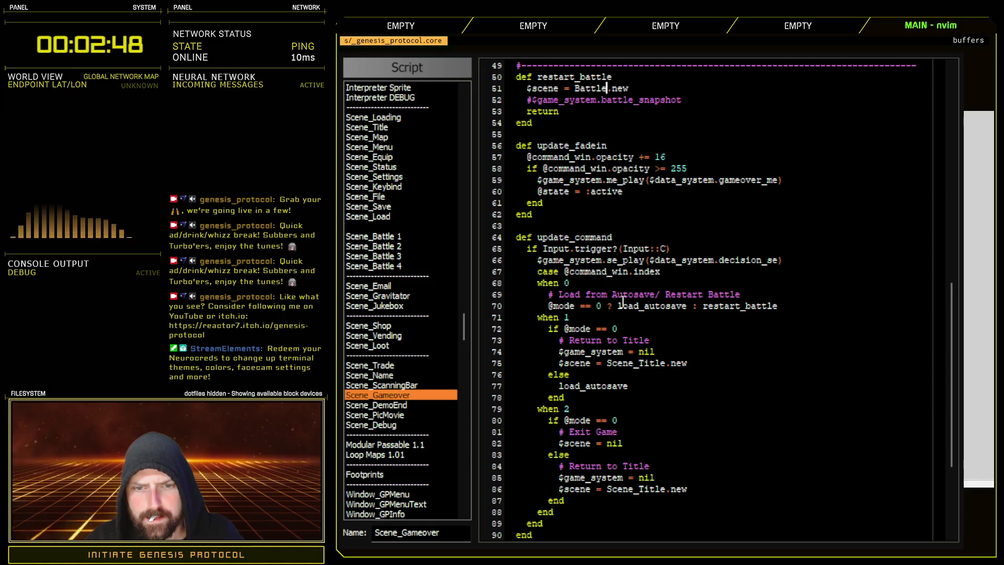
scroll(623, 303, "up", 6)
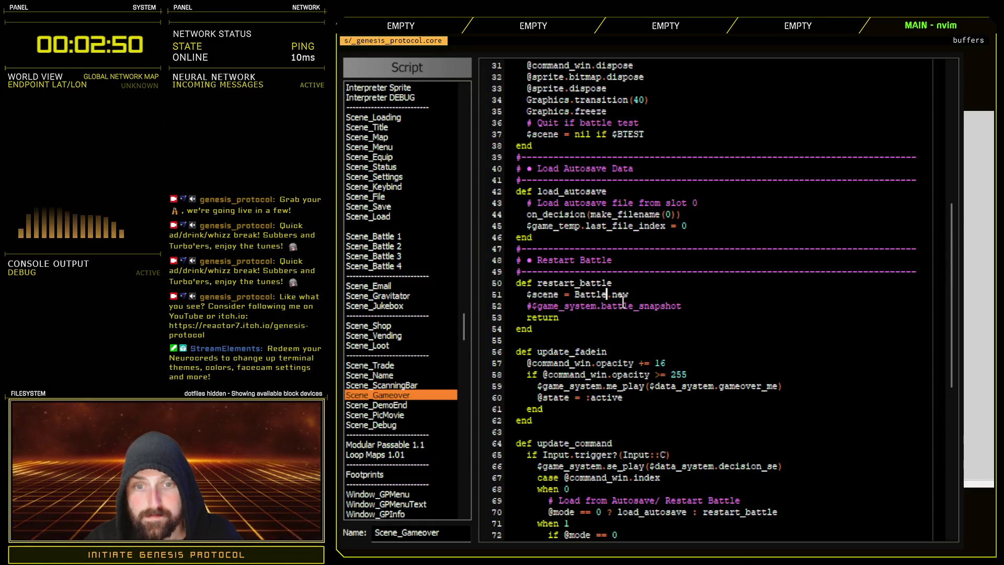
key("Left")
key("Left")
key("Left")
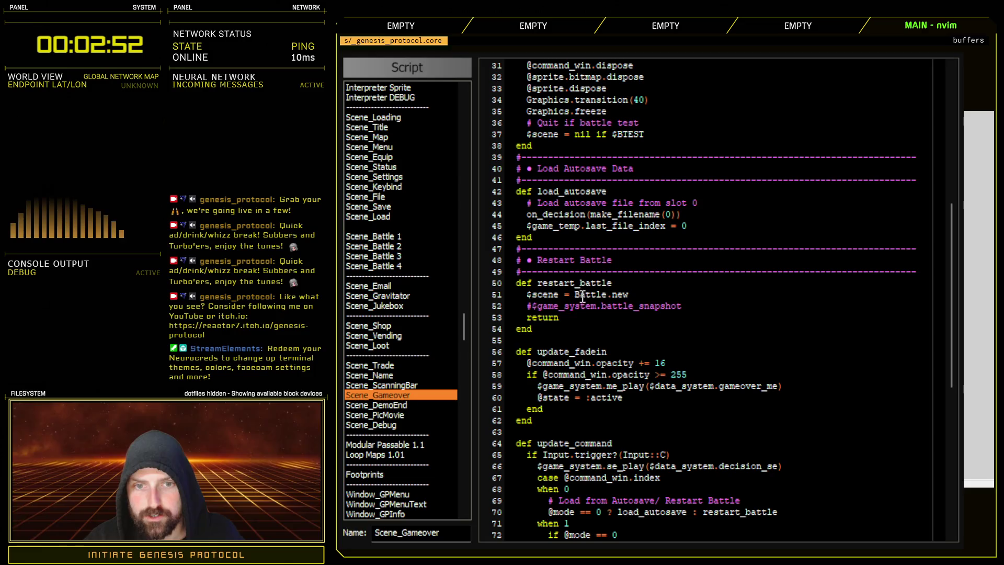
type("$")
key("BackSpace")
type("Scene_")
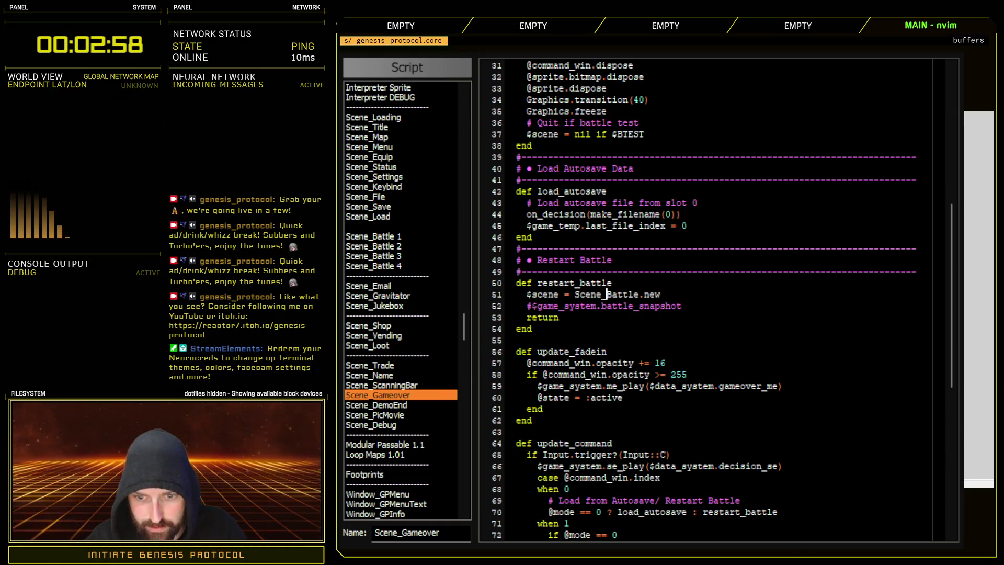
key("Escape")
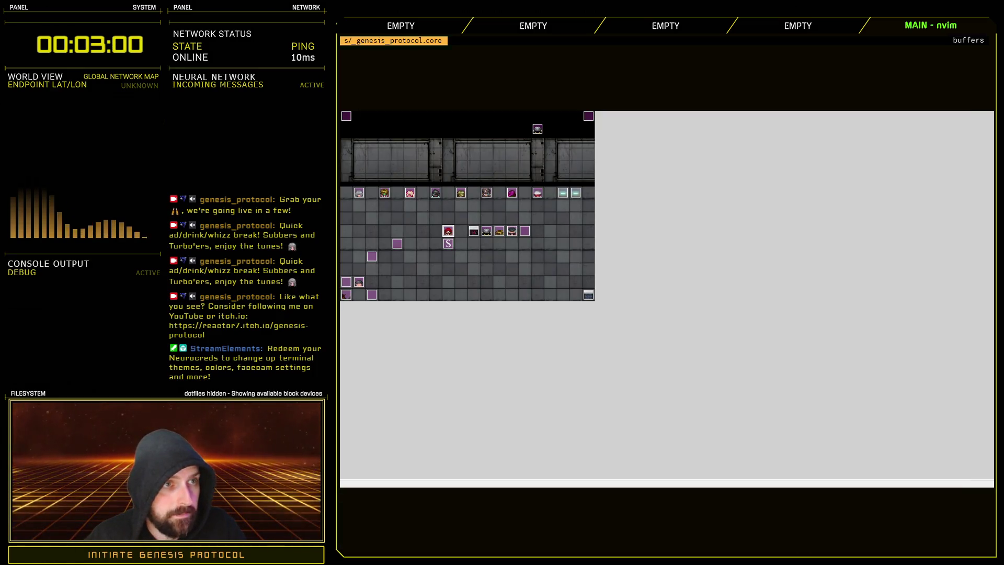
- Launch a playtest and start a New Game on Normal difficulty
key("ctrl+r")
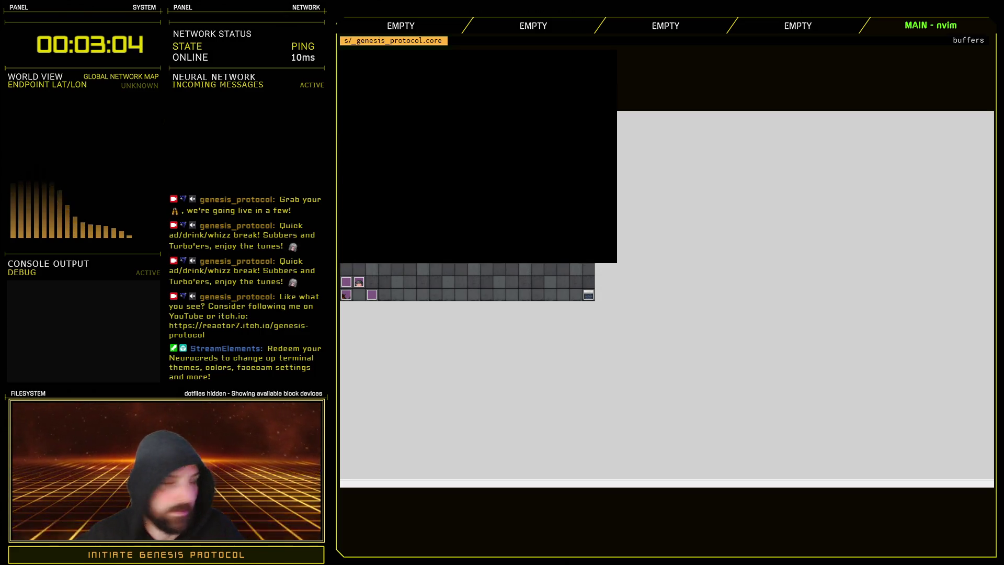
key("Return")
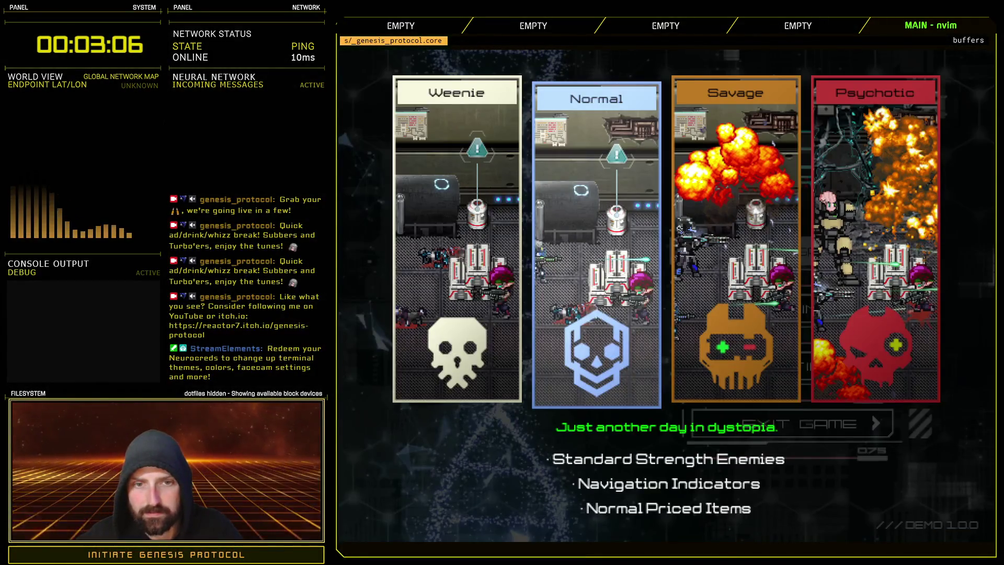
key("Return")
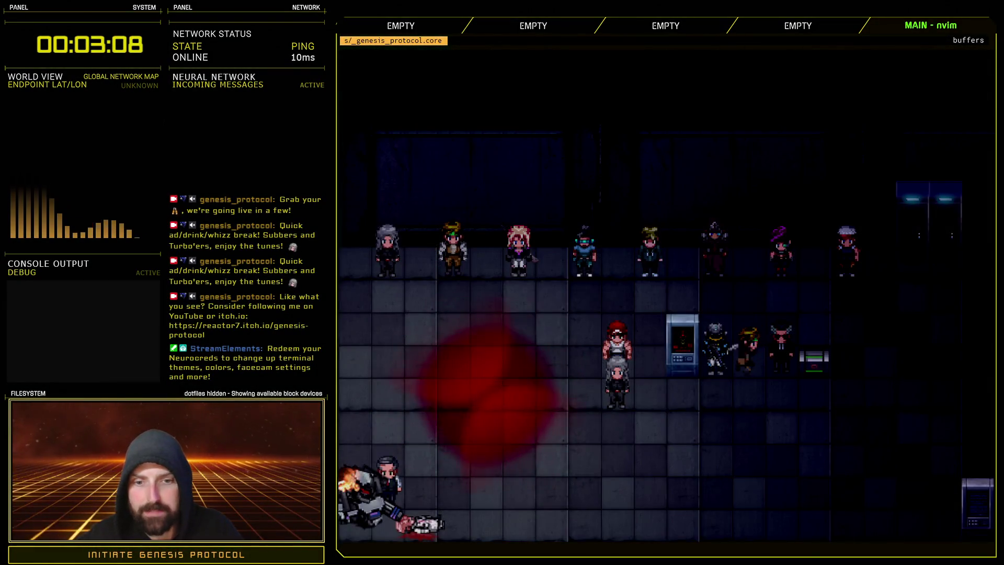
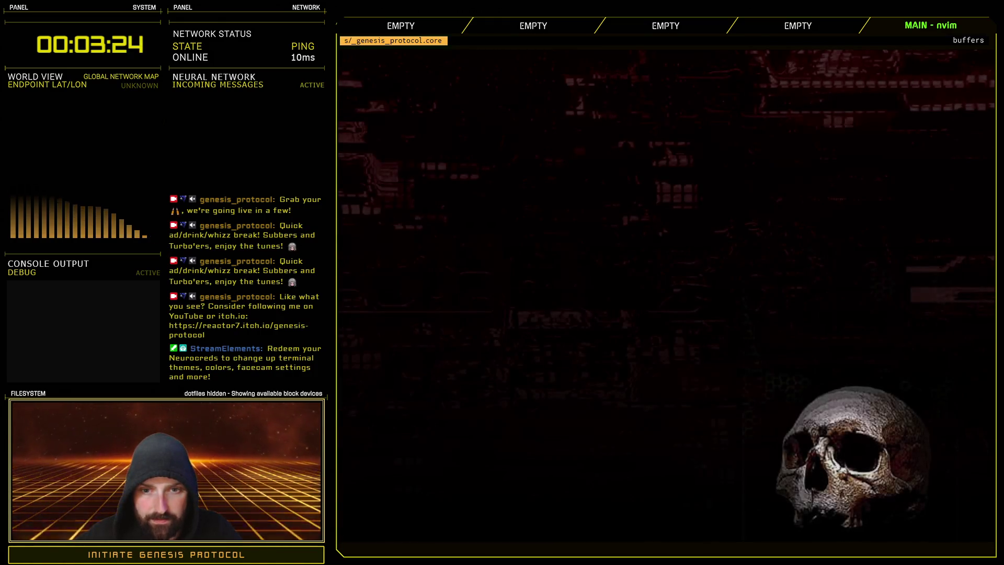
- Quit the running playtest and bring up the Script Editor on the Scene_Gameover script
key("Return")
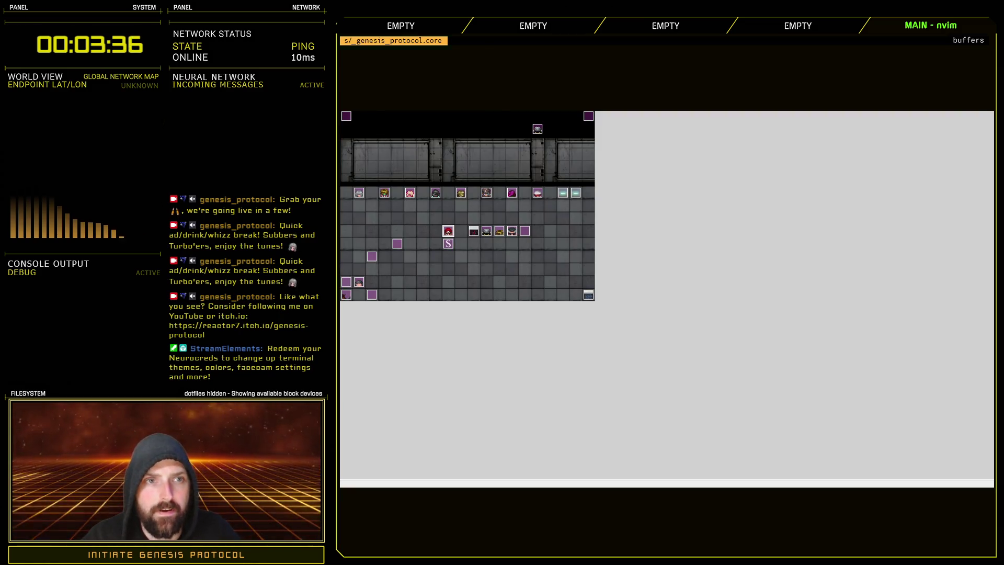
key("F11")
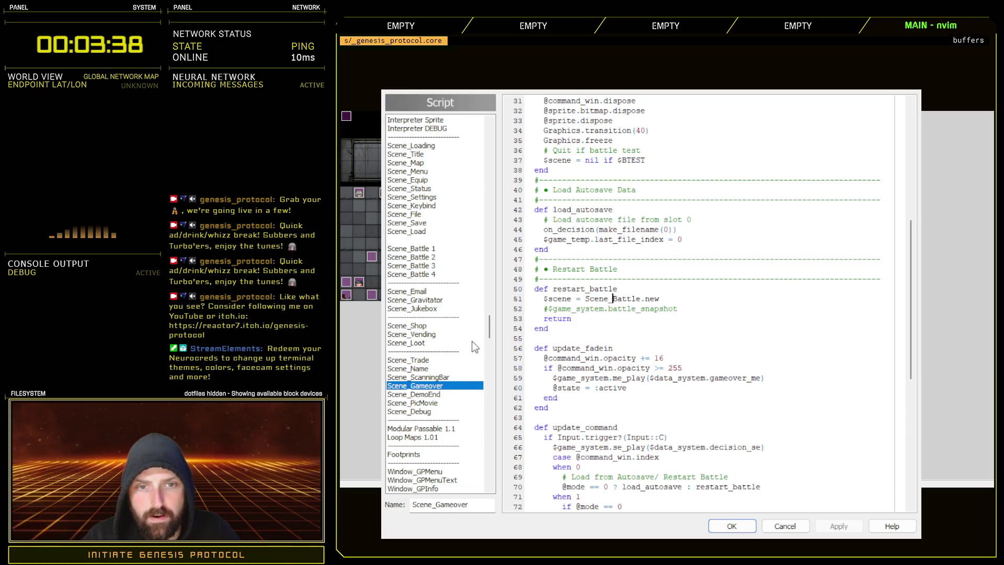
- Inspect the Game_Troop script, marking the troop members range and the Game_Troop class name
scroll(484, 331, "down", 15)
scroll(485, 231, "up", 10)
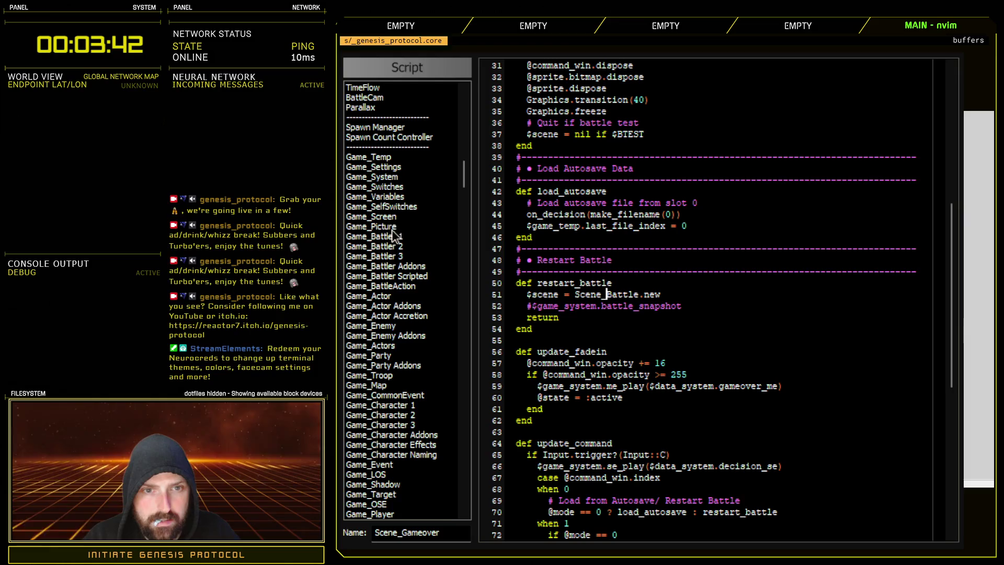
left_click(398, 377)
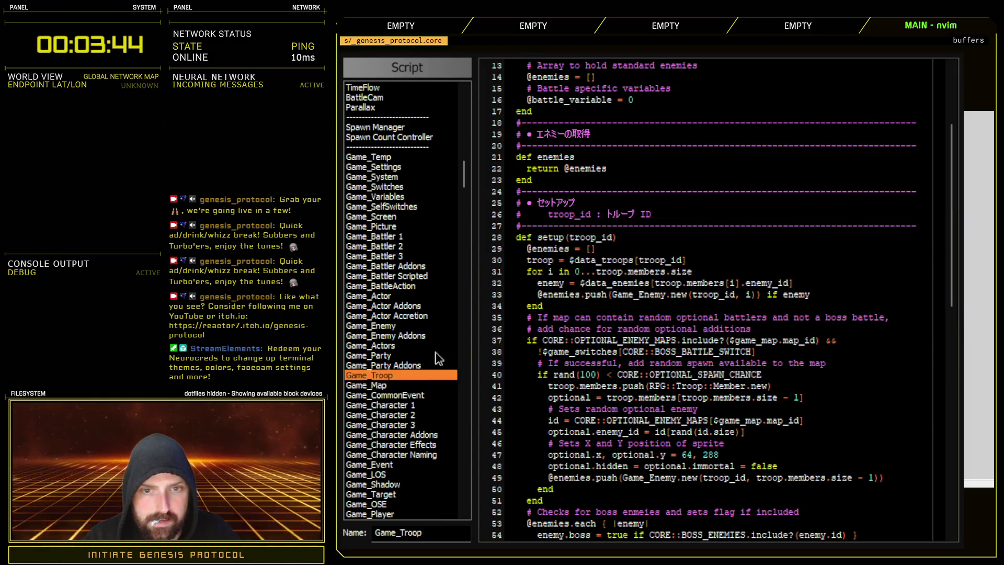
left_click_drag(578, 272, 704, 274)
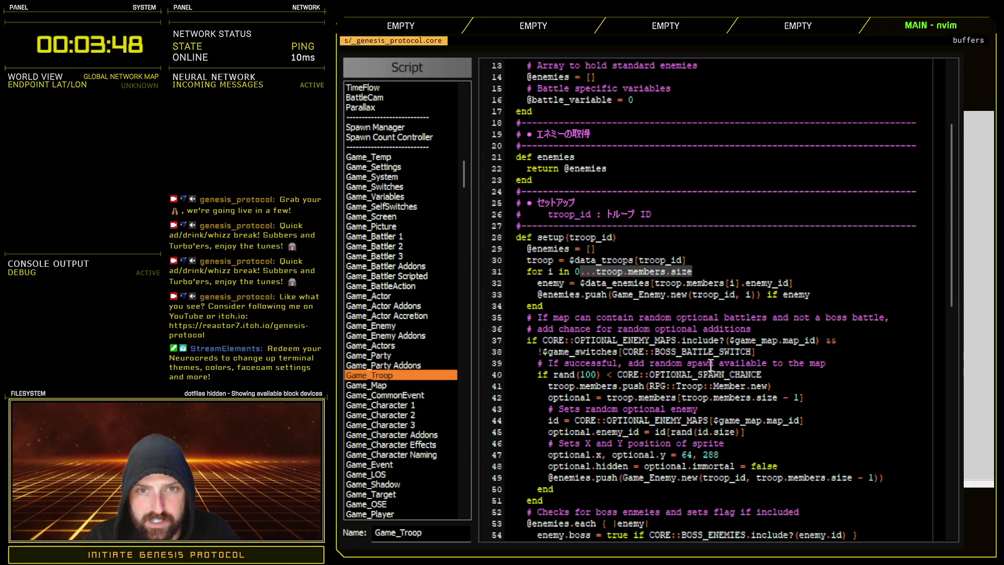
scroll(711, 357, "up", 4)
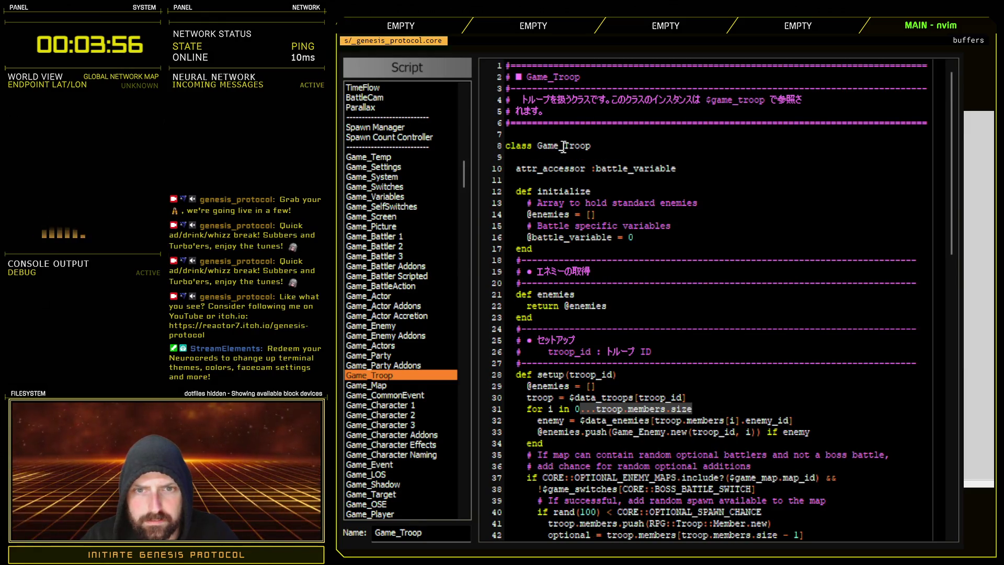
double_click(564, 147)
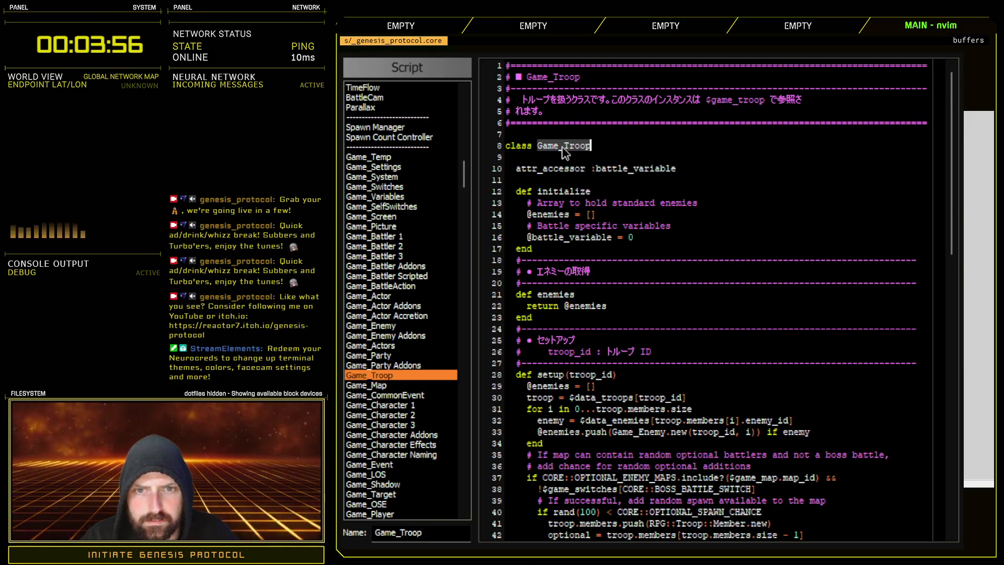
left_click(421, 375)
- Search all scripts for the troop setup call and jump to it in Scene_Battle 1
key("ctrl+f")
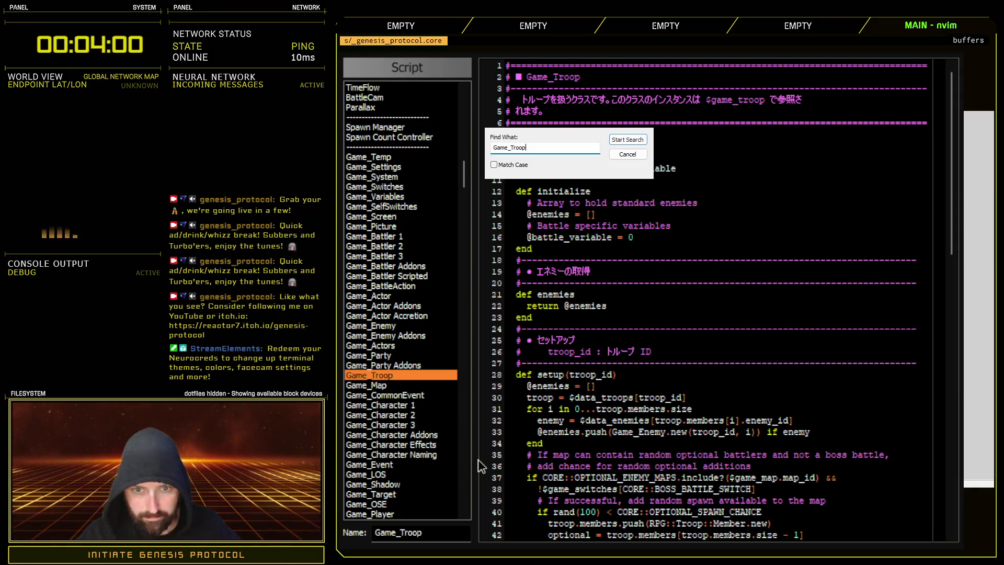
type(".se")
type("p")
key("Return")
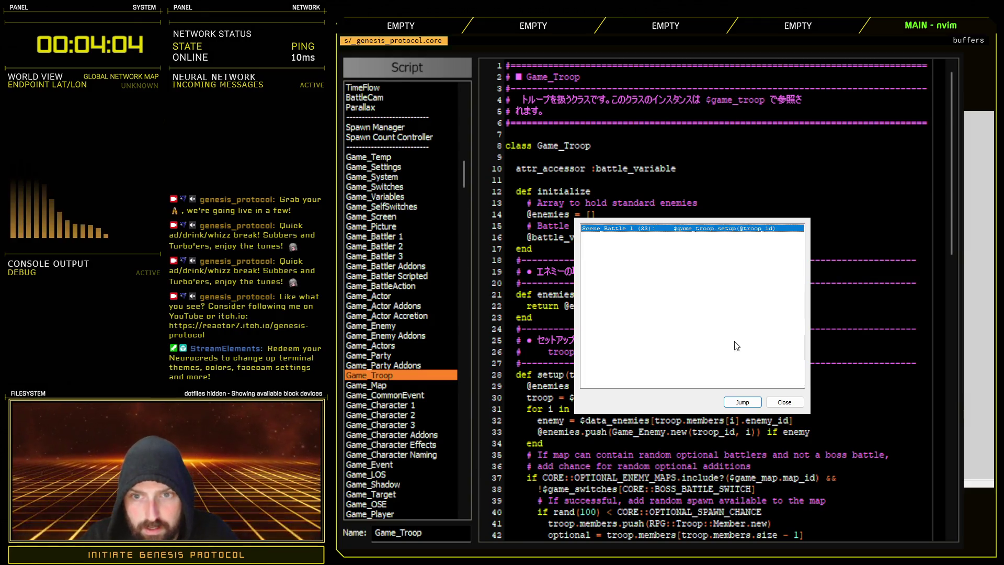
key("Return")
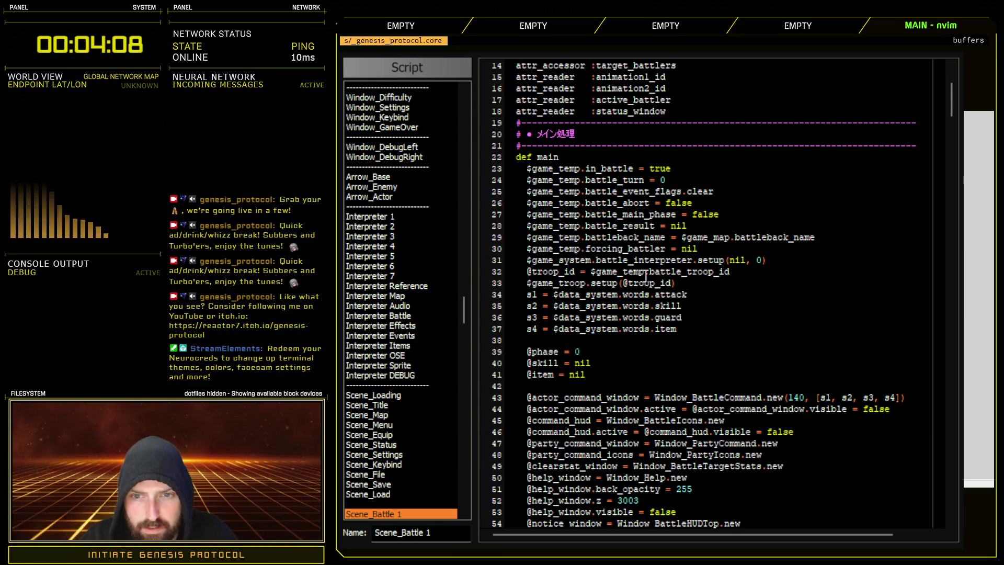
left_click_drag(592, 272, 759, 273)
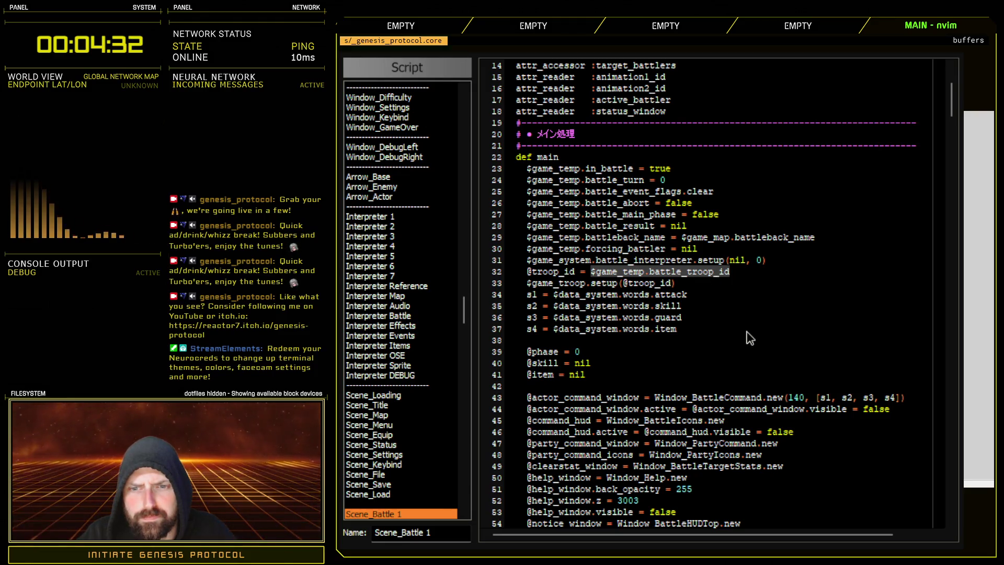
- Scroll down to the battle_snapshot code and insert a blank line after switches = []
scroll(706, 394, "down", 20)
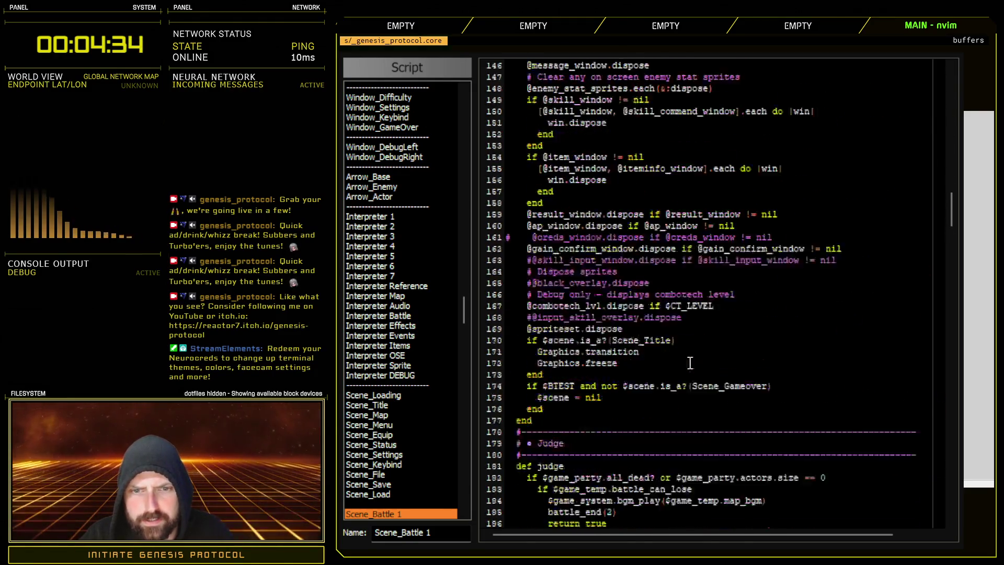
scroll(673, 370, "down", 8)
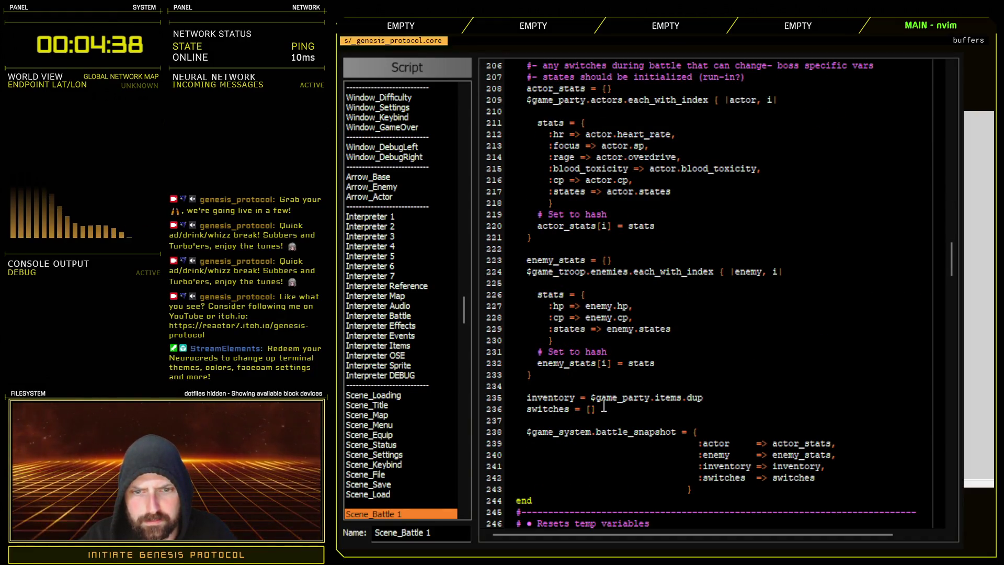
key("Return")
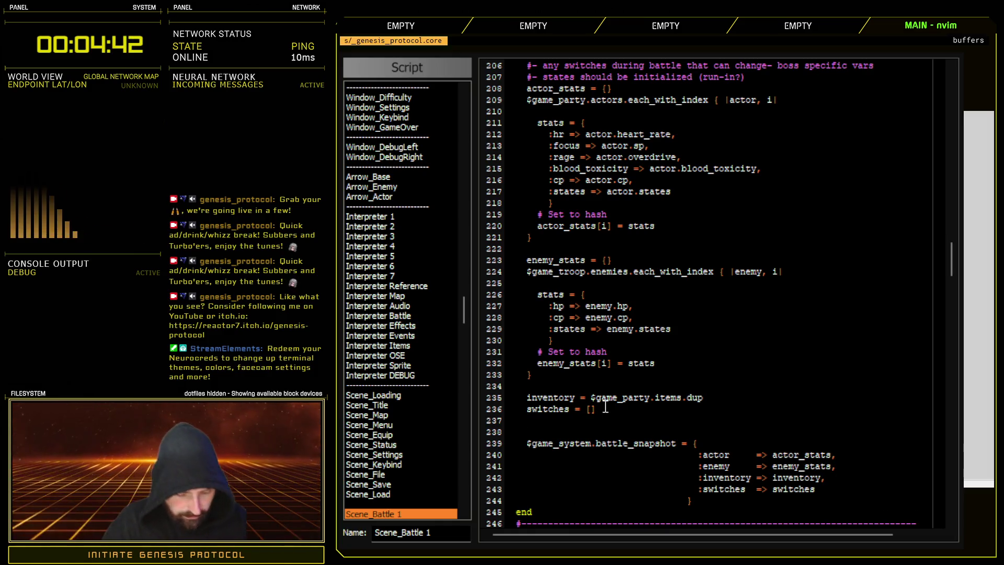
- Add line 237 'troop_id = $game_temp.battle_troop_id' in Scene_Battle 1
type("troop_id ")
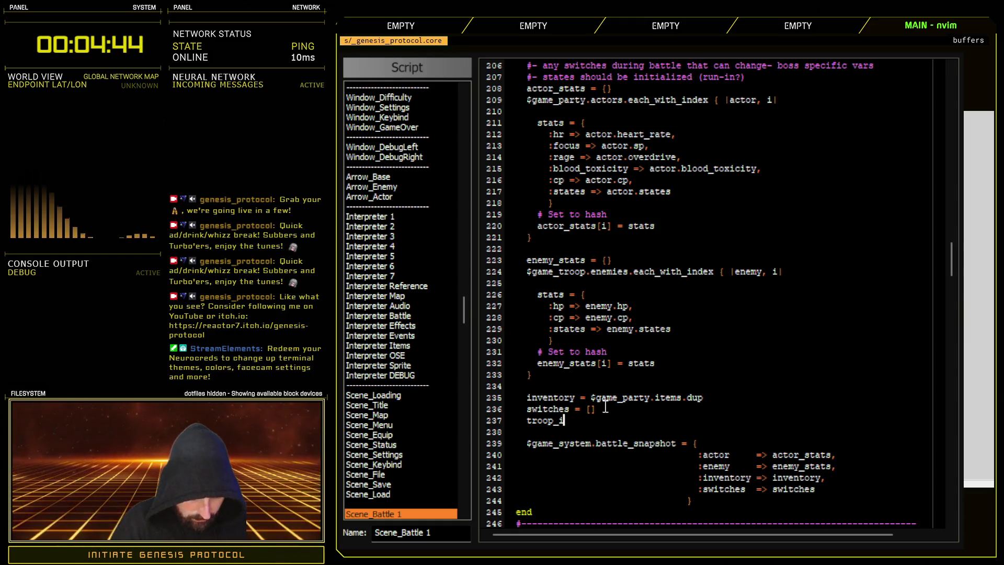
type("=> $game_temp.battle_troop_id")
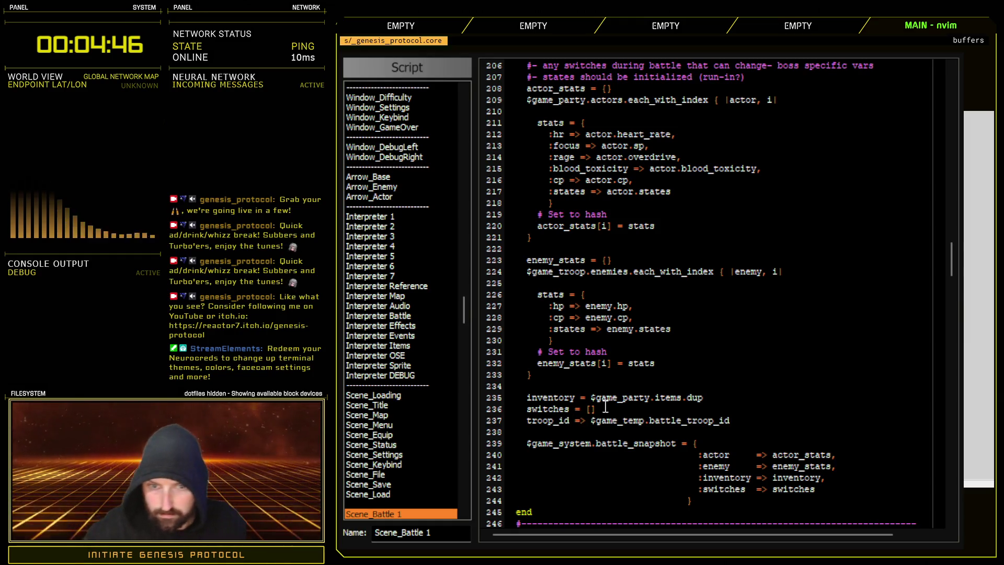
left_click(587, 422)
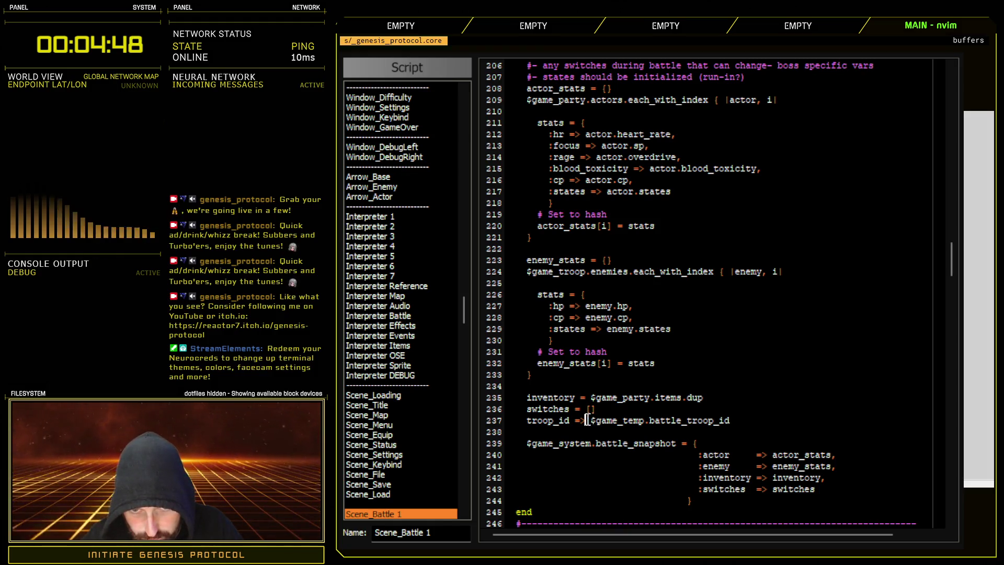
key("BackSpace")
- Add the entry ':troop_id => troop_id' to the battle_snapshot hash after switches
left_click(817, 491)
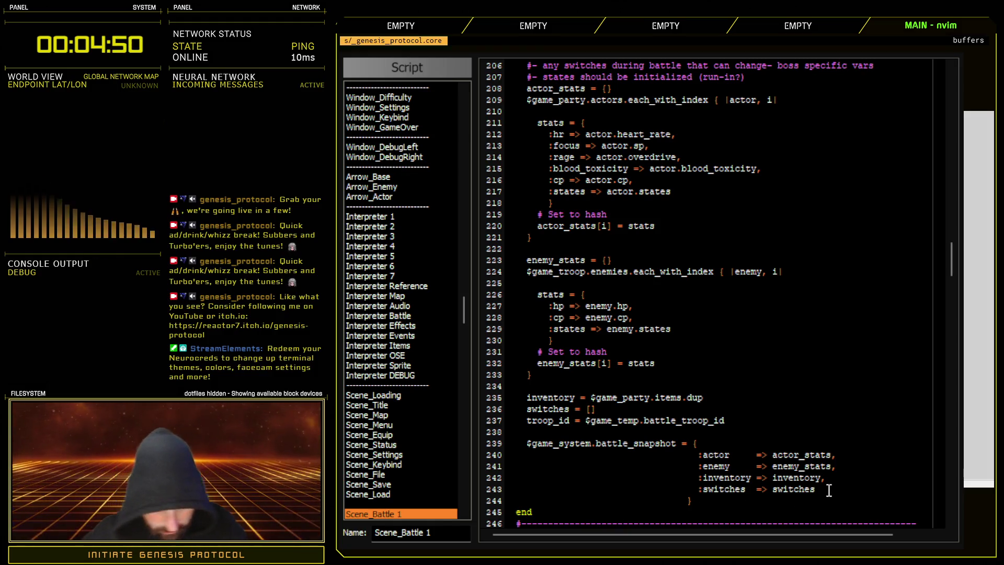
type(",")
key("Return")
type(":t")
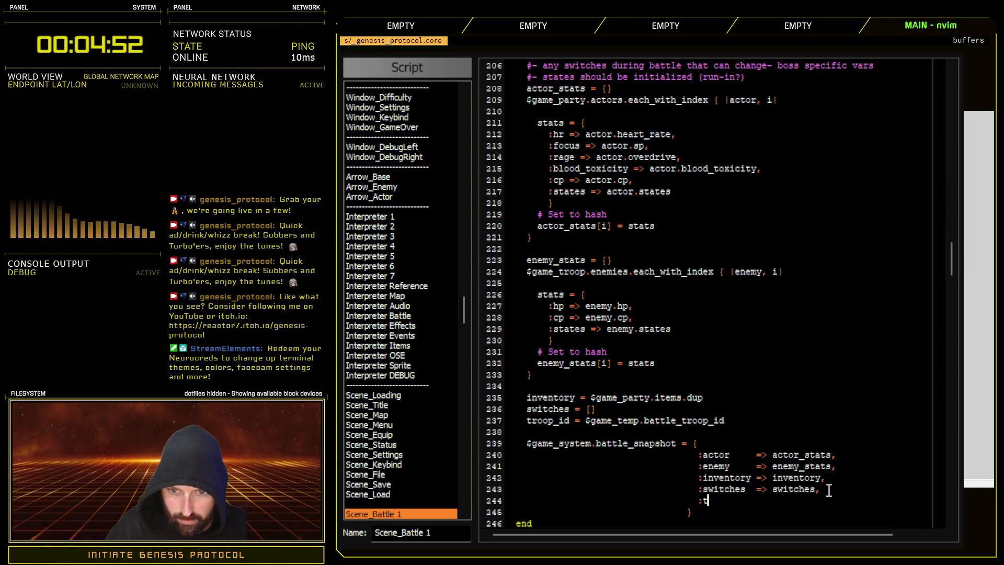
type("roop_id")
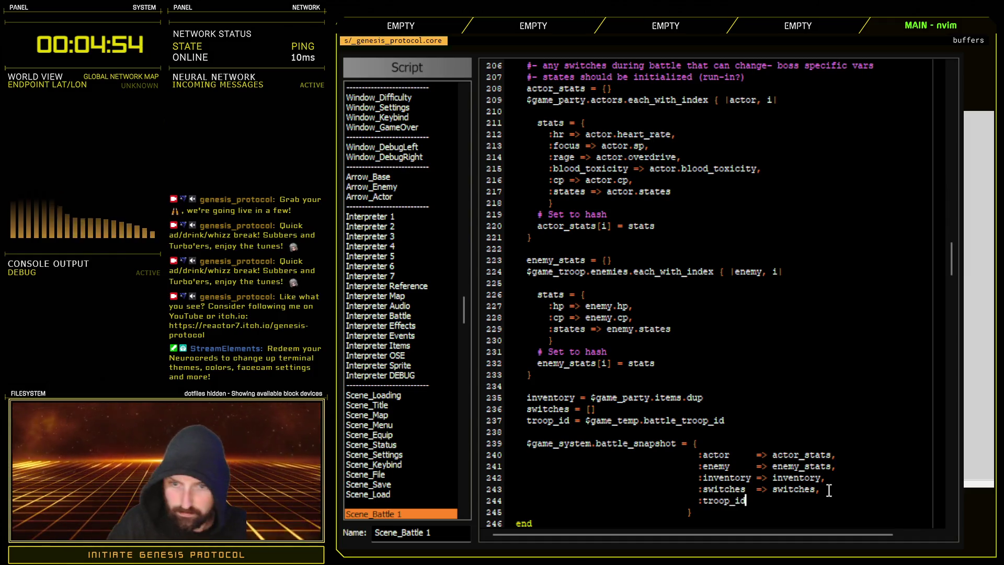
type("  =")
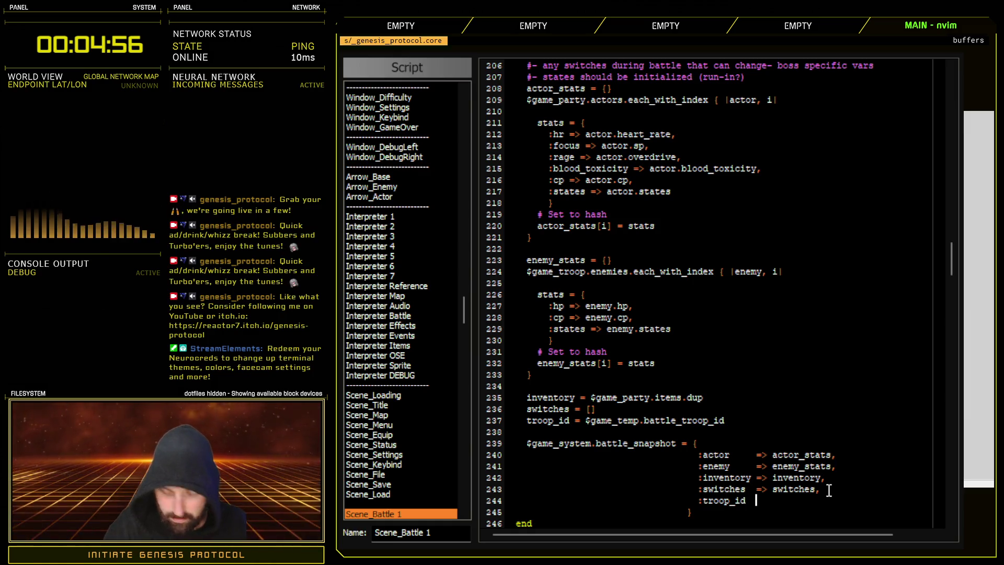
type("> troop")
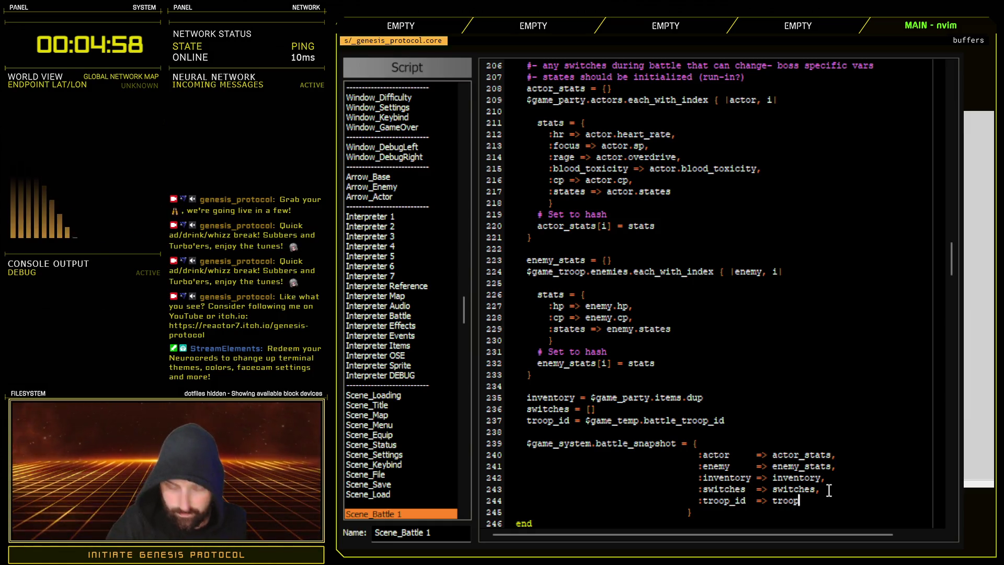
type("_id")
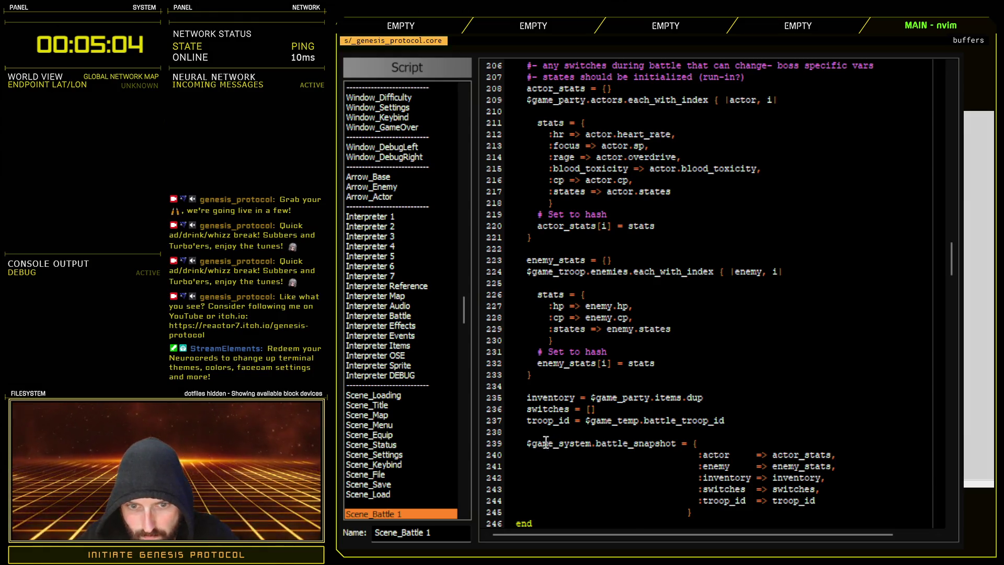
left_click(527, 443)
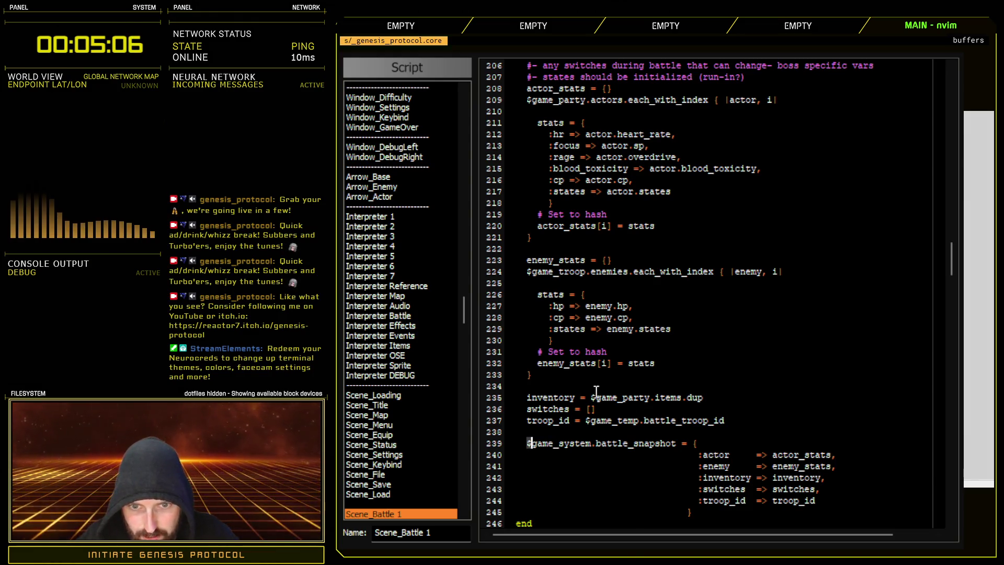
left_click_drag(587, 421, 724, 420)
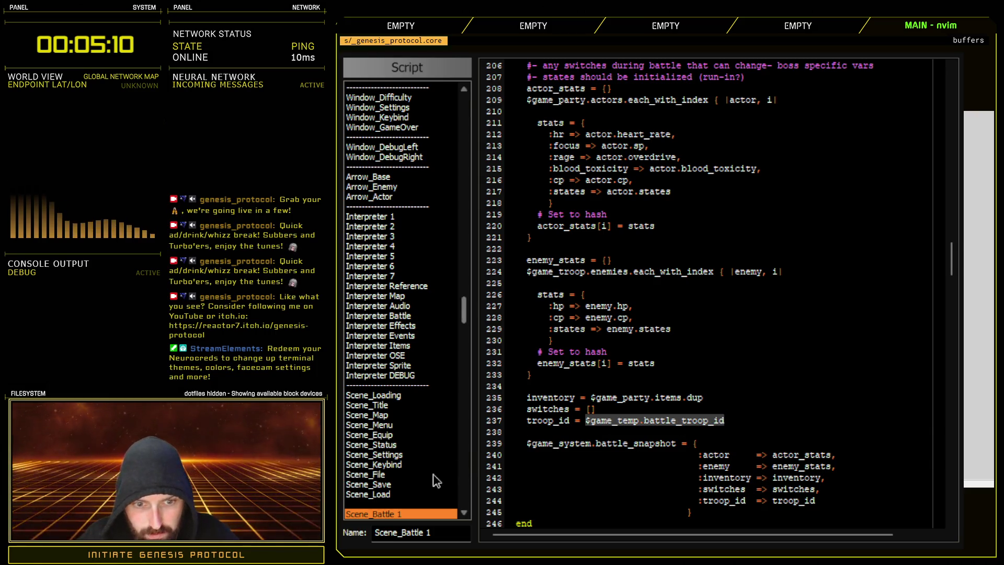
scroll(413, 481, "down", 4)
scroll(413, 481, "down", 4)
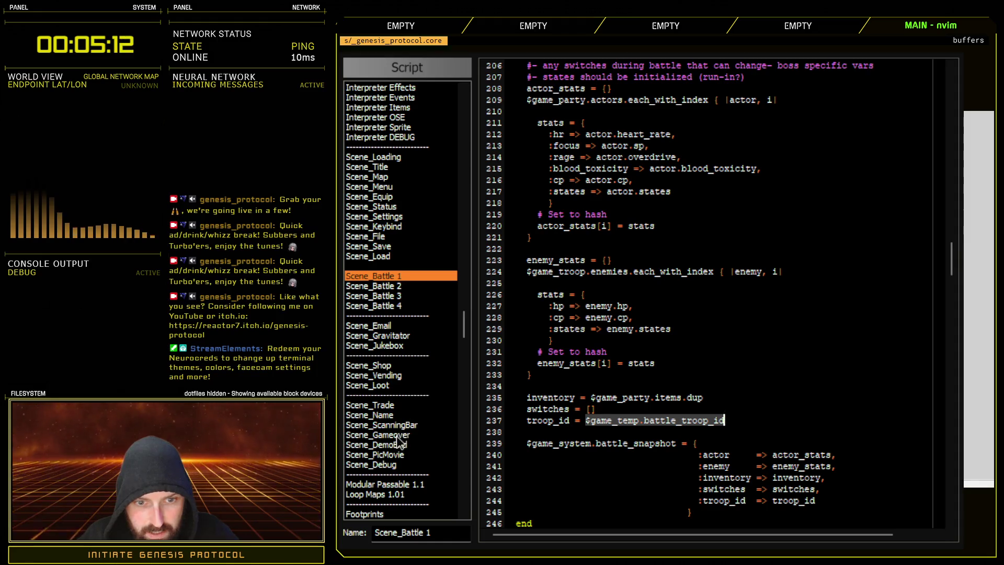
- In Scene_Gameover's restart_battle, add the $game_temp.battle_troop_id line and begin a data = $game_system line
left_click(401, 434)
left_click(643, 282)
key("Return")
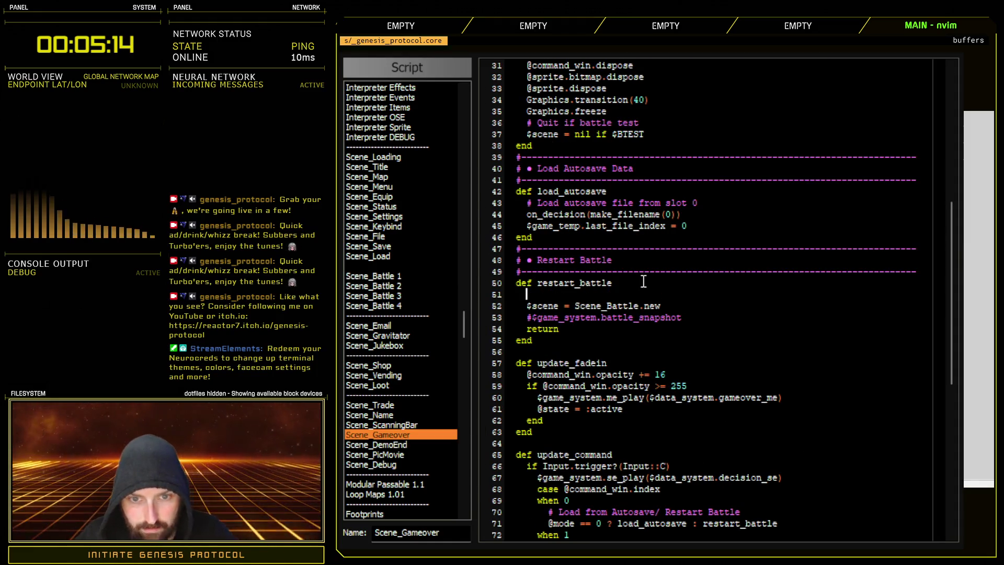
type("$game_temp.battle_troop_id =")
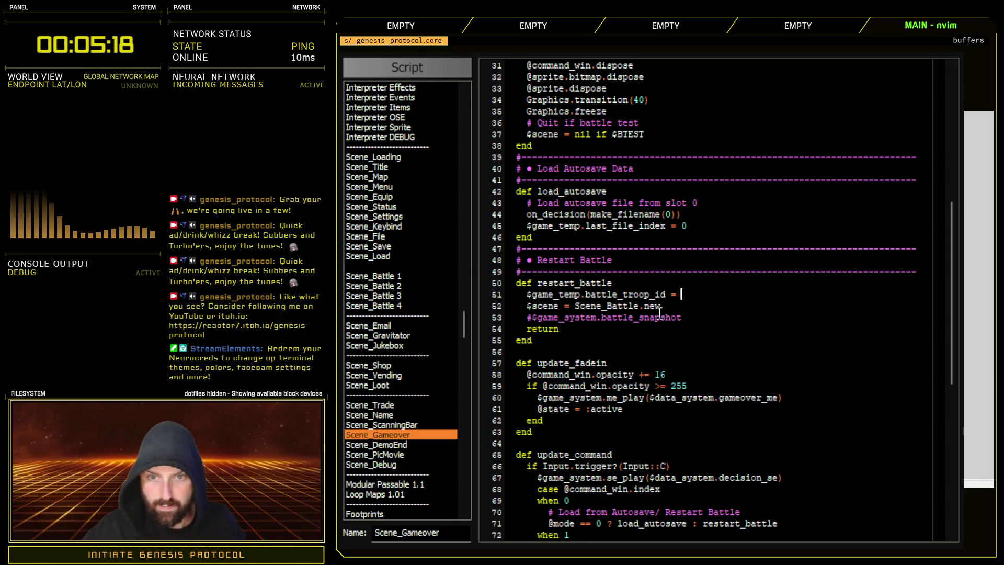
left_click(632, 284)
key("Return")
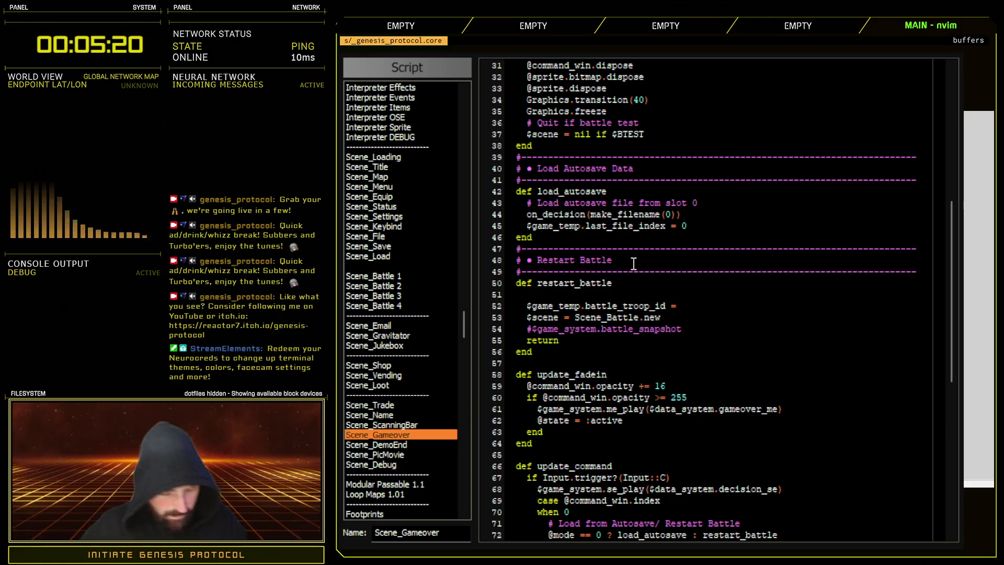
type("data =")
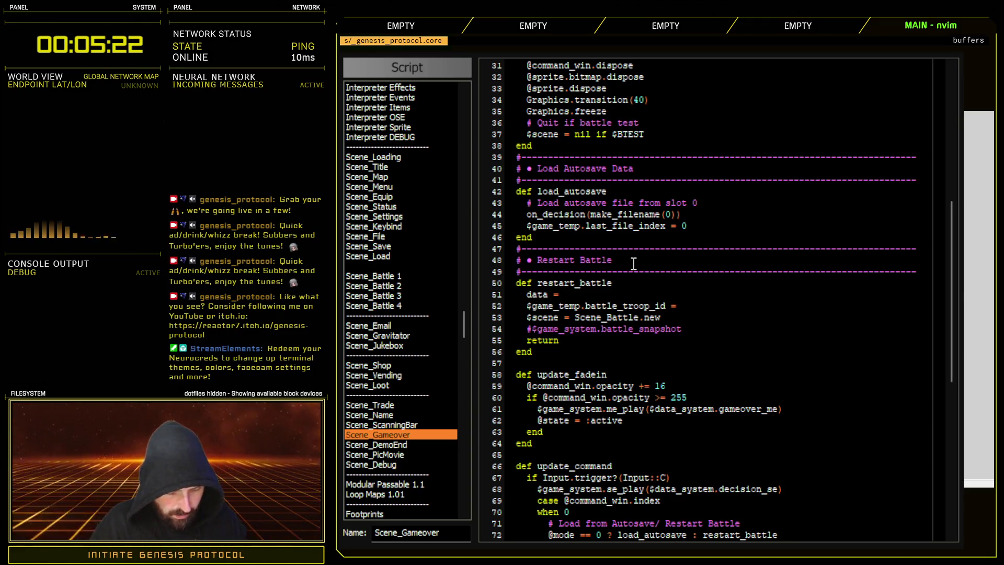
type("ystem.")
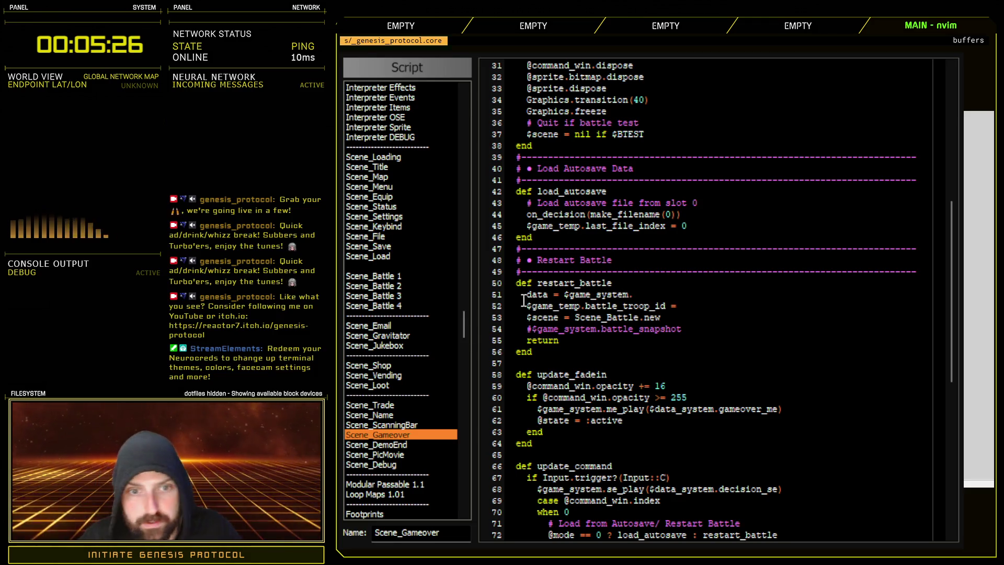
- Complete 'data = $game_system.battle_snapshot' with the name copied from Scene_Battle 1, and use data[:troop_id]
left_click(401, 277)
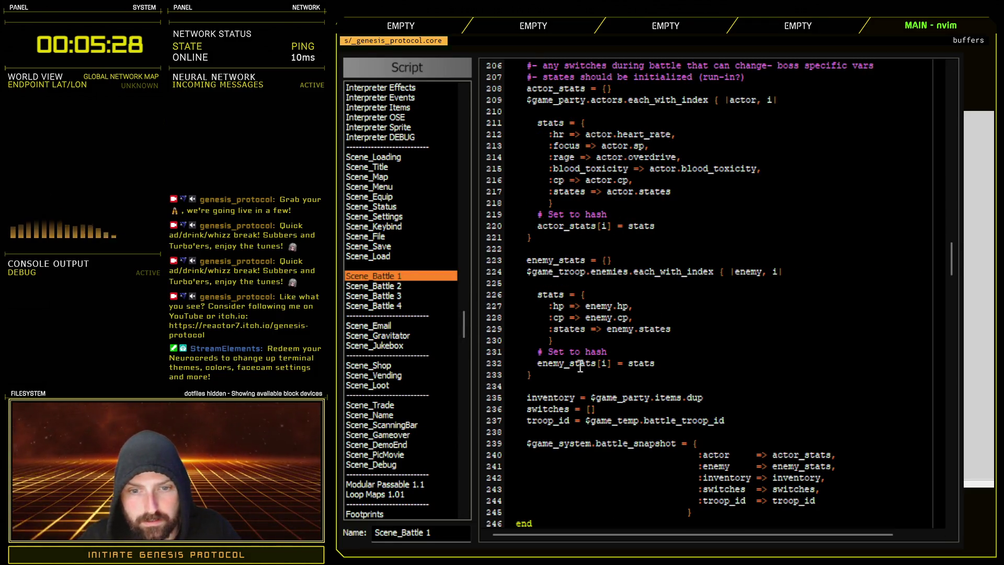
double_click(673, 443)
key("ctrl+c")
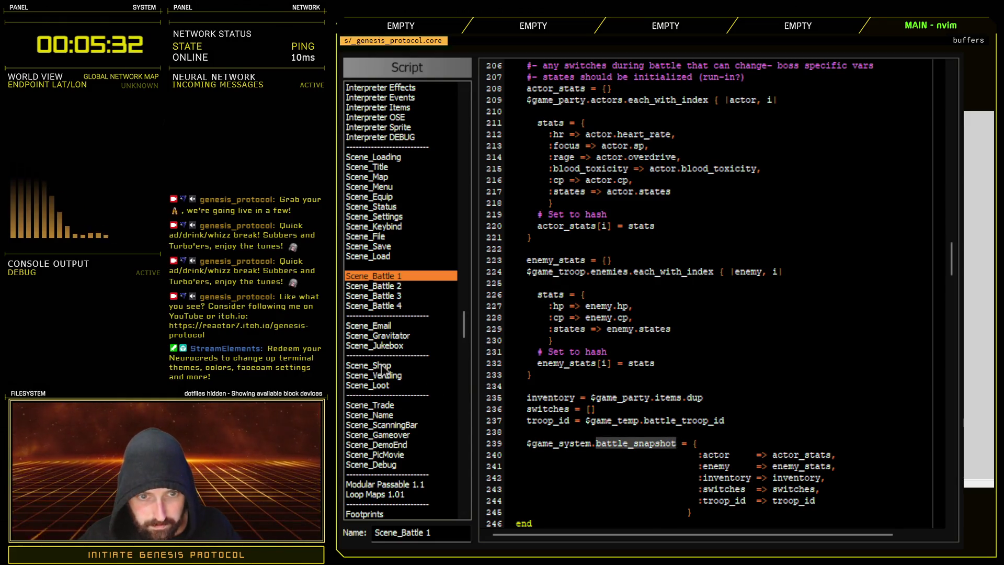
left_click(393, 436)
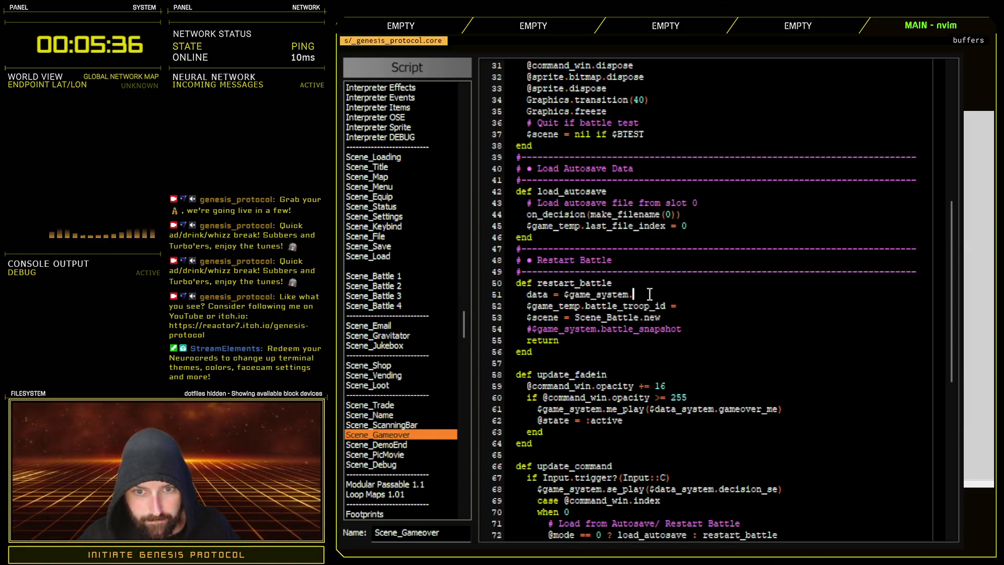
key("ctrl+v")
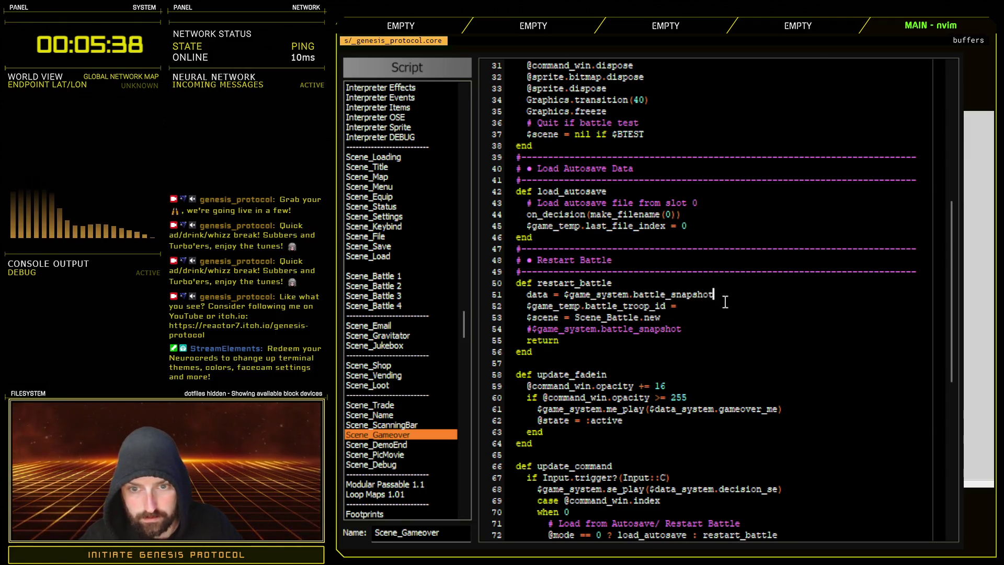
type(" data[:")
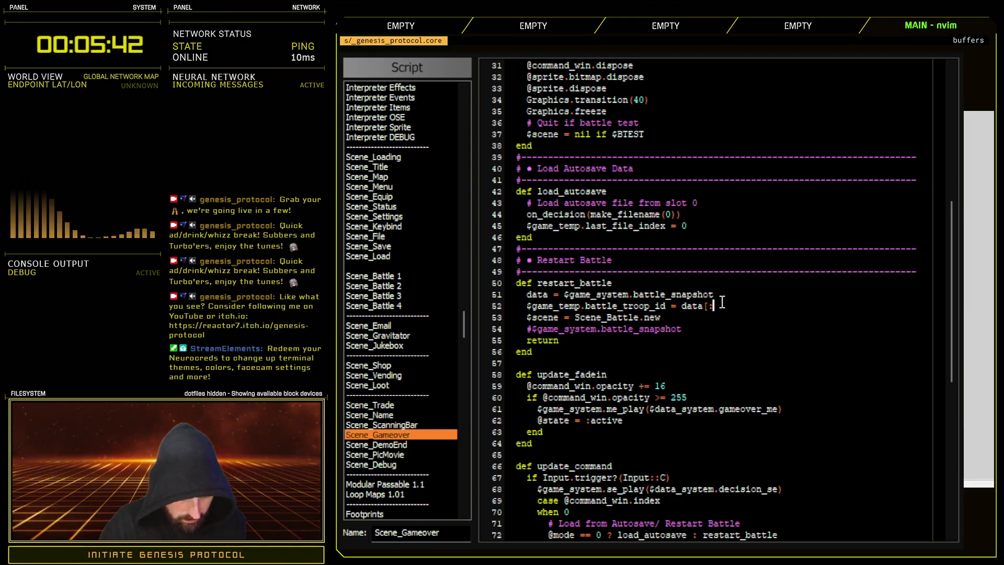
type("troop_id")
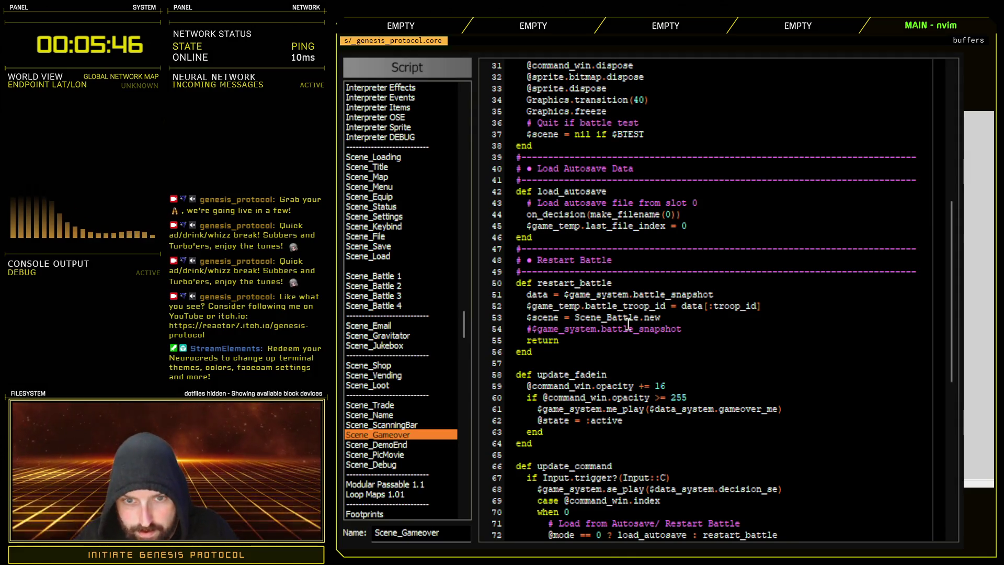
- Check the data[:troop_id] lookup on line 52 and close the Script Editor
key("shift+v")
key("j")
key("y")
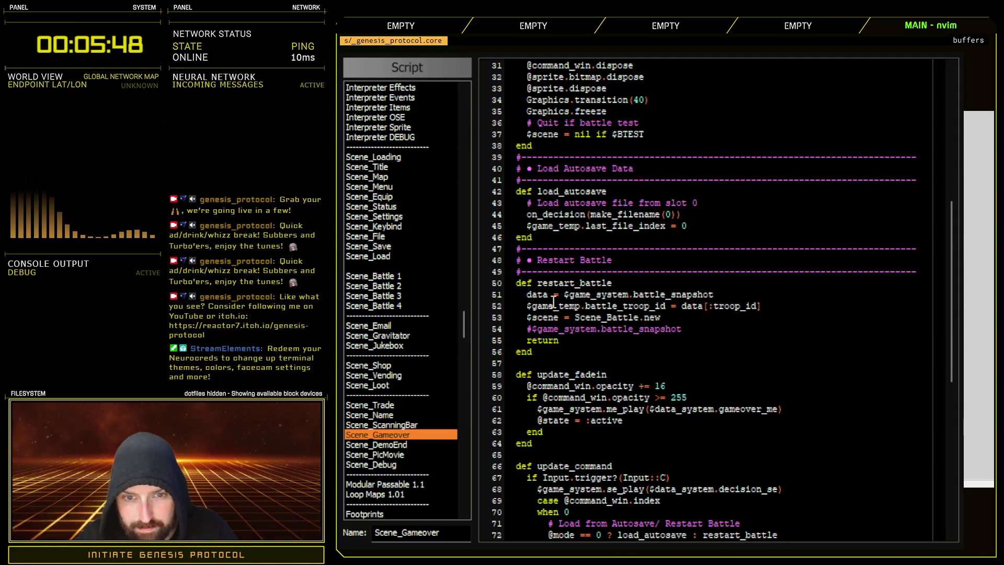
key("g")
key("g")
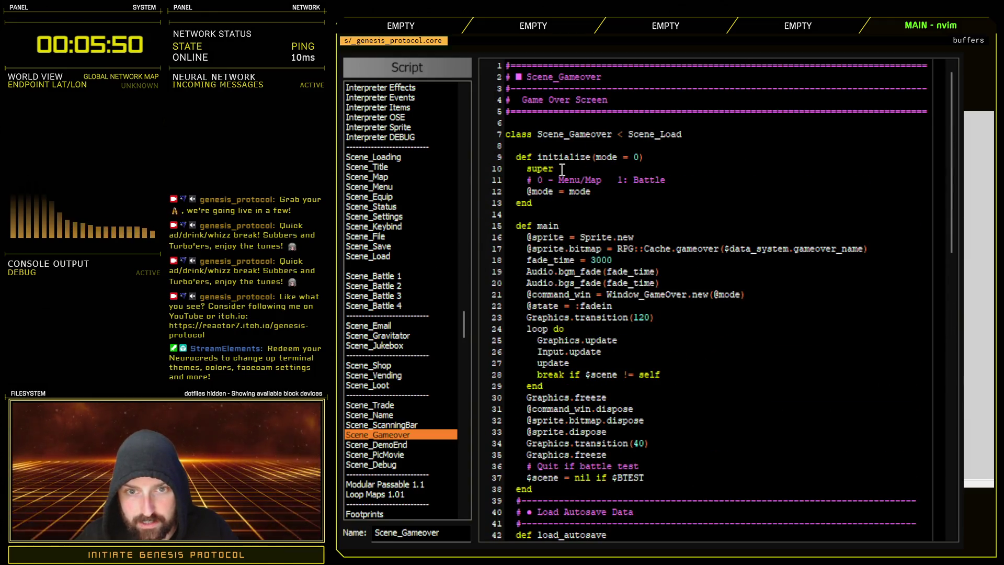
double_click(542, 169)
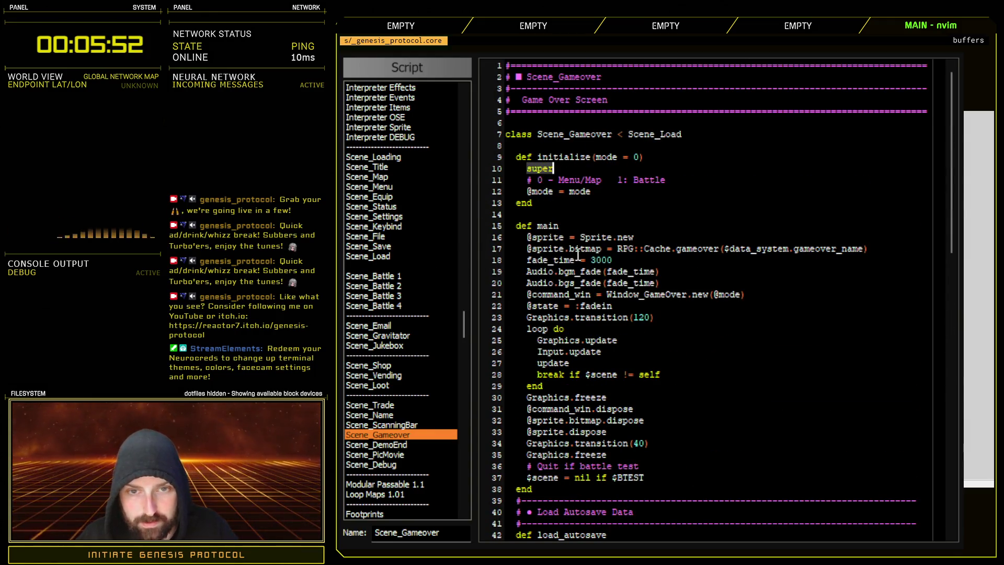
scroll(586, 321, "down", 14)
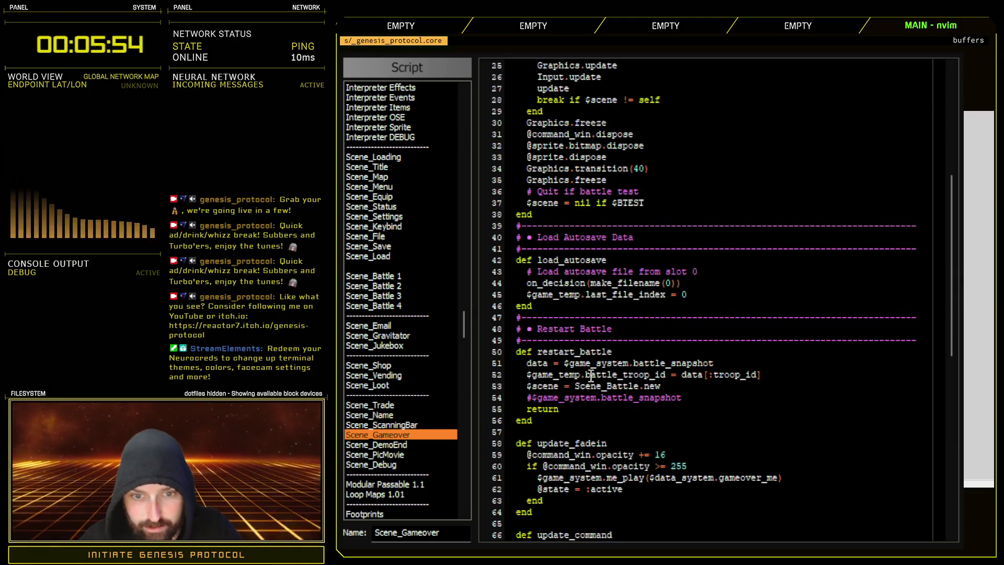
scroll(663, 286, "up", 4)
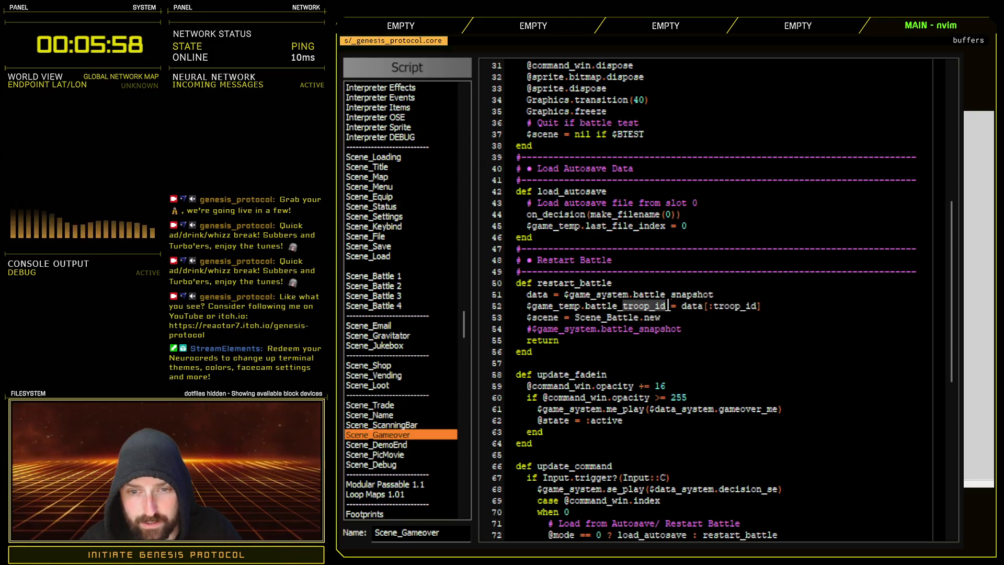
left_click_drag(762, 306, 520, 307)
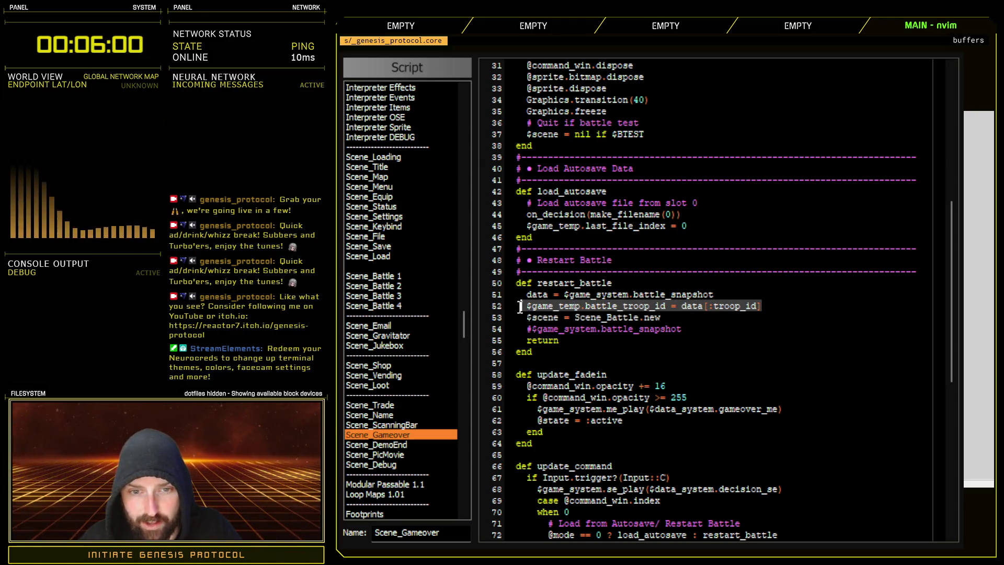
left_click_drag(690, 306, 762, 306)
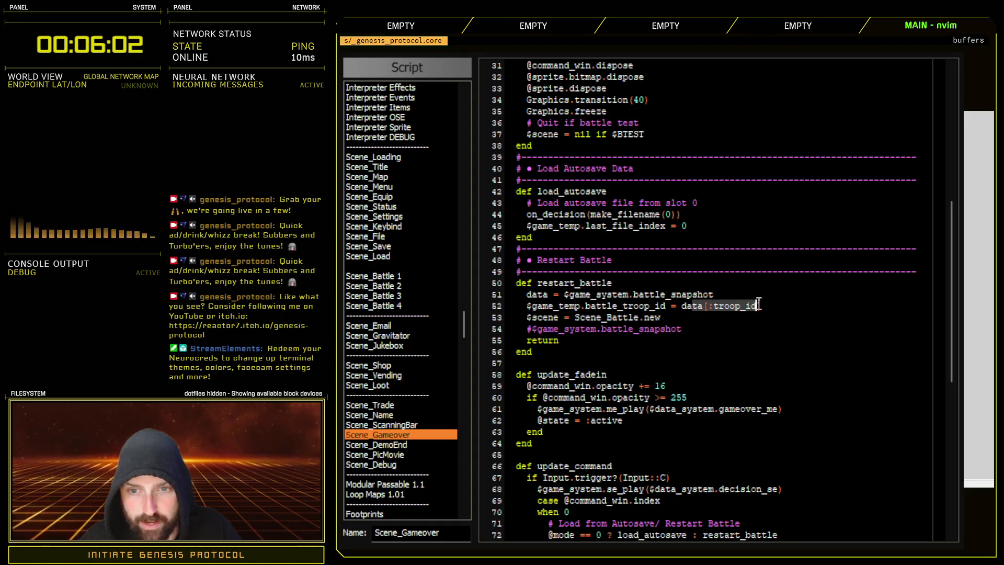
left_click(654, 317)
key("Escape")
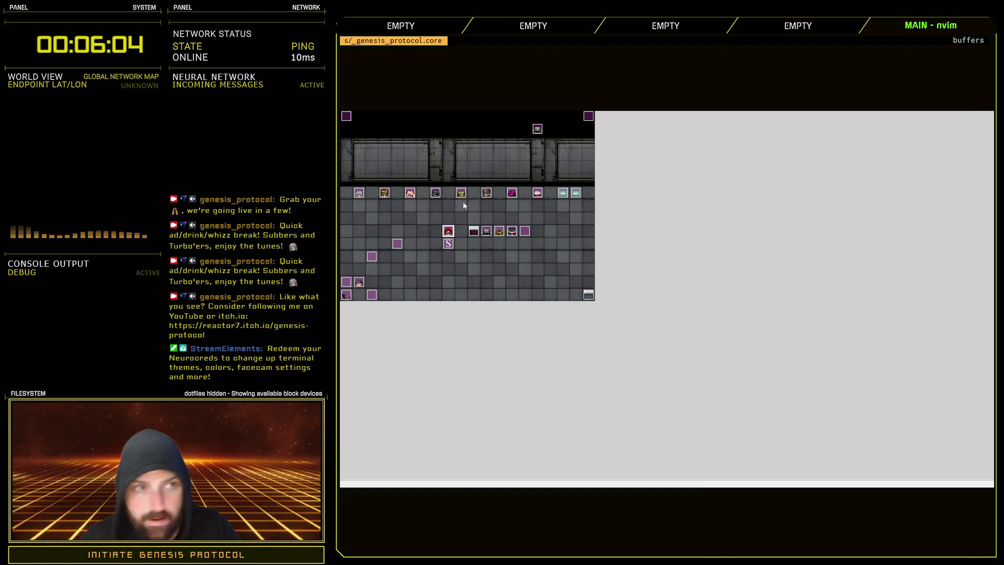
- Playtest on Normal difficulty, lose, choose Restart Battle twice, then quit to the title screen
key("F12")
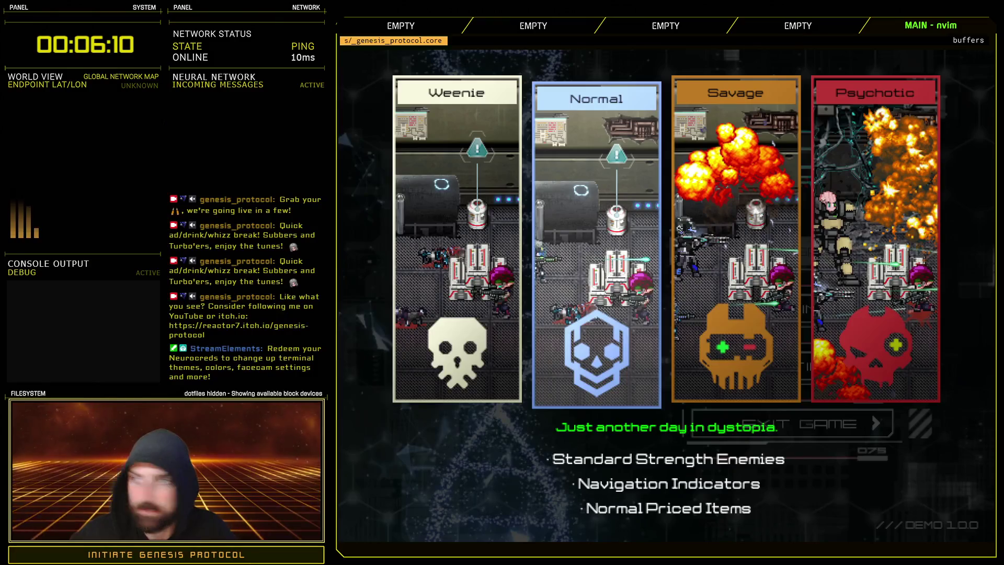
key("Return")
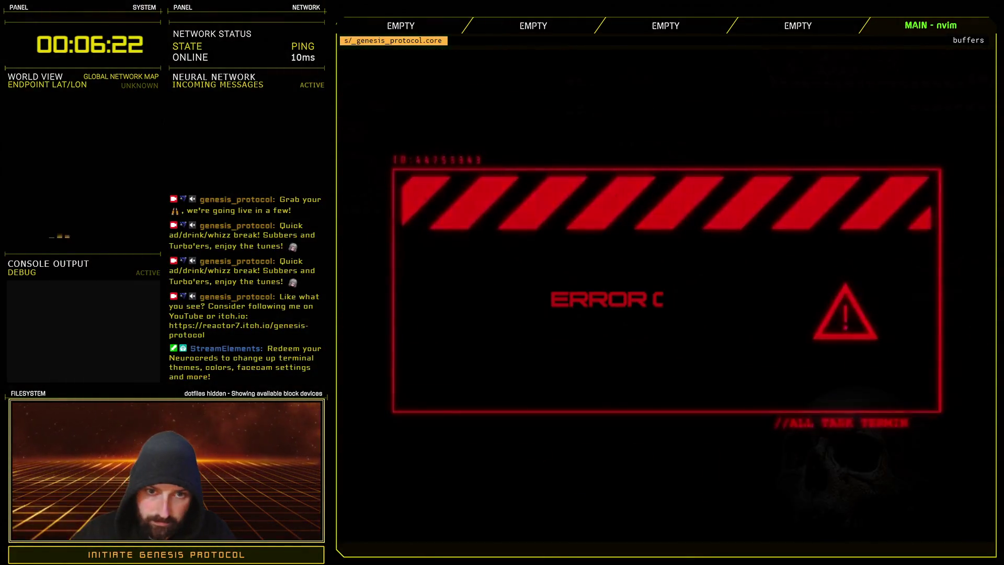
key("Down")
key("Up")
key("Return")
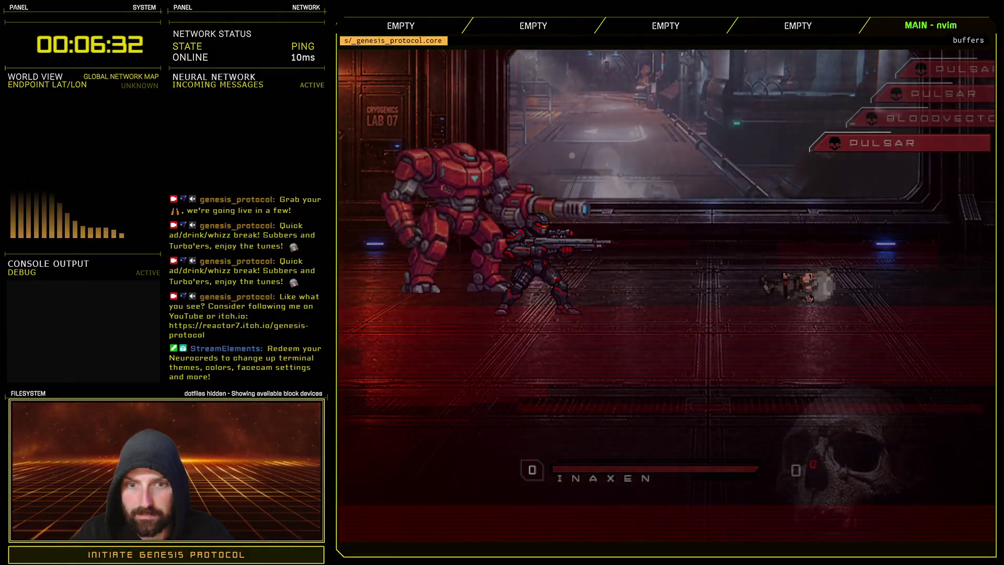
key("Return")
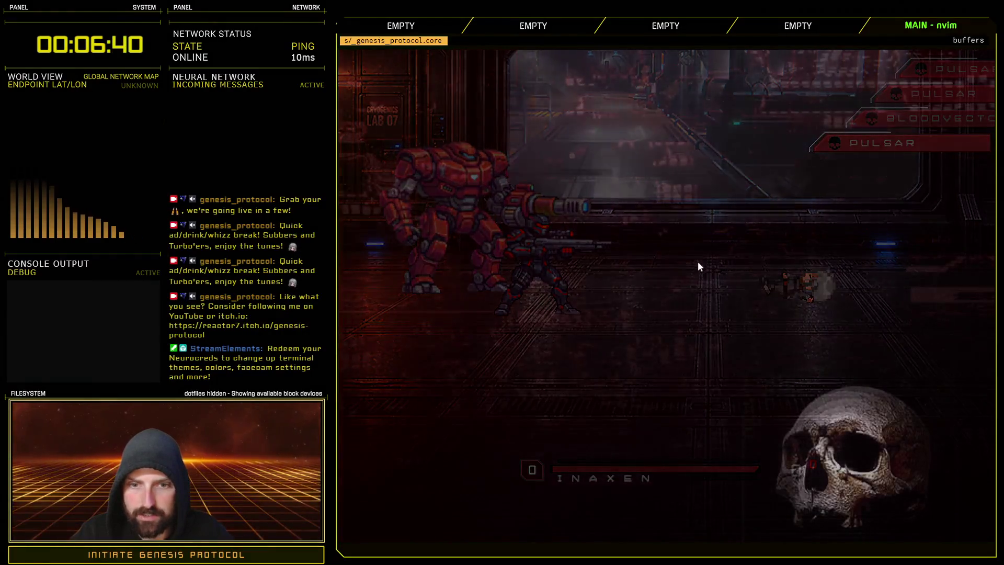
left_click(751, 328)
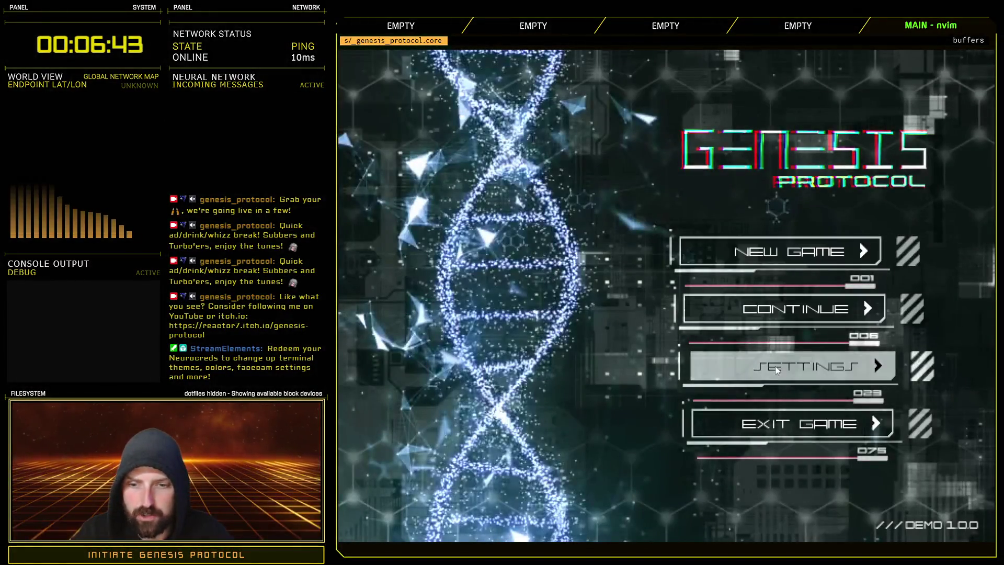
- Choose Exit Game on the title screen to end the playtest
left_click(795, 423)
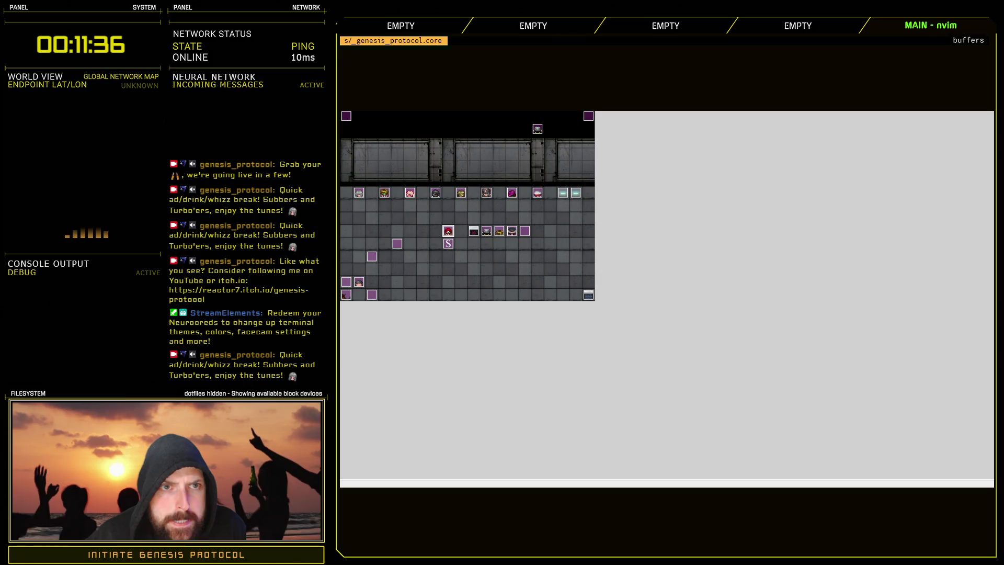
- Close the game test window with Alt+F4 to get back to Scene_Gameover
key("alt+F4")
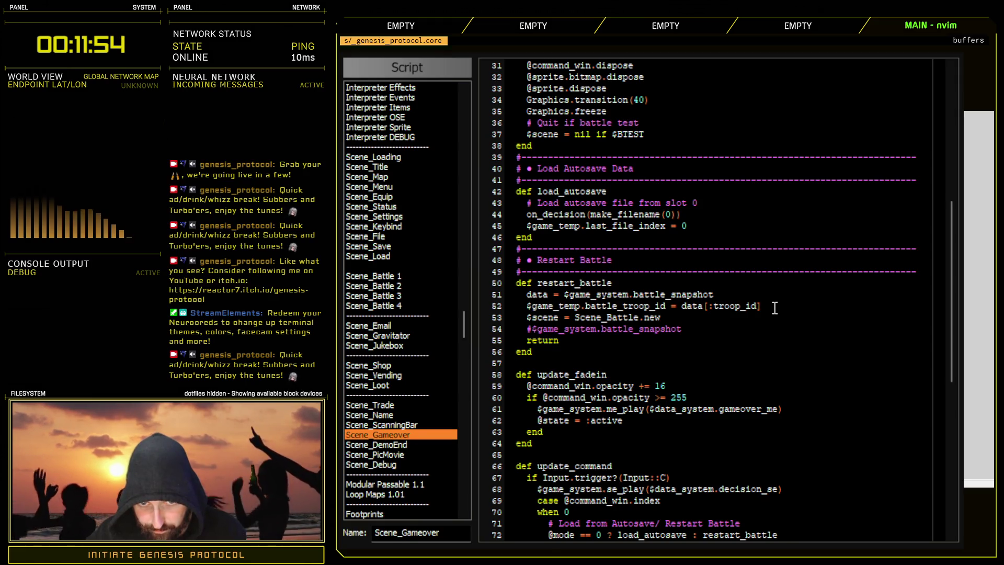
- Add '$game_party.items = data[:inventory]' below the troop_id line in restart_battle
key("o")
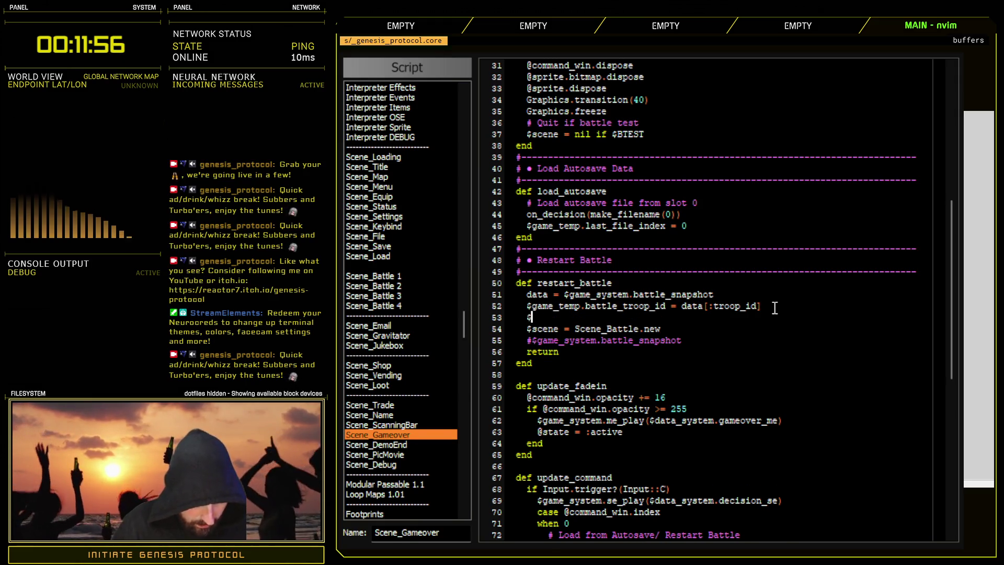
type("game_party.items = data[")
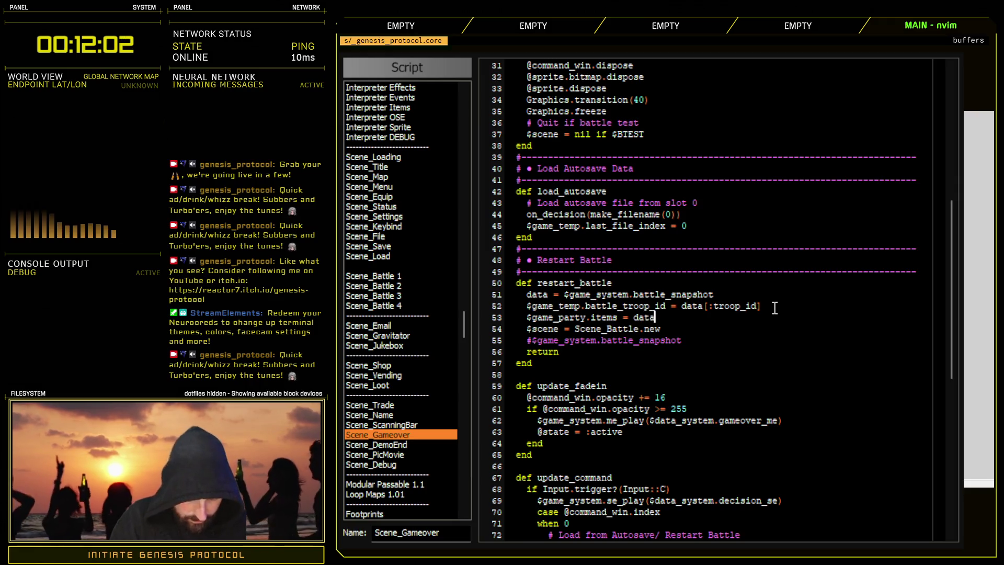
type(":inventory")
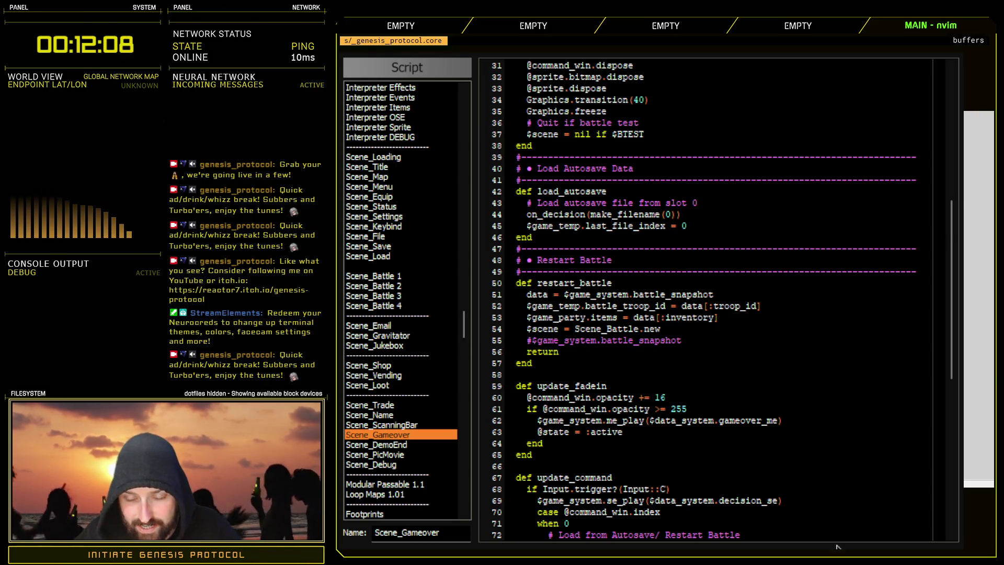
left_click_drag(463, 324, 462, 177)
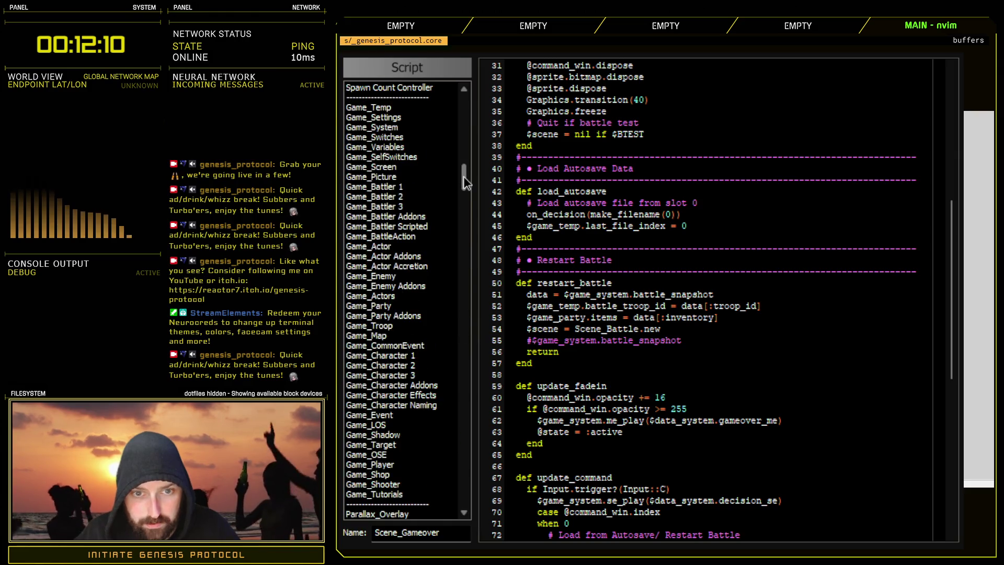
- In Game_Party, declare :items with attr_accessor, aligned with the other attribute declarations
left_click(400, 304)
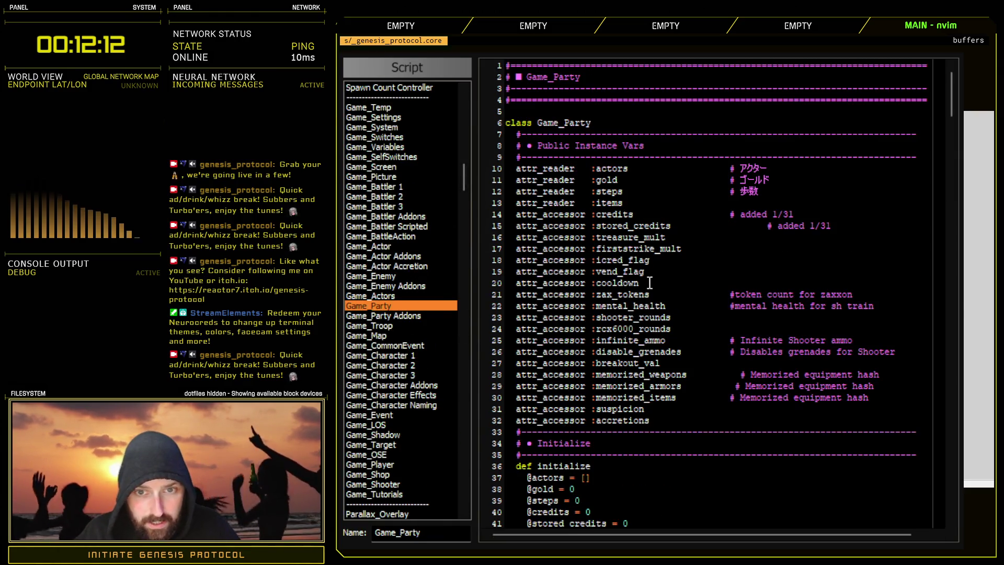
double_click(565, 203)
type("attr_accessor")
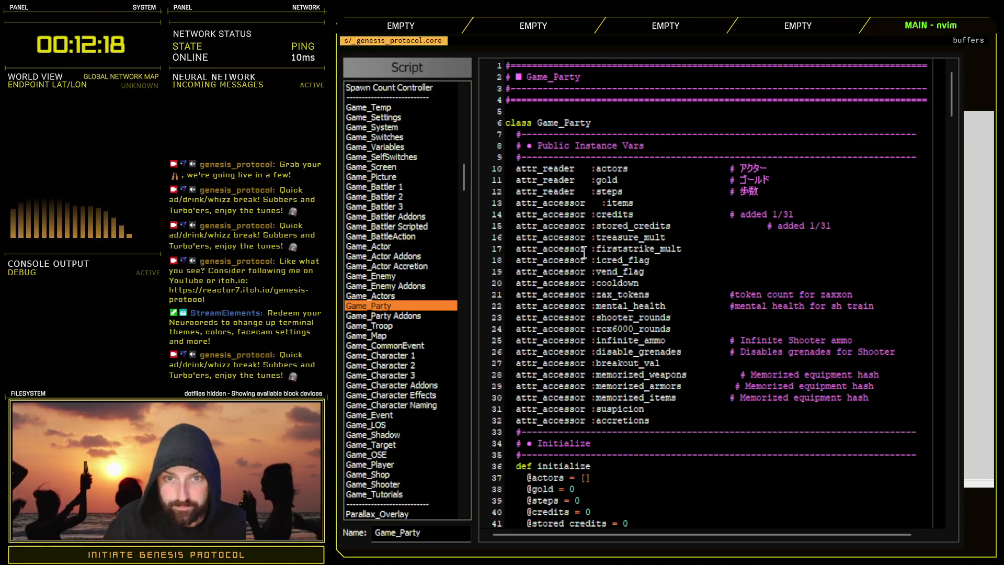
key("Delete")
key("Delete")
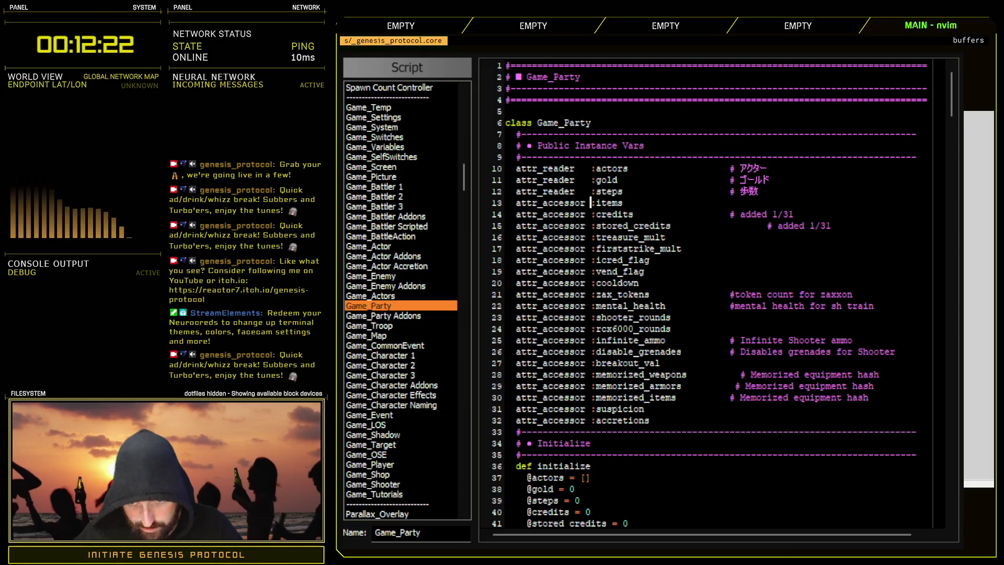
scroll(707, 478, "down", 15)
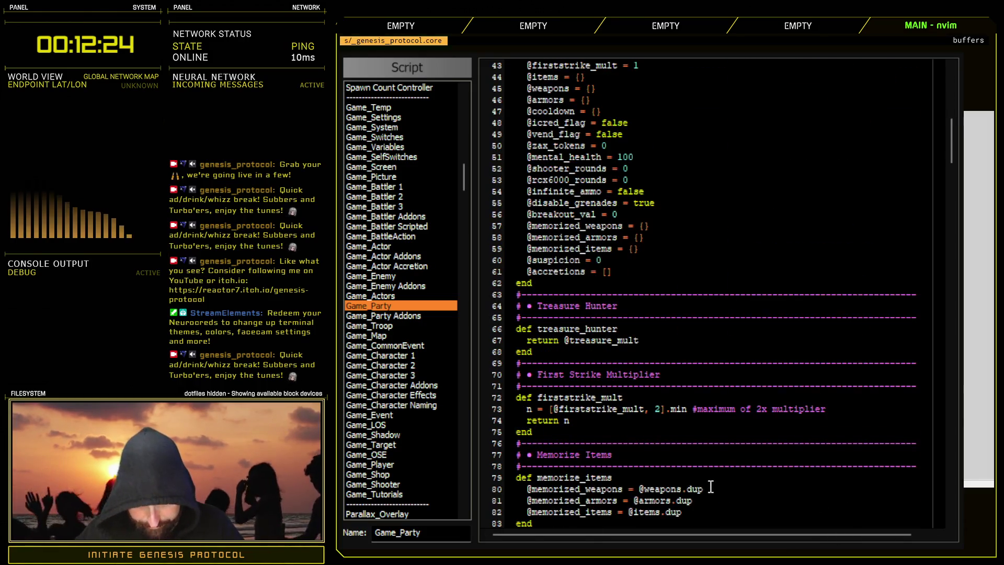
scroll(597, 437, "down", 1)
scroll(597, 437, "down", 4)
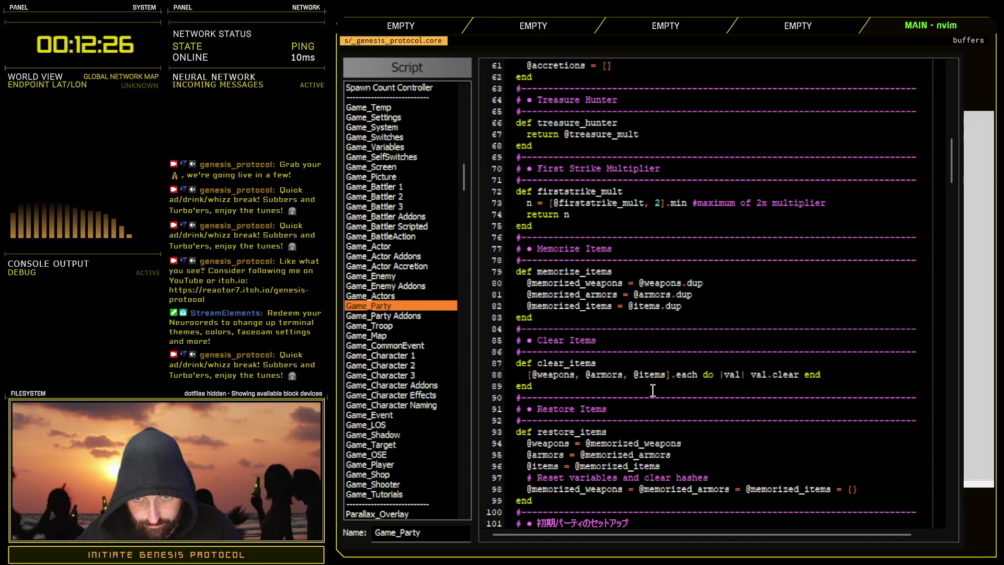
scroll(677, 331, "down", 6)
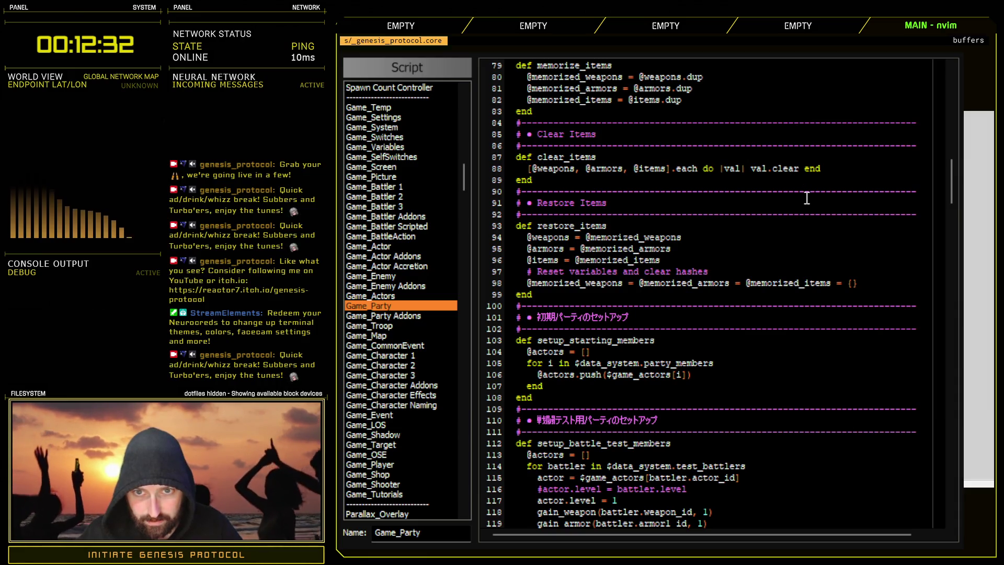
- Turn clear_items on line 88 into a brace block and delete its leftover end line
key("Return")
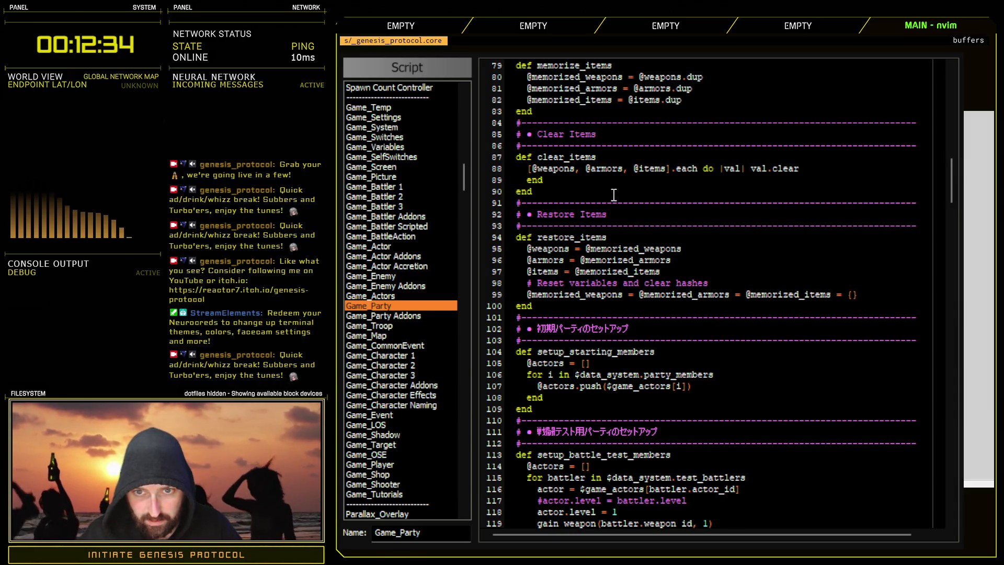
key("w")
key("w")
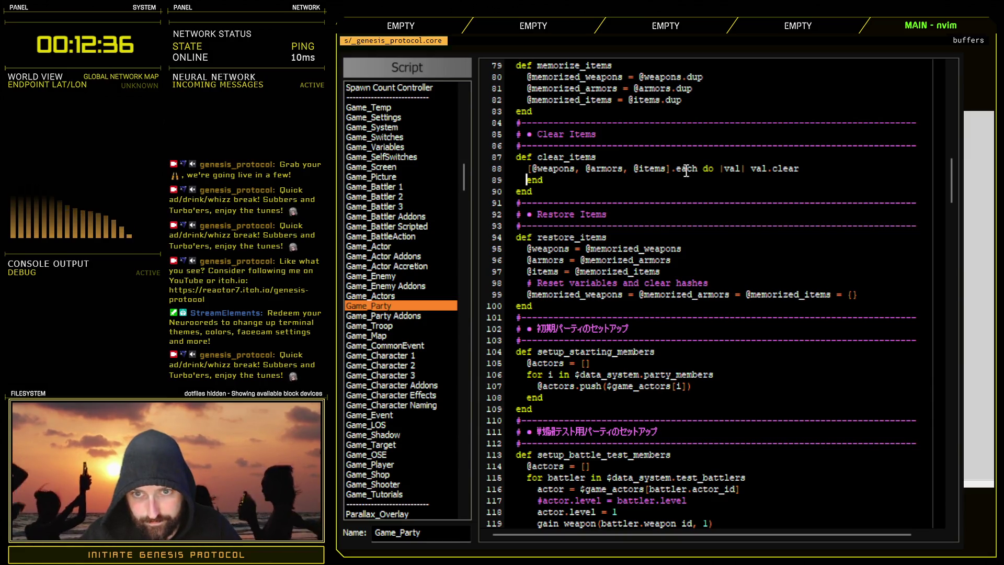
type("ve")
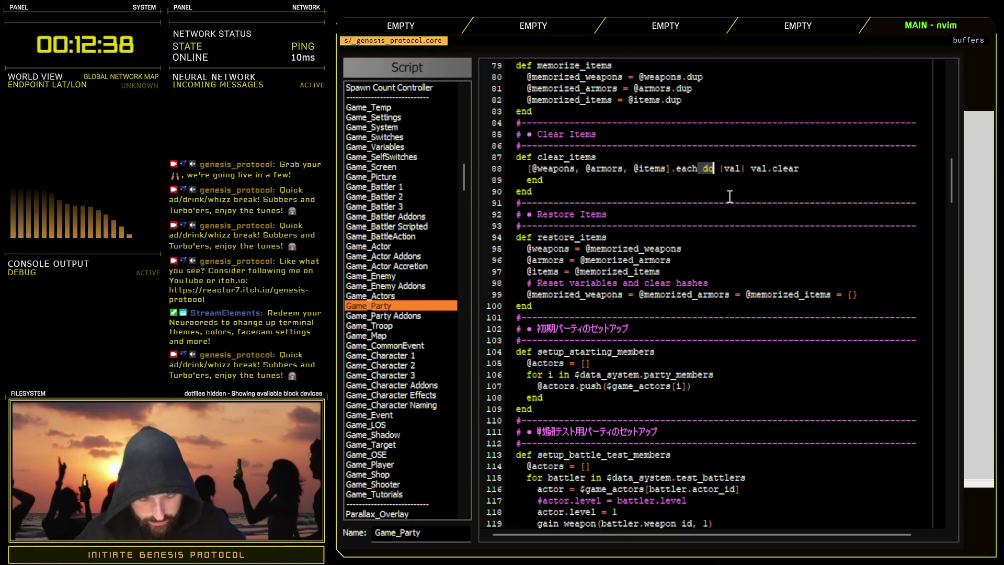
type("c{")
key("Escape")
type("A{j")
key("d")
key("d")
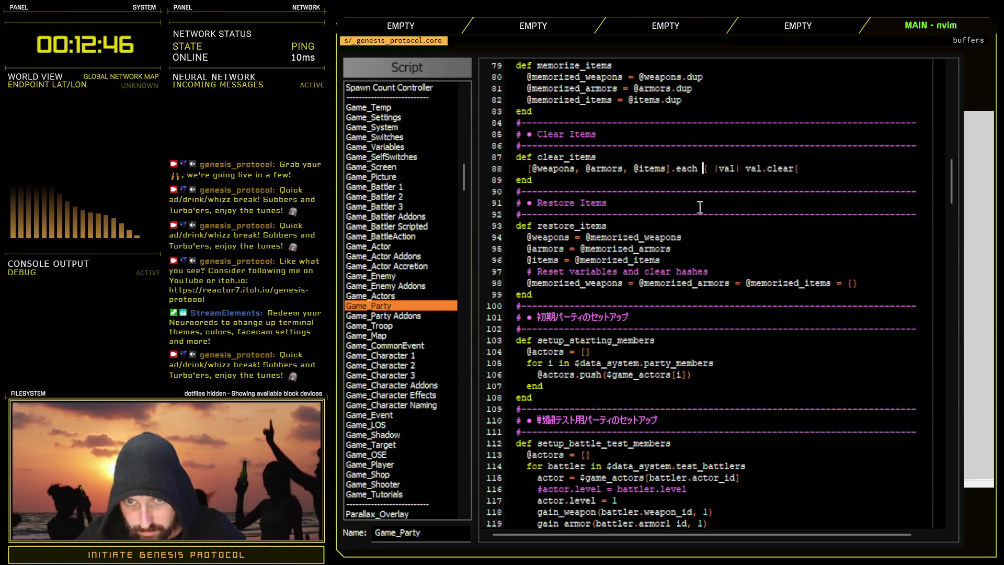
left_click(817, 170)
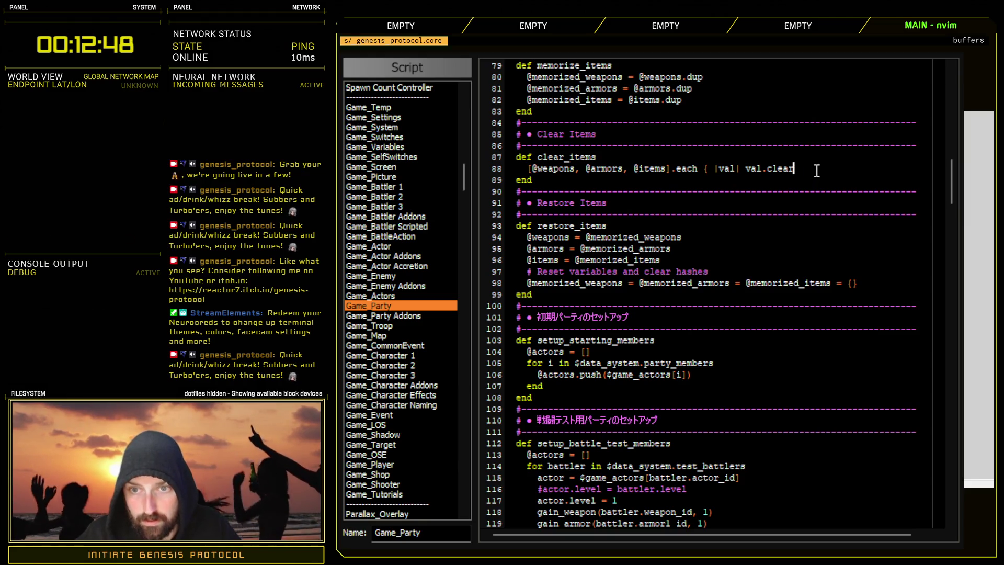
type("}")
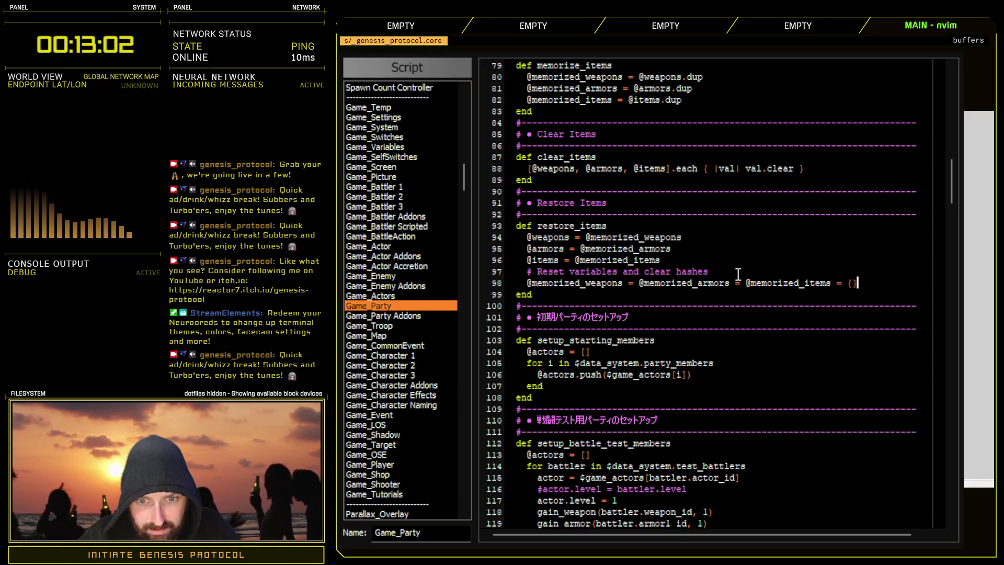
- Select the memorize_items method body and scroll down the script list
scroll(738, 274, "up", 6)
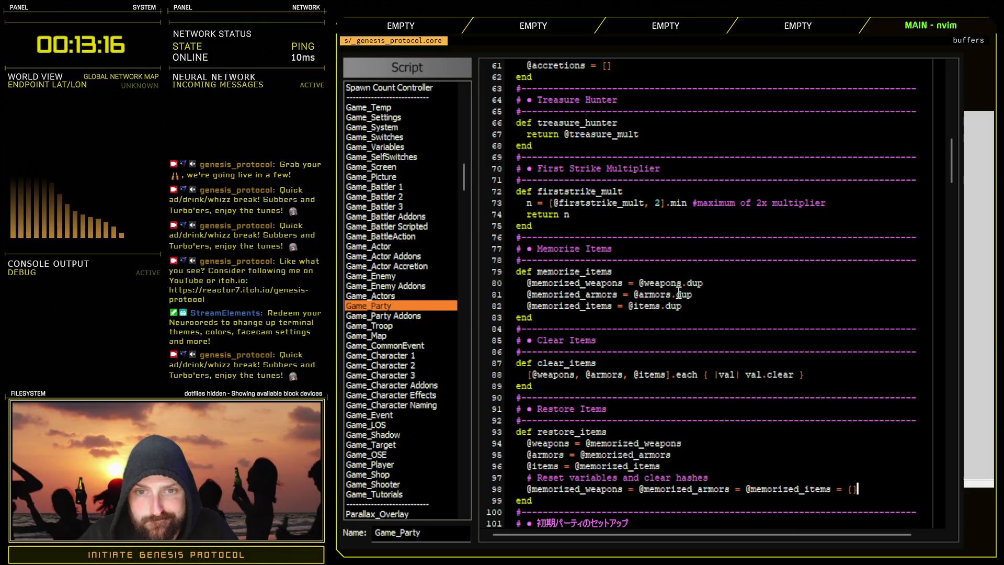
left_click(690, 305)
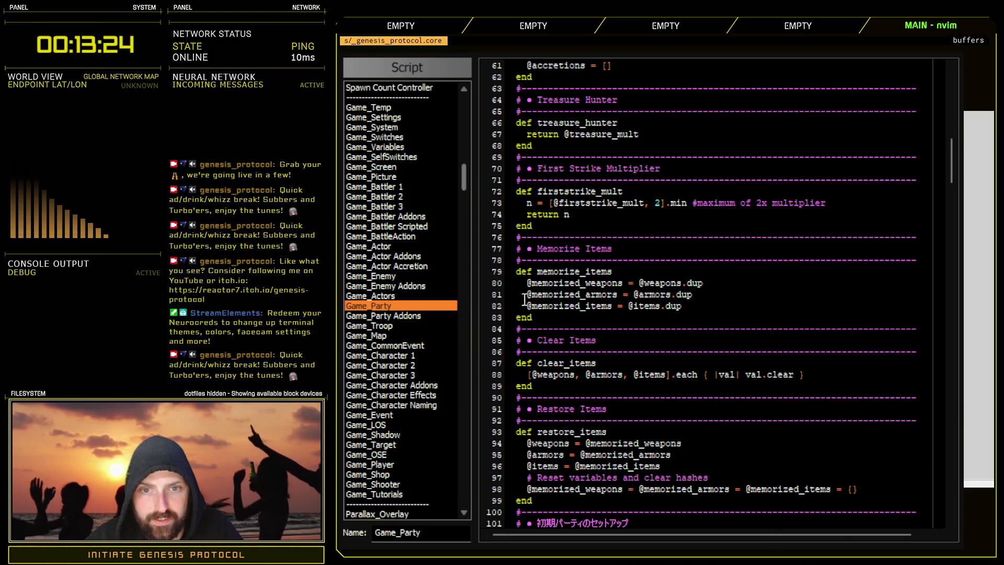
left_click_drag(559, 249, 570, 306)
left_click_drag(463, 181, 456, 316)
scroll(398, 314, "down", 4)
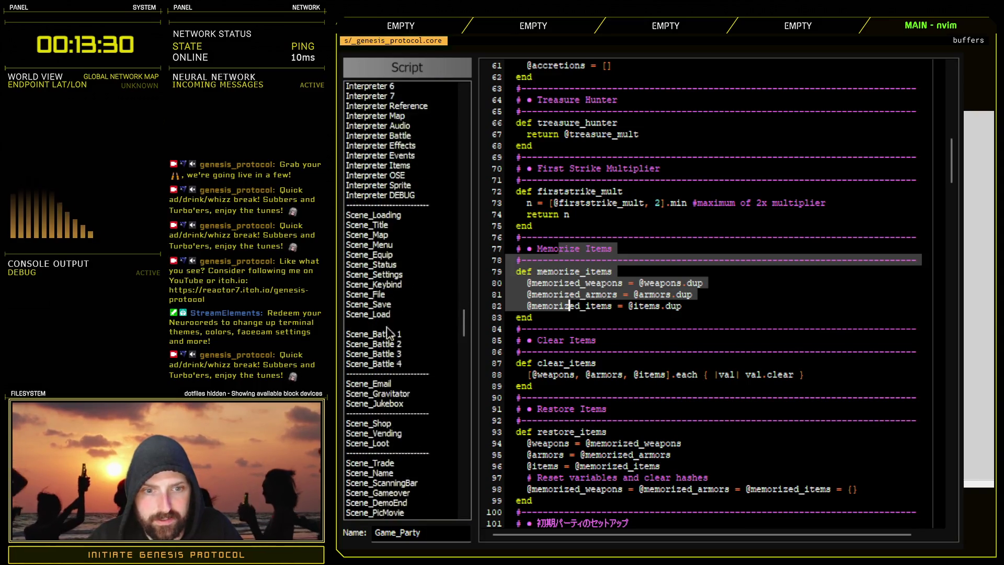
- In Scene_Battle 1, comment out the inventory lines of battle_snapshot
left_click(387, 296)
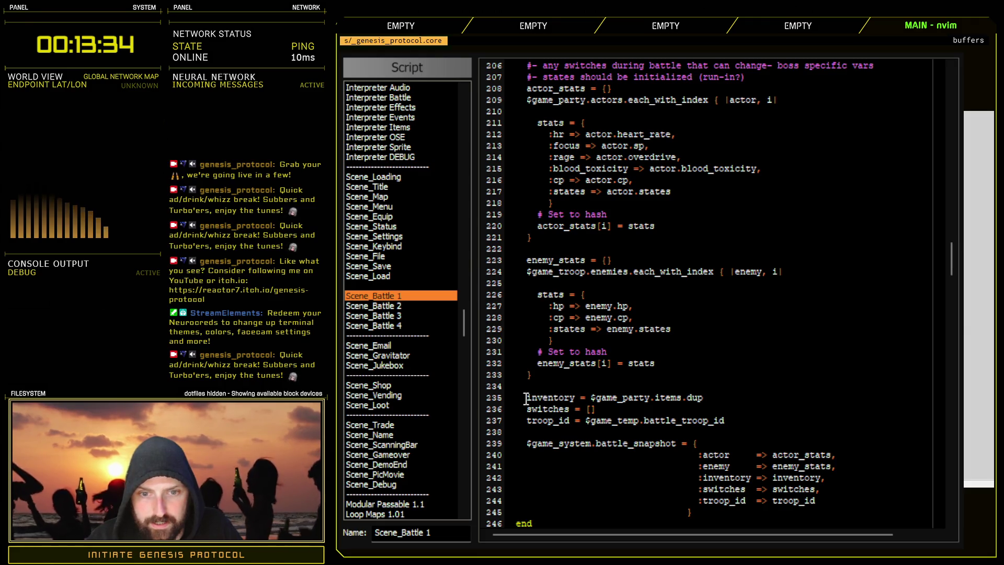
type("#")
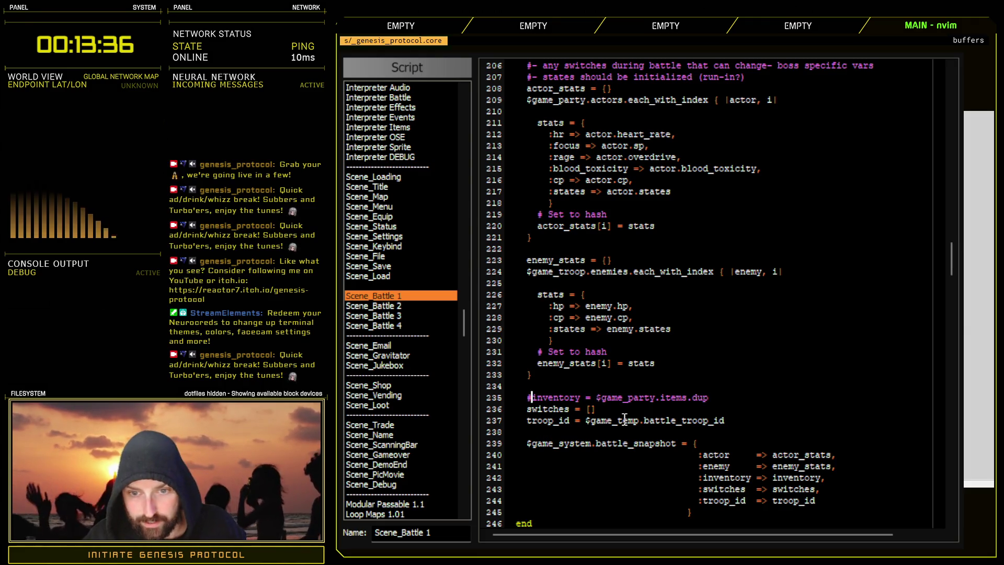
scroll(574, 423, "down", 6)
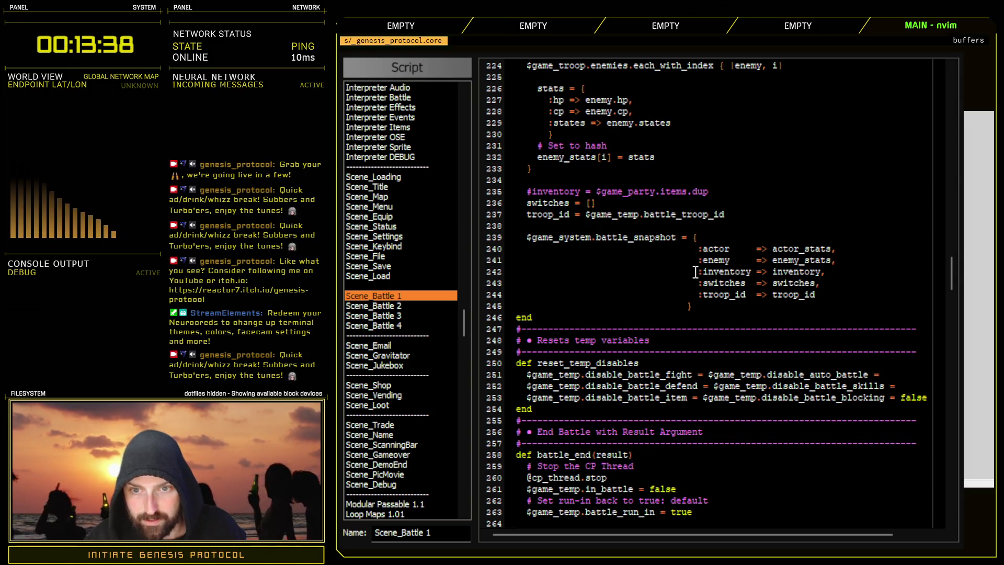
scroll(618, 297, "up", 2)
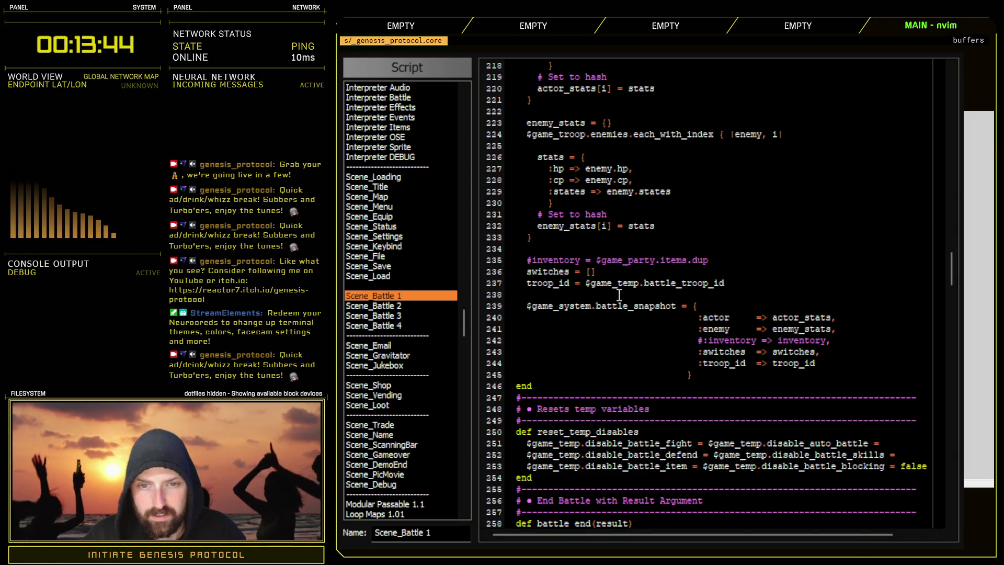
scroll(587, 340, "up", 2)
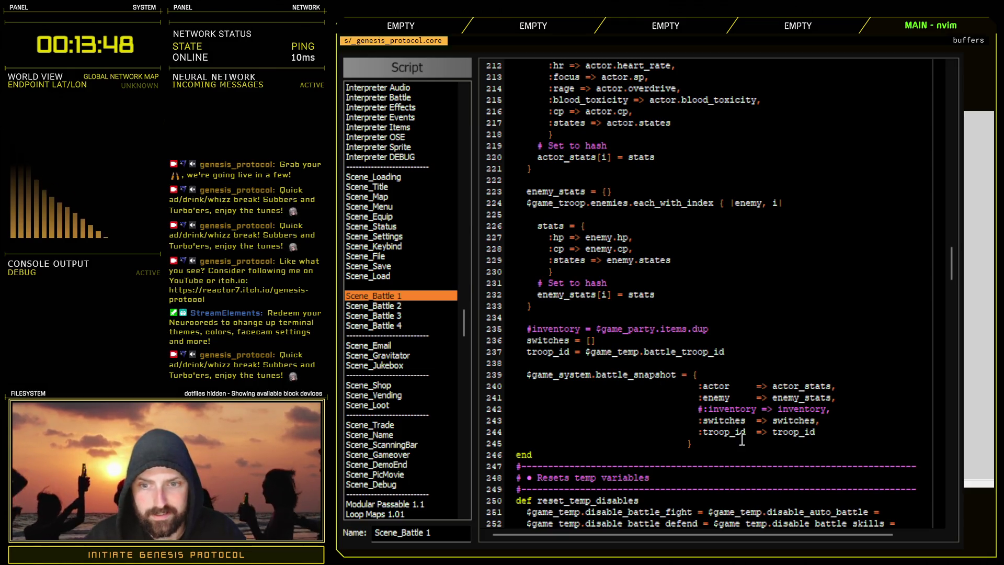
scroll(732, 434, "up", 4)
- Add $game_party.memorize_items at the top of battle_snapshot, then switch to Scene_Gameover
left_click(762, 147)
key("Return")
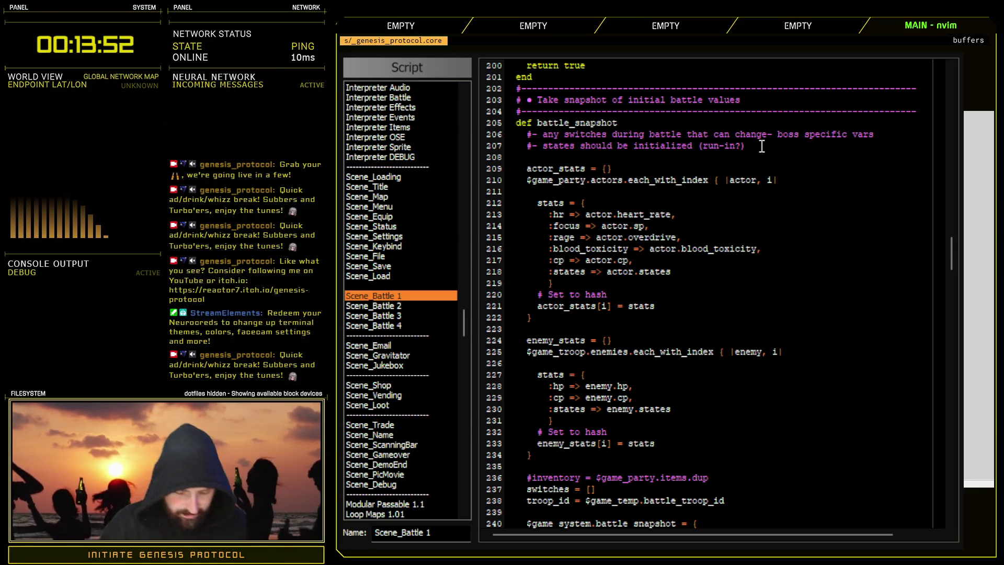
type("$game_par")
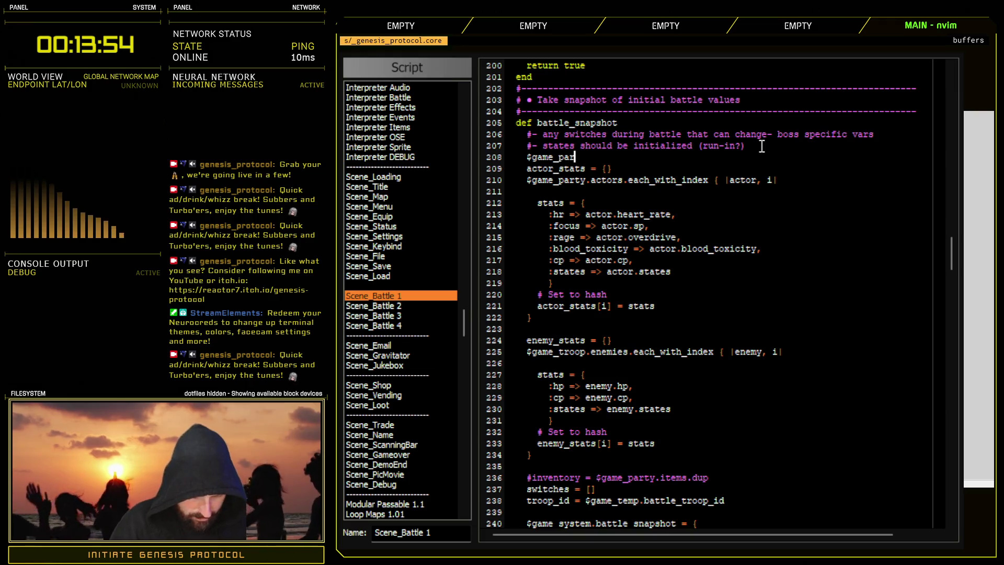
type("ty.memorize_items")
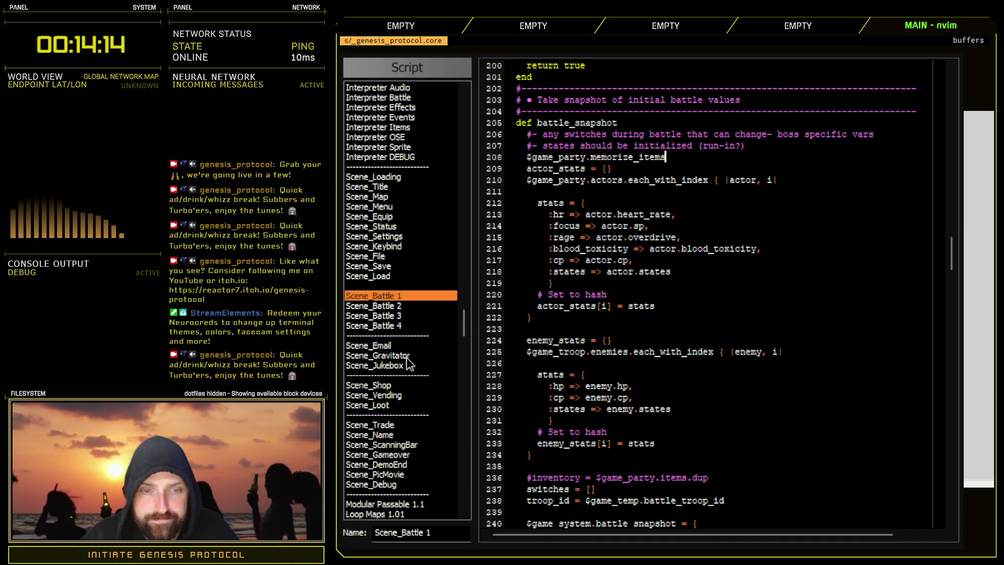
left_click(391, 465)
left_click(391, 454)
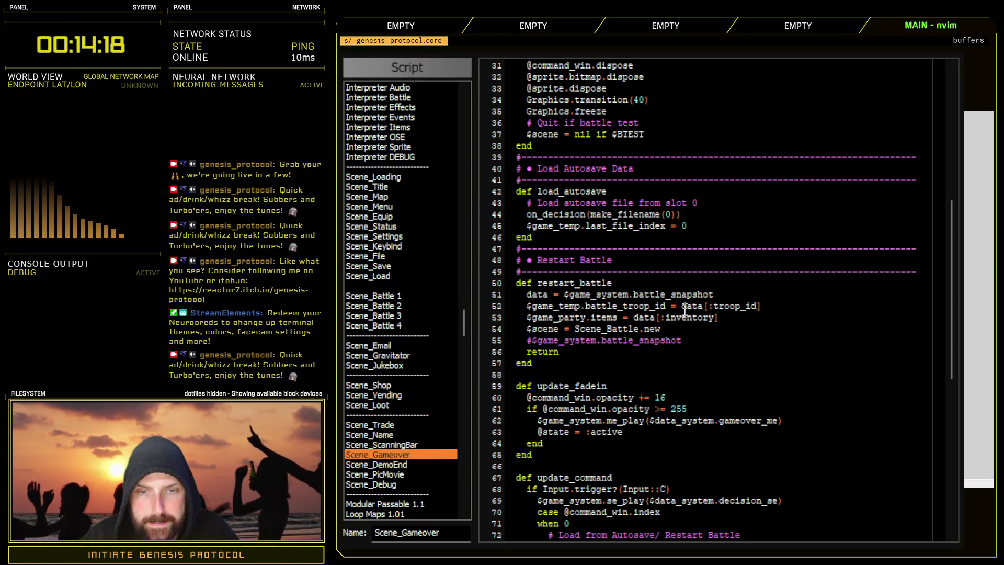
- In Scene_Gameover, comment out line 53's inventory assignment and add $game_party.restore_items above it
mouse_move(717, 318)
left_mouse_down()
mouse_move(635, 318)
mouse_move(706, 320)
left_mouse_up()
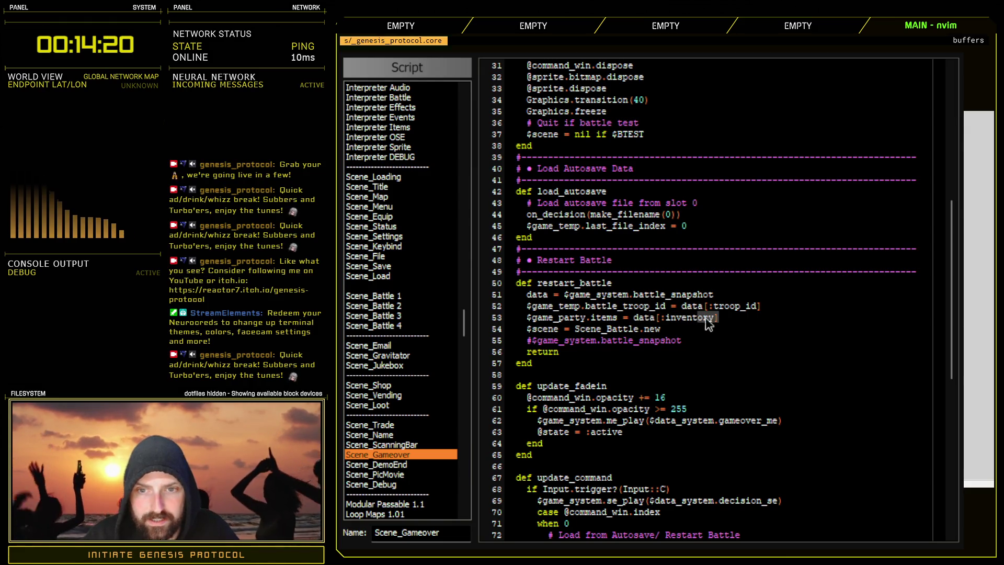
left_click(527, 317)
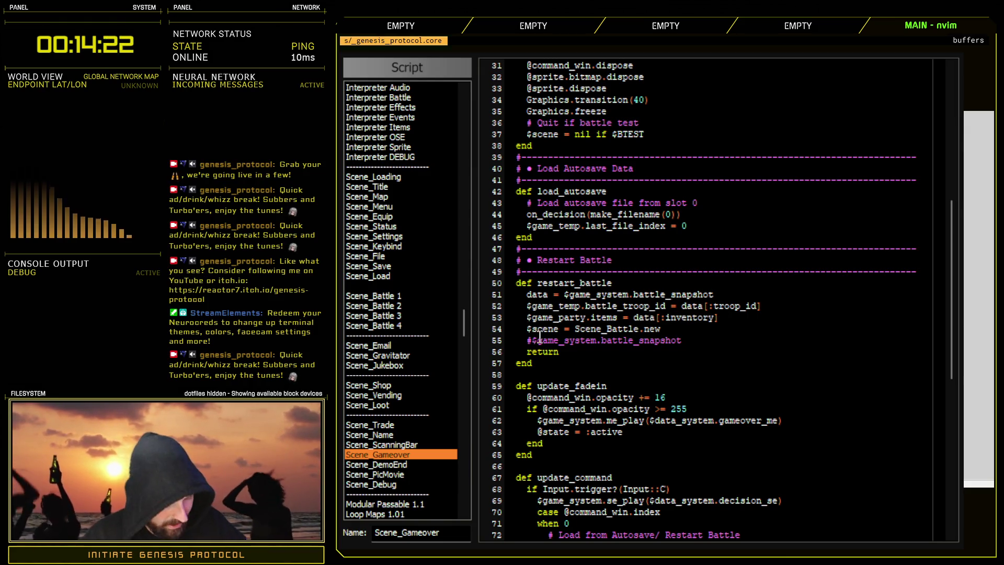
type("#")
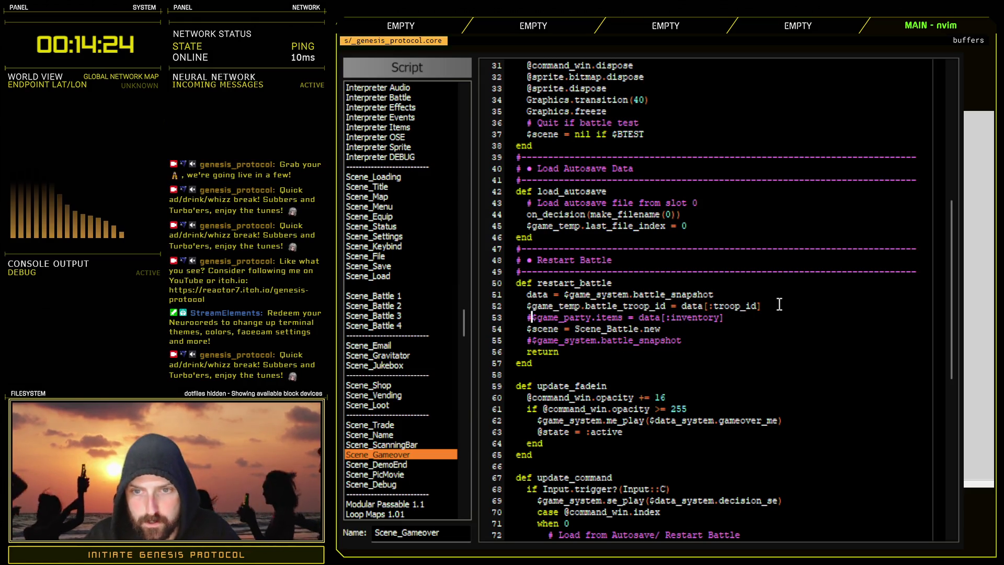
key("Left")
key("Return")
key("Up")
type("$ga")
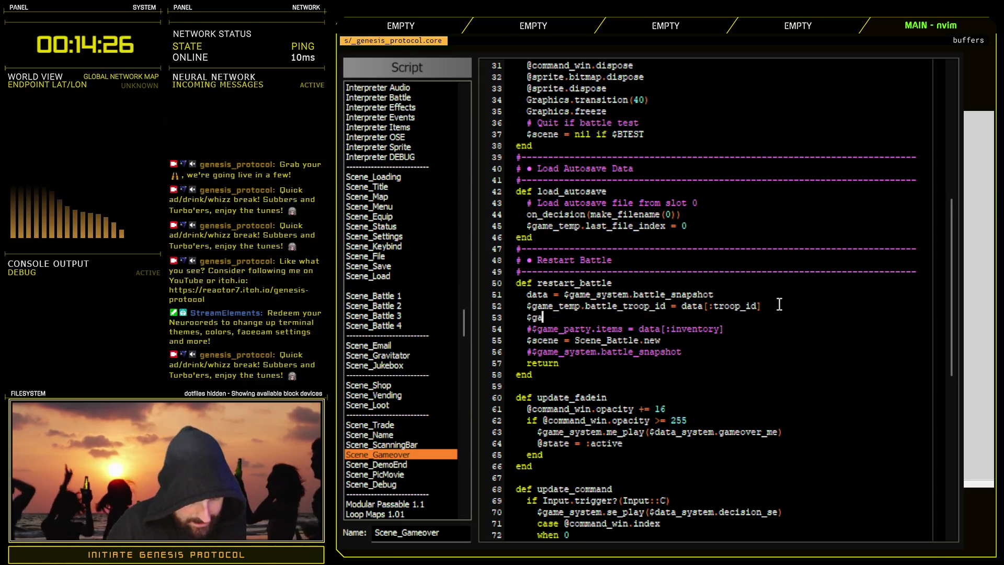
type("me_party.re")
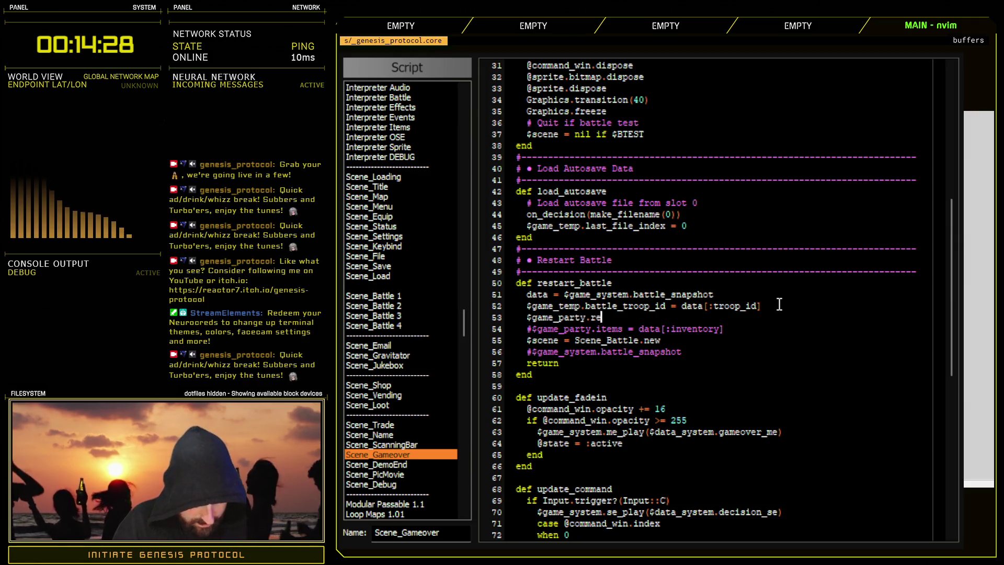
type("store_items")
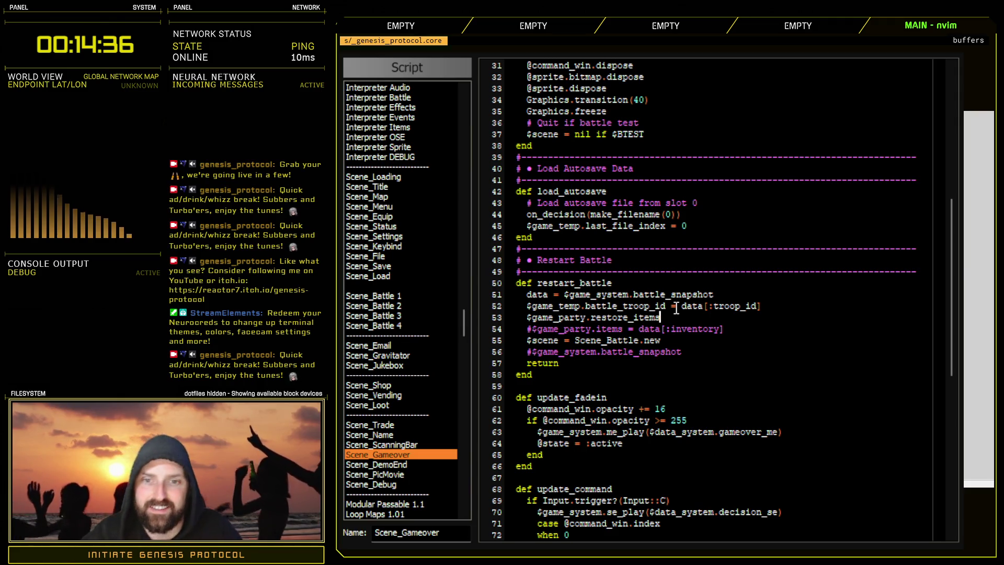
mouse_move(565, 333)
left_mouse_down()
mouse_move(586, 321)
mouse_move(735, 331)
left_mouse_up()
left_click(743, 332)
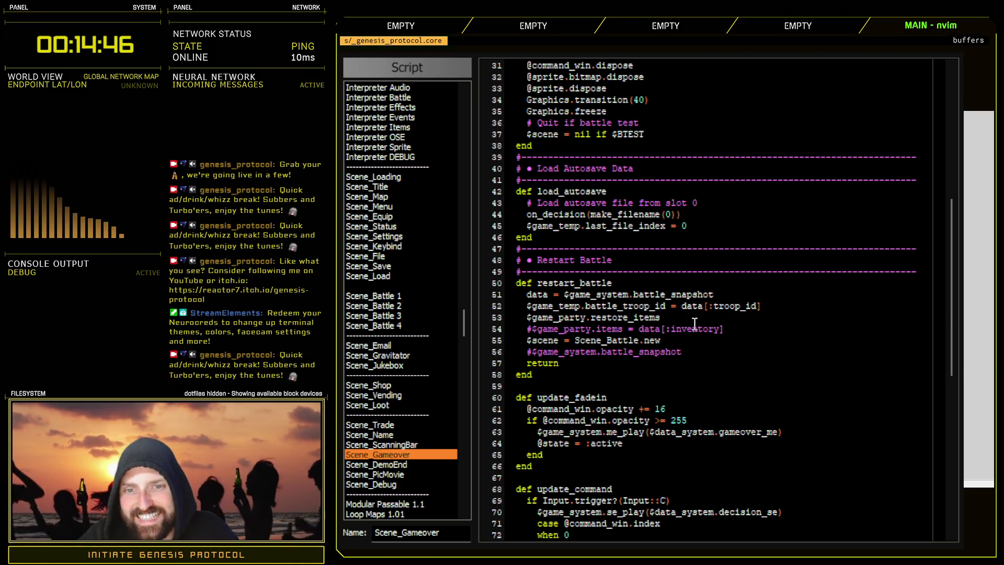
- Delete the restore_items line and uncomment $game_party.items = data[:inventory]
left_click_drag(662, 318, 497, 313)
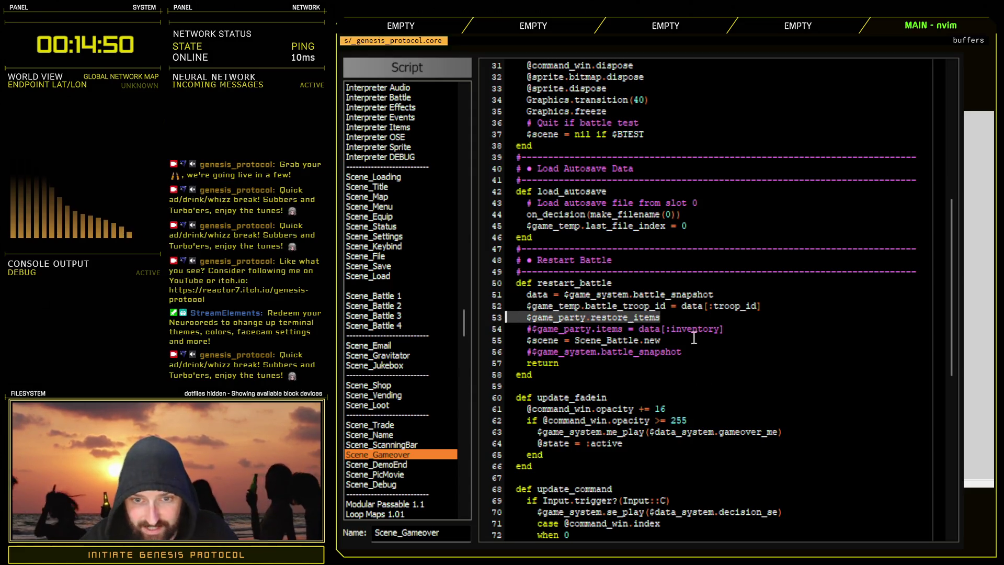
key("d")
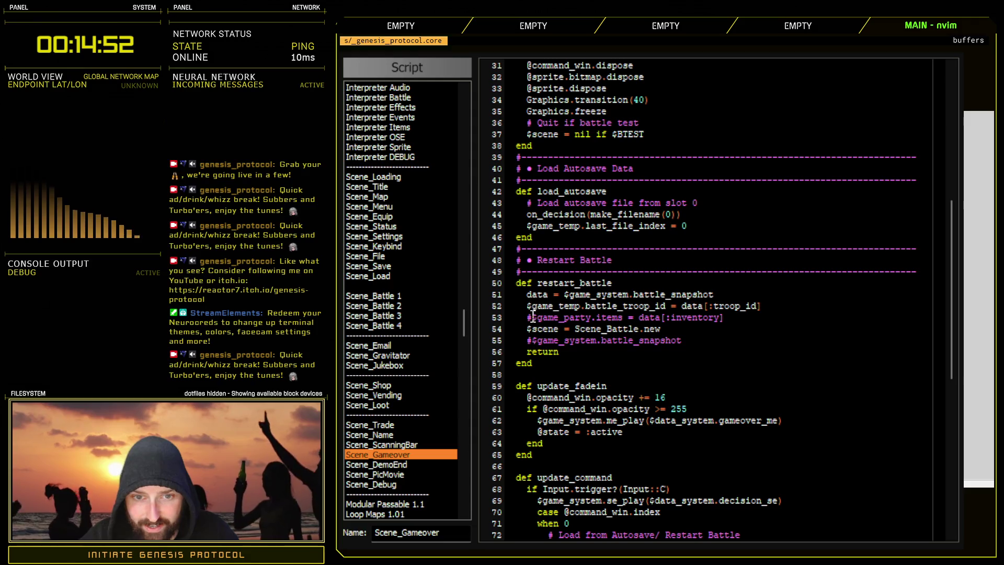
key("x")
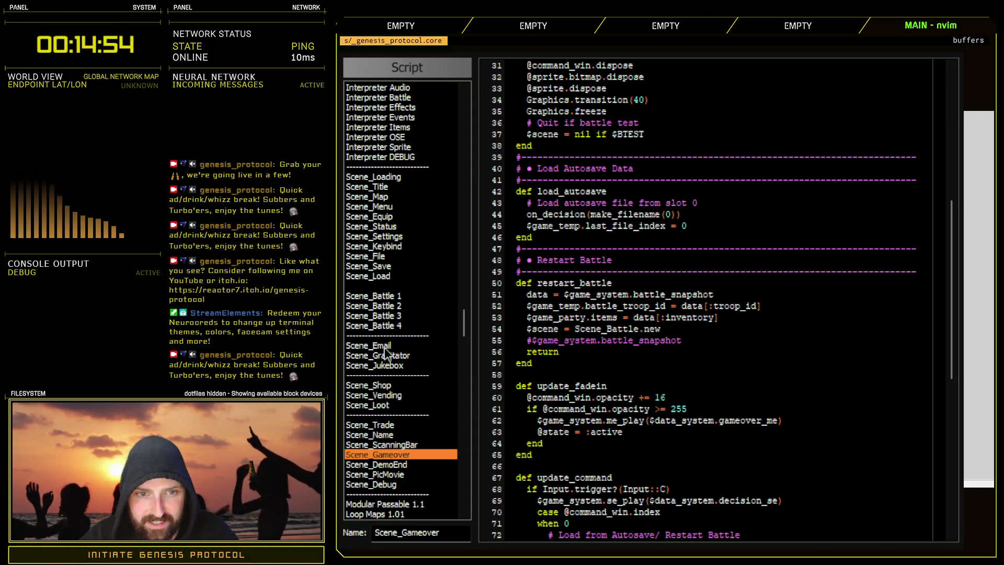
- In Scene_Battle 1, uncomment the inventory = $game_party.items.dup line and the :inventory snapshot entry
left_click(400, 296)
left_click(532, 477)
key("x")
scroll(555, 478, "down", 4)
left_click(706, 419)
key("x")
scroll(544, 345, "up", 8)
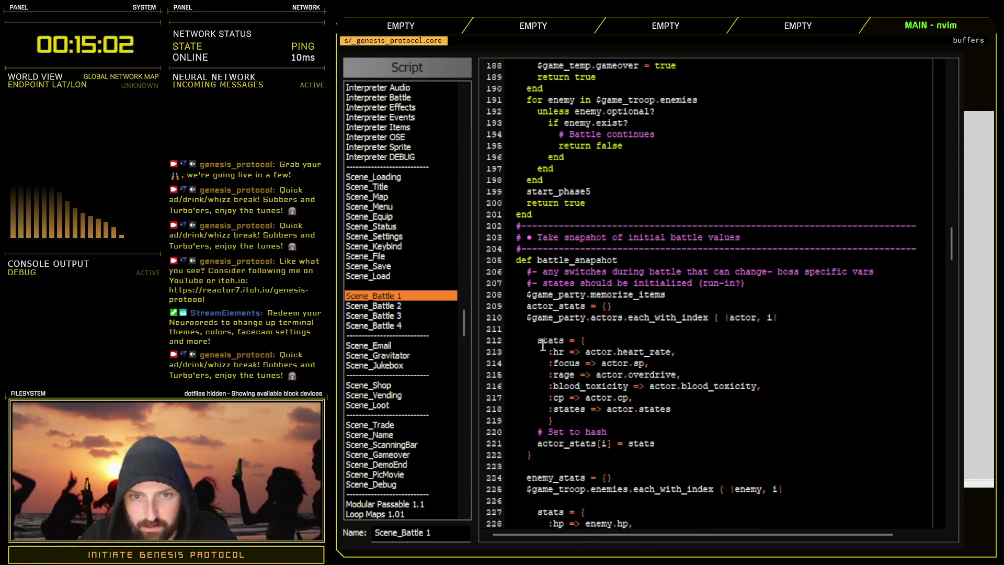
- Delete the $game_party.memorize_items line from battle_snapshot and go back to Scene_Gameover
left_click_drag(669, 296, 506, 294)
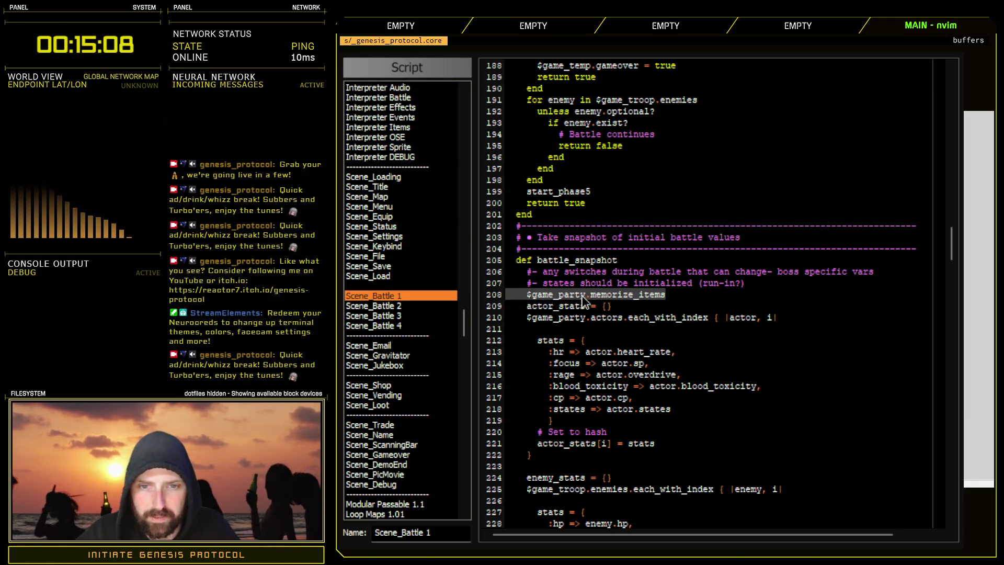
key("d")
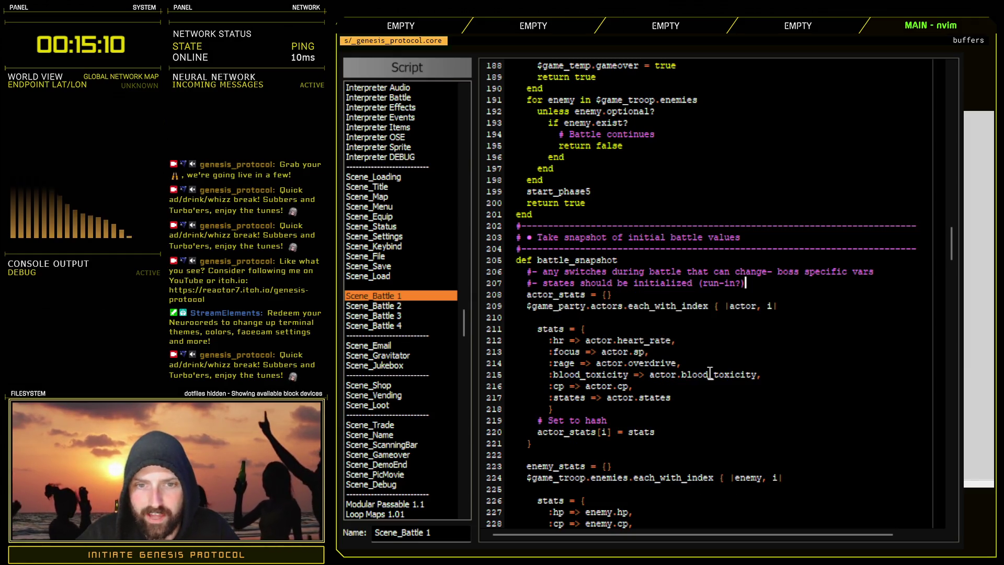
scroll(649, 363, "down", 6)
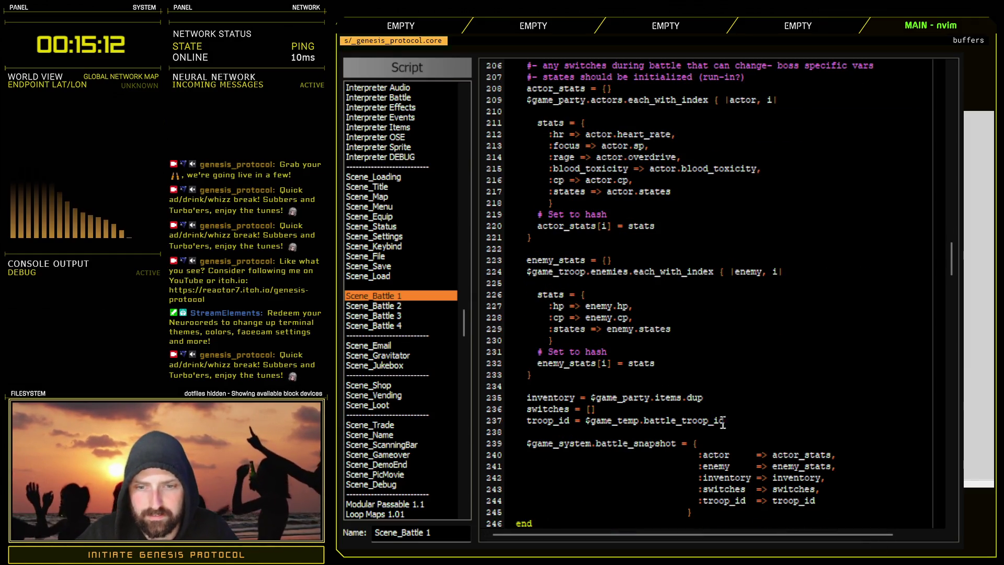
scroll(655, 375, "down", 4)
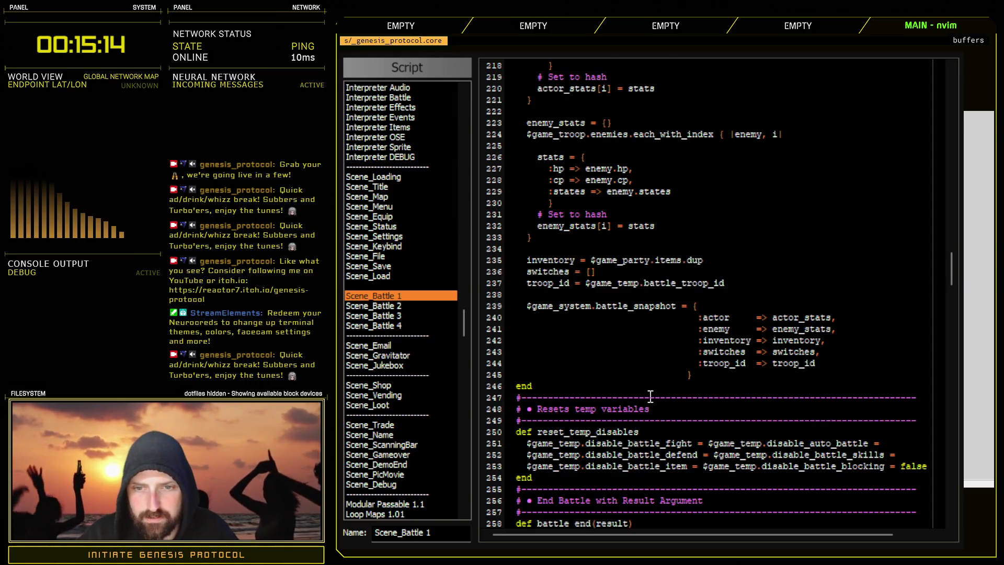
left_click(403, 307)
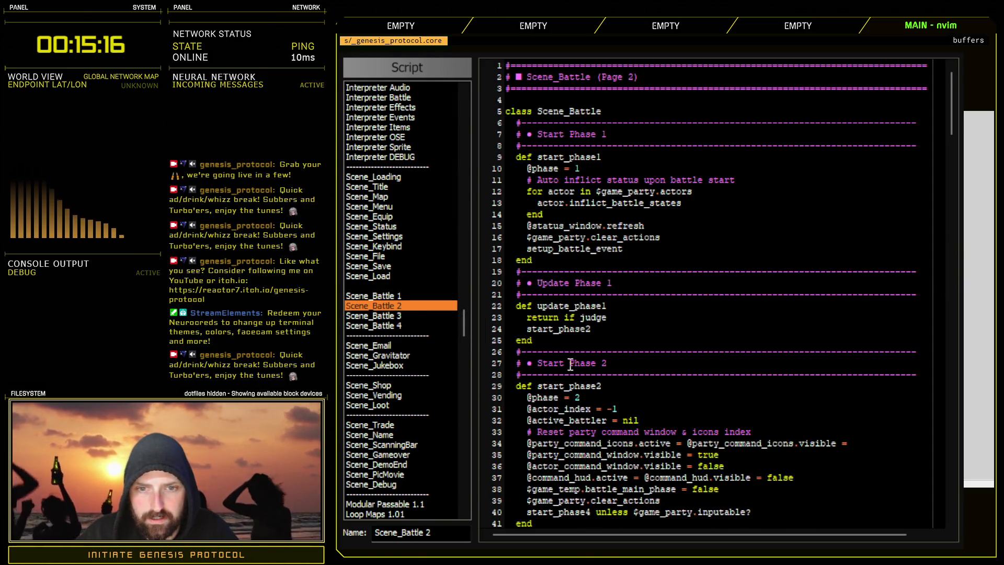
left_click(398, 297)
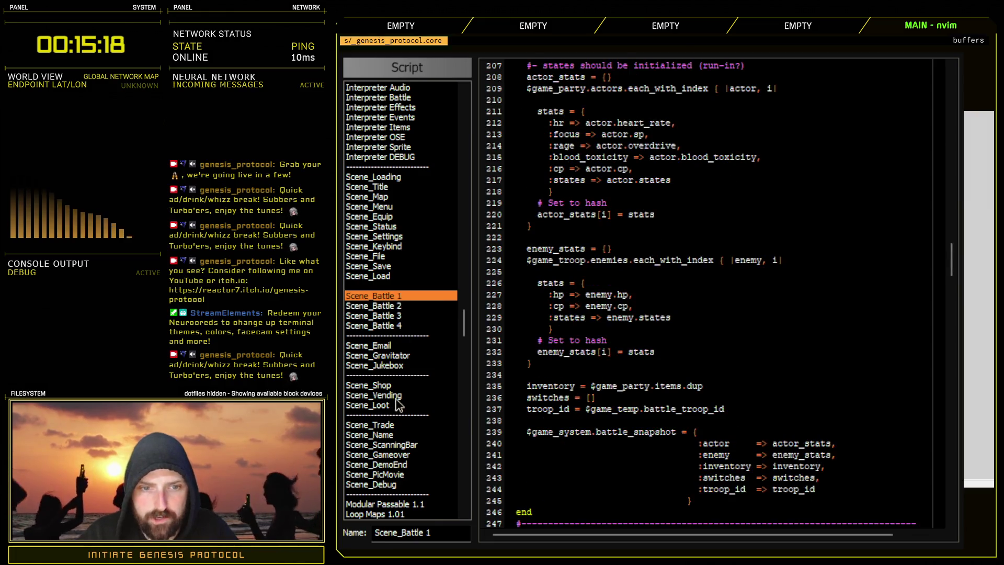
left_click(401, 454)
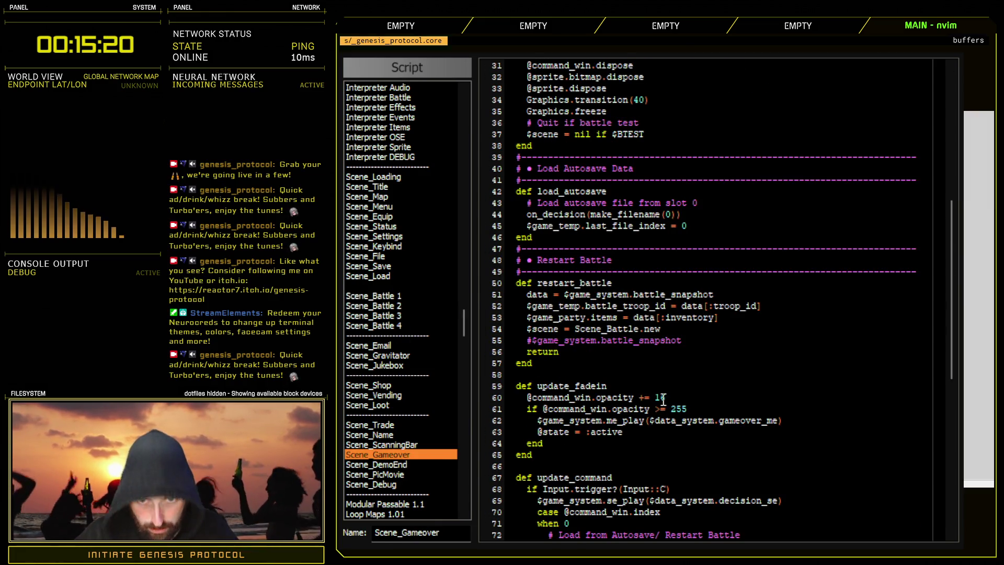
- Remove the #$game_system.battle_snapshot line and leave a blank line after the items restore
left_click(740, 318)
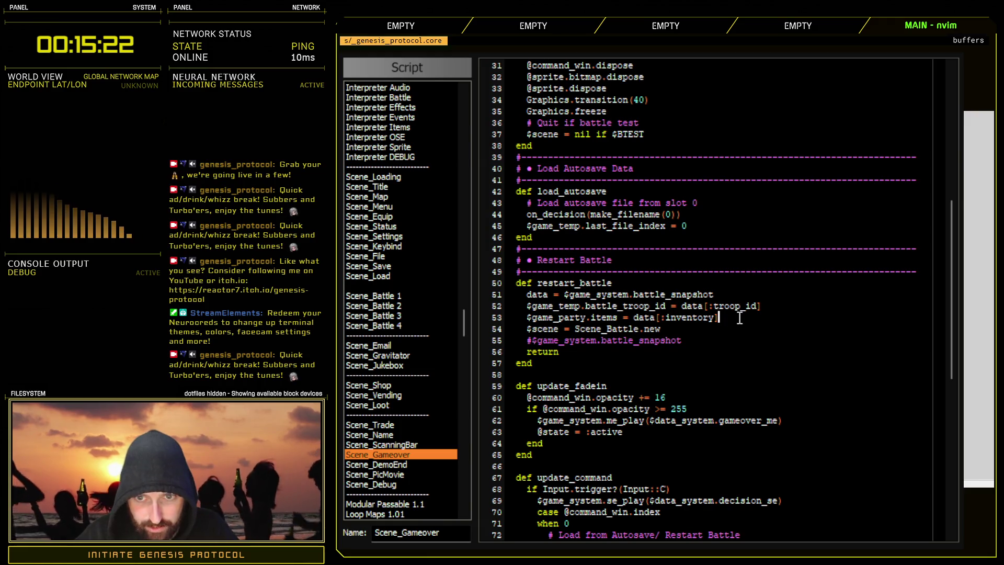
left_click(492, 341)
key("Delete")
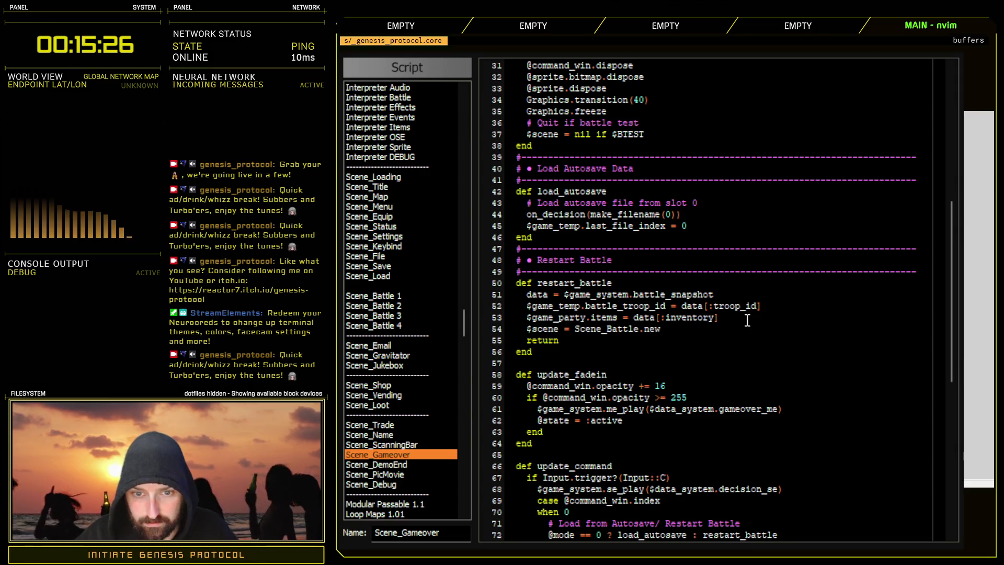
key("Return")
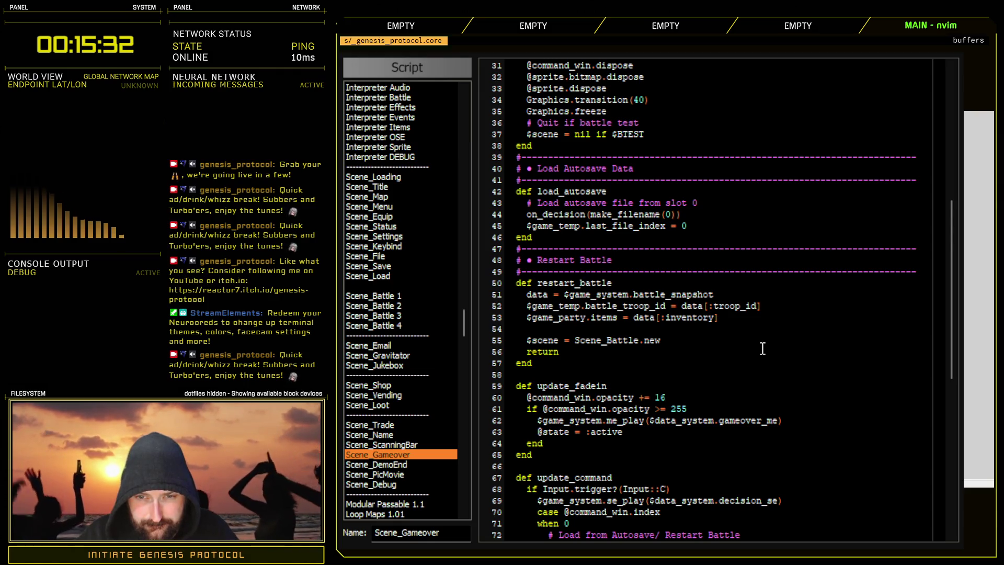
left_click(764, 306)
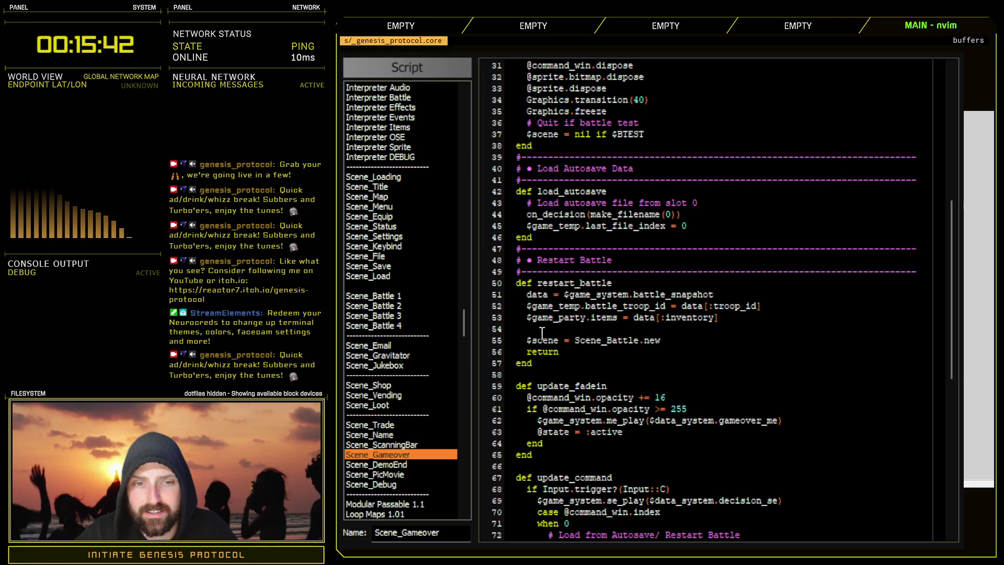
left_click(411, 296)
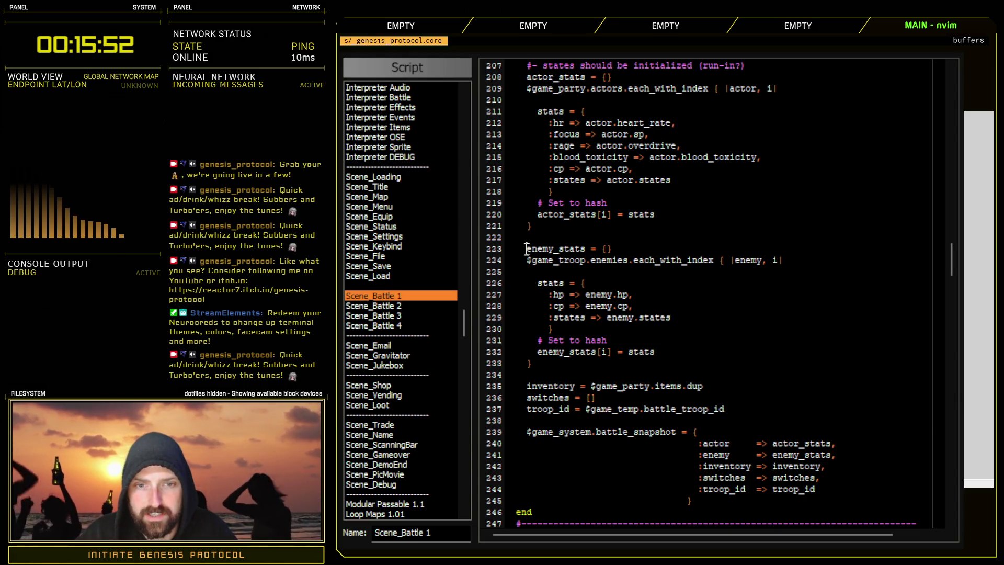
- Comment out lines 223–233, the enemy_stats collection loop, with # prefixes
type("#j")
key("period")
key("j")
key("j")
key("period")
key("j")
key("period")
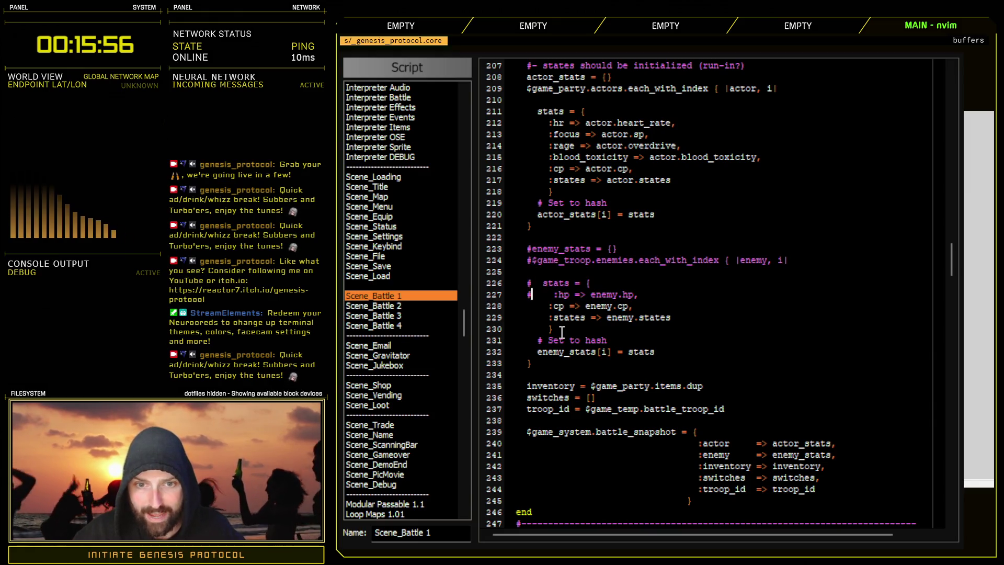
key("j")
key("period")
key("period")
key("j")
key("period")
key("j")
key("j")
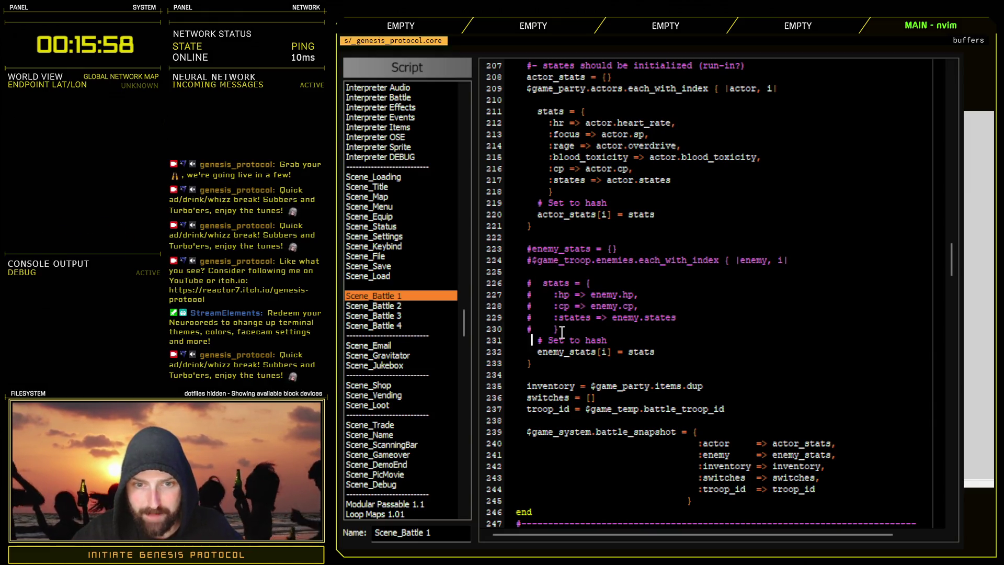
key("period")
key("j")
key("period")
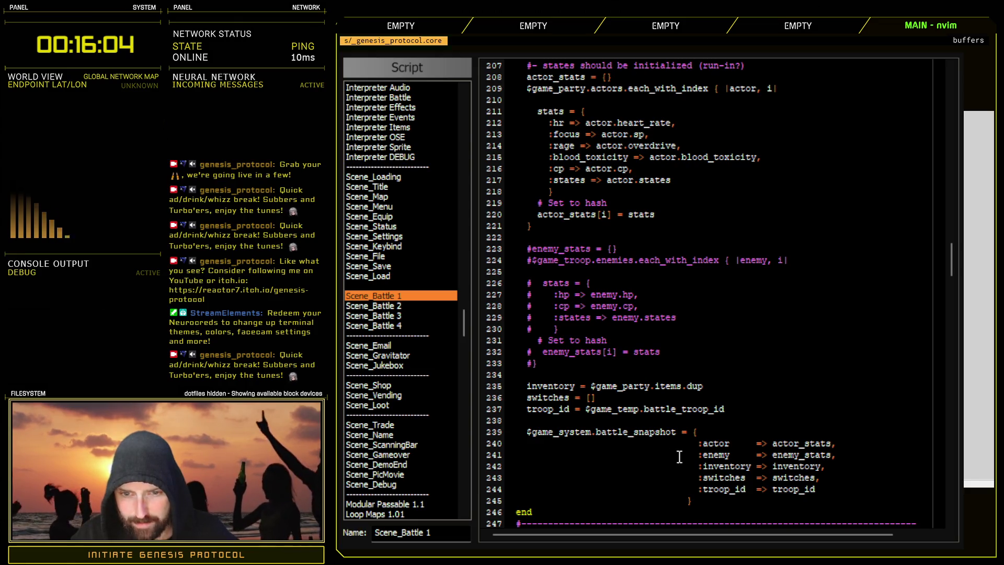
- Comment out the :enemy entry of the battle snapshot on line 241
left_click(702, 455)
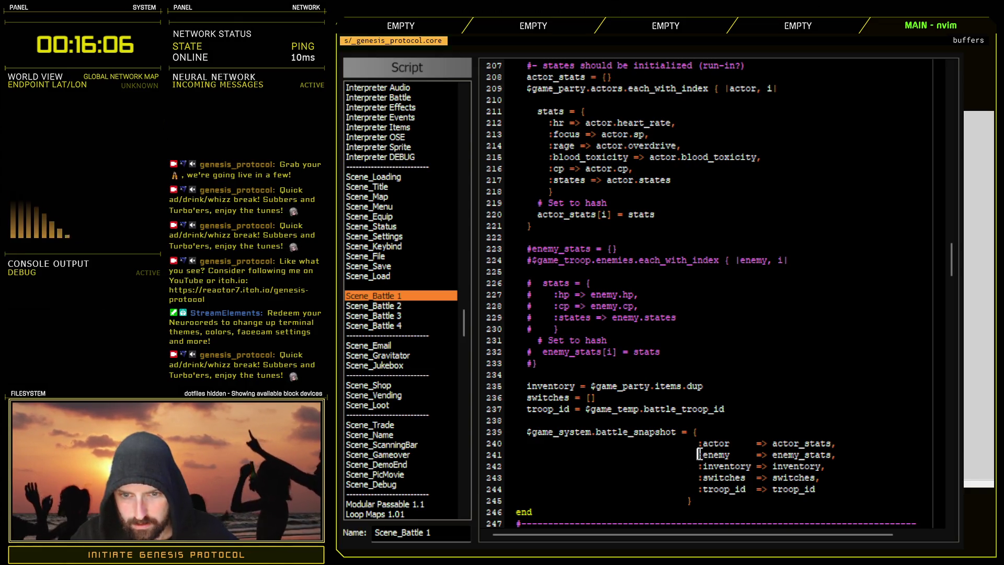
type("#")
scroll(755, 433, "down", 2)
left_click(730, 387)
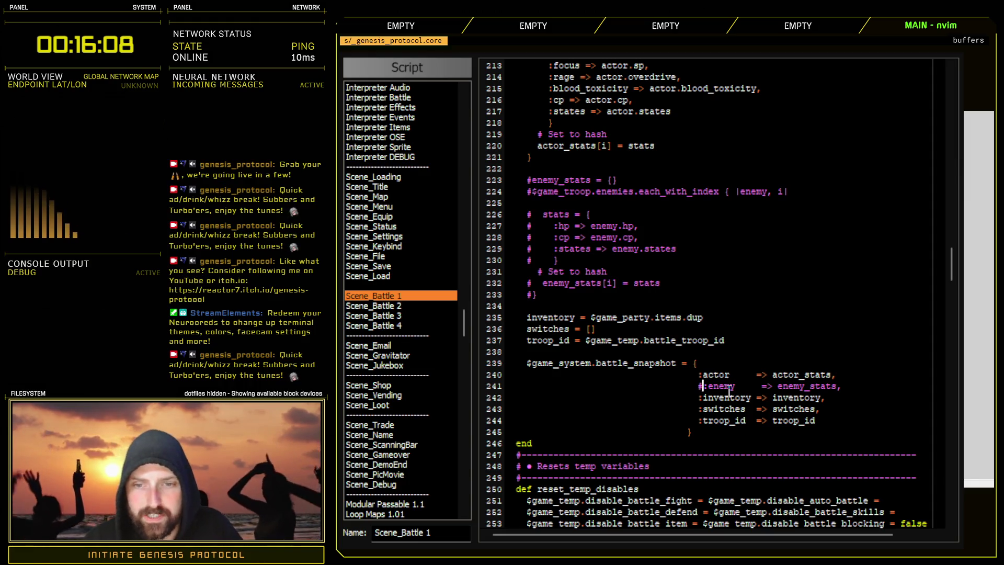
scroll(647, 313, "up", 20)
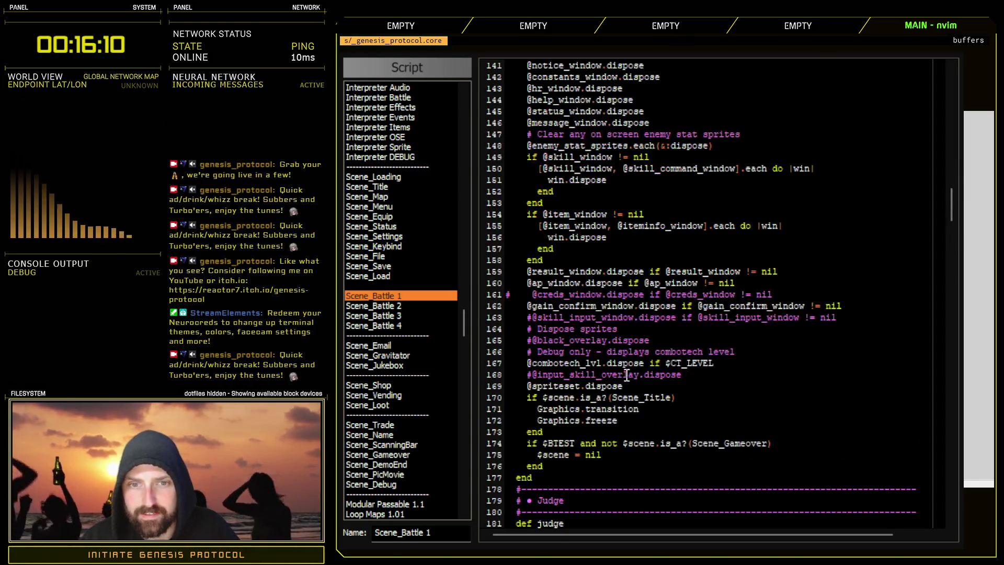
scroll(562, 191, "up", 20)
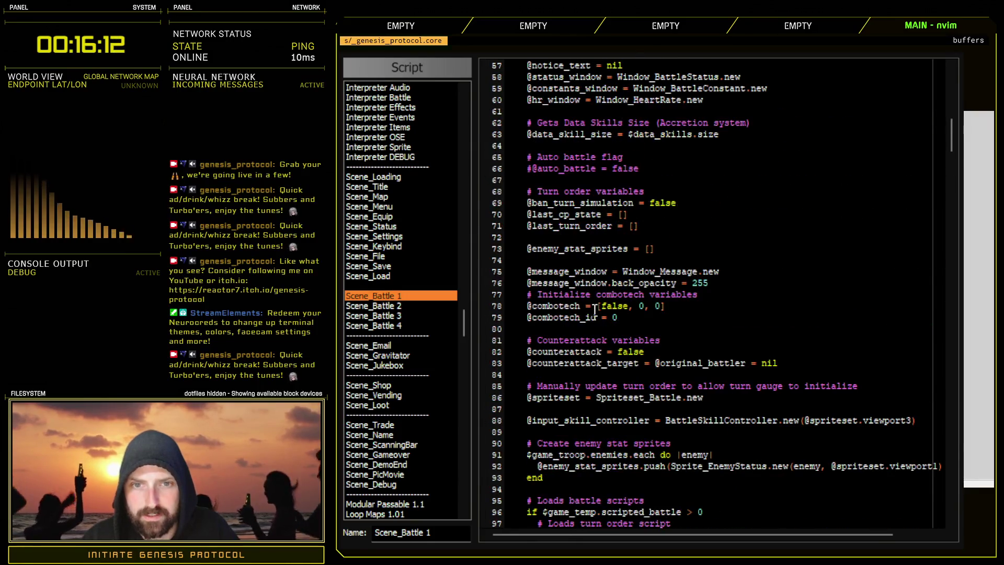
scroll(594, 312, "up", 6)
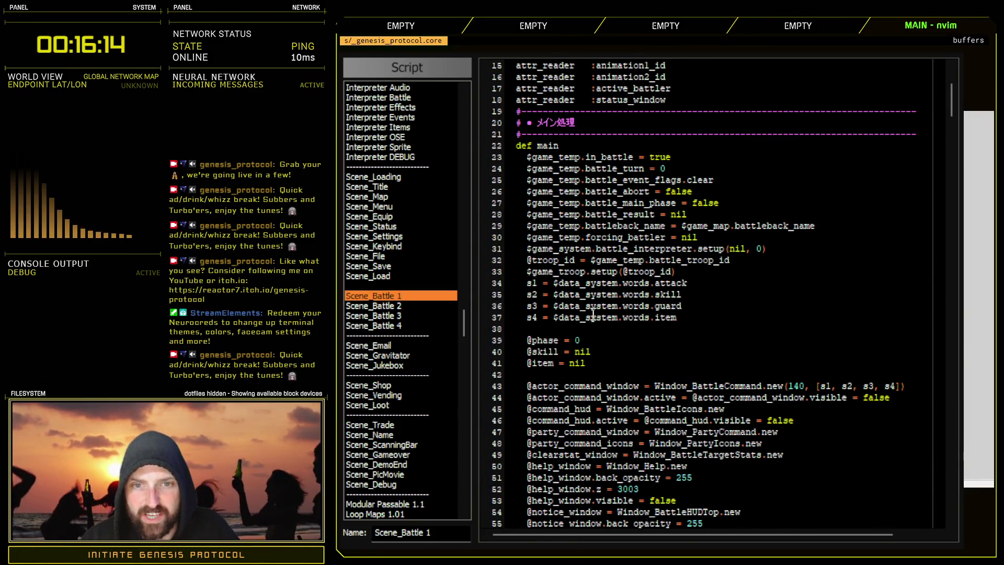
left_click_drag(553, 271, 681, 272)
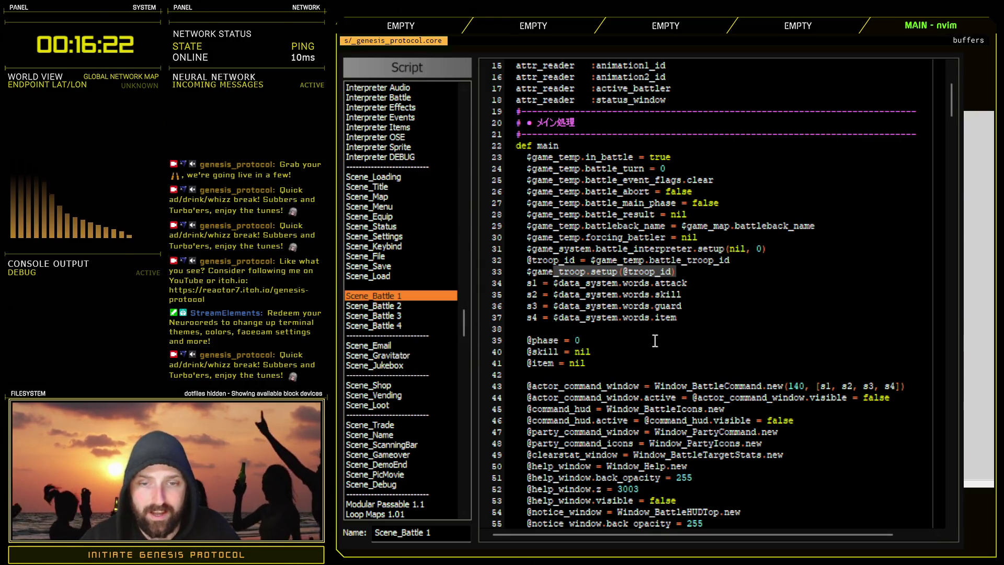
scroll(659, 361, "down", 20)
scroll(652, 372, "down", 10)
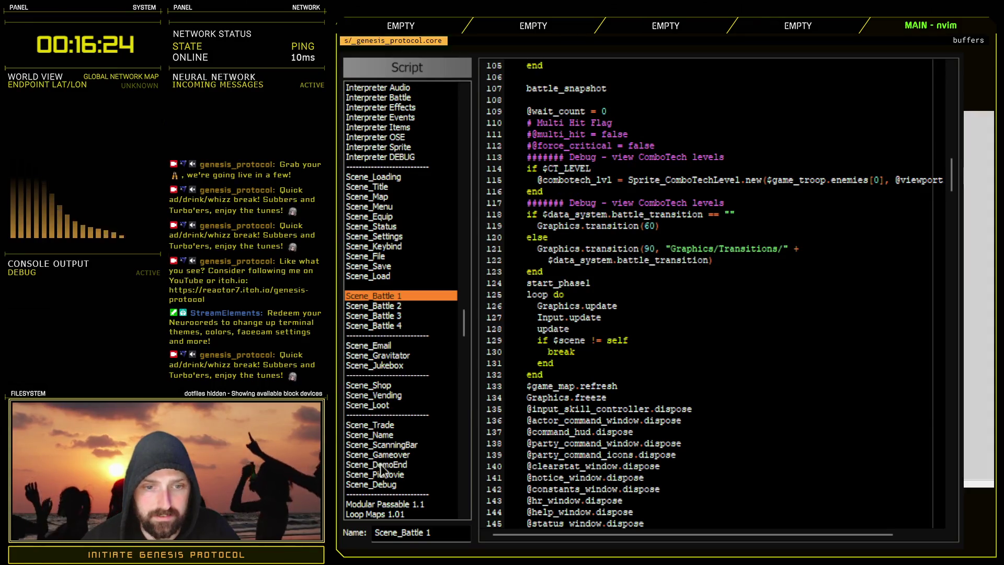
left_click(395, 454)
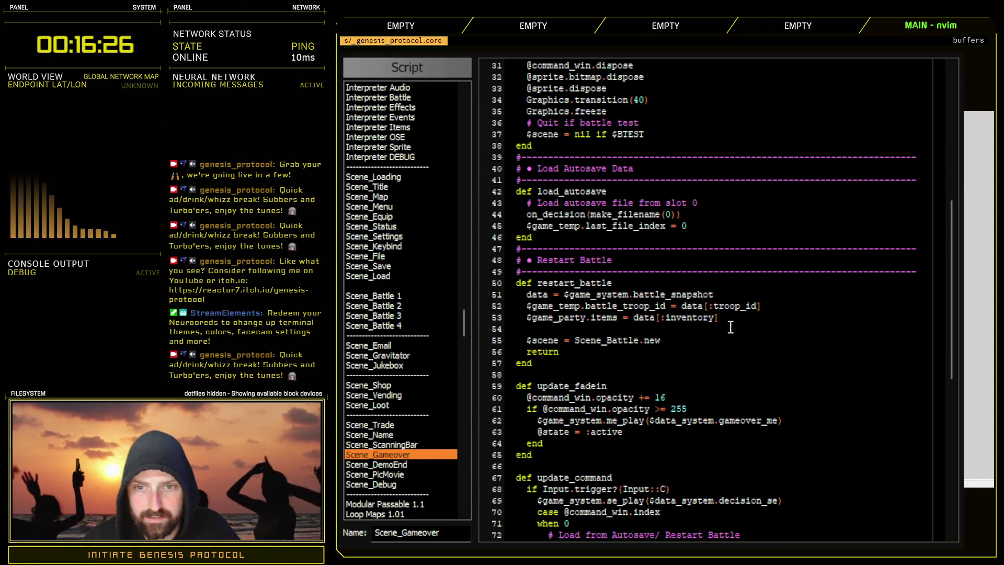
- After line 53, type the header $game_party.actors.each_with_index { |actor, i| and start its body line
triple_click(554, 318)
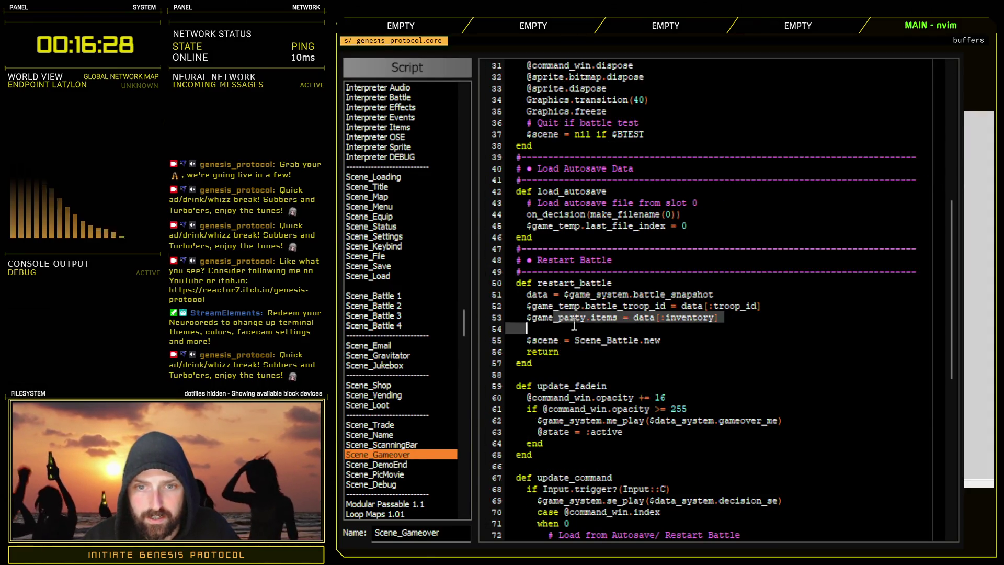
left_click(738, 317)
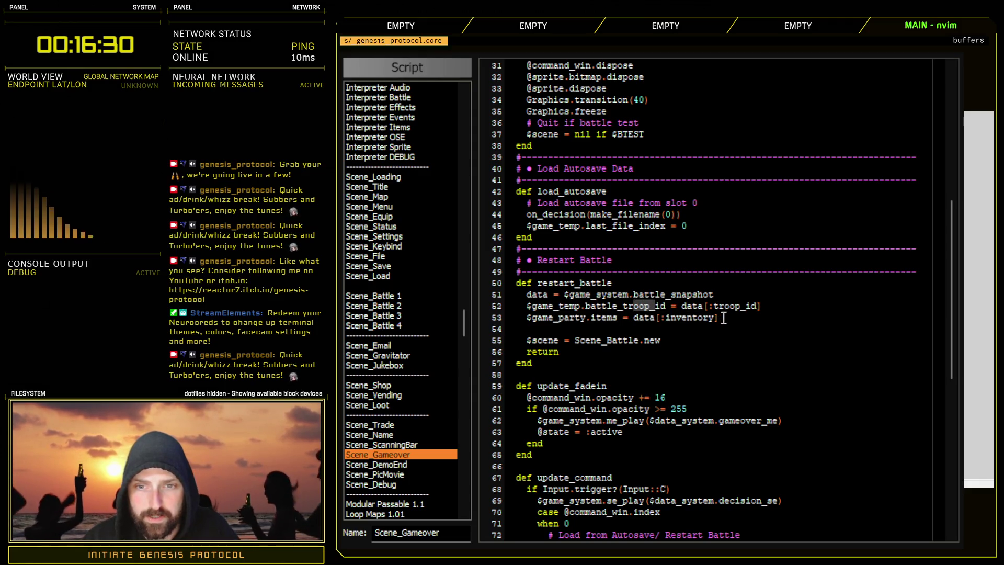
key("Return")
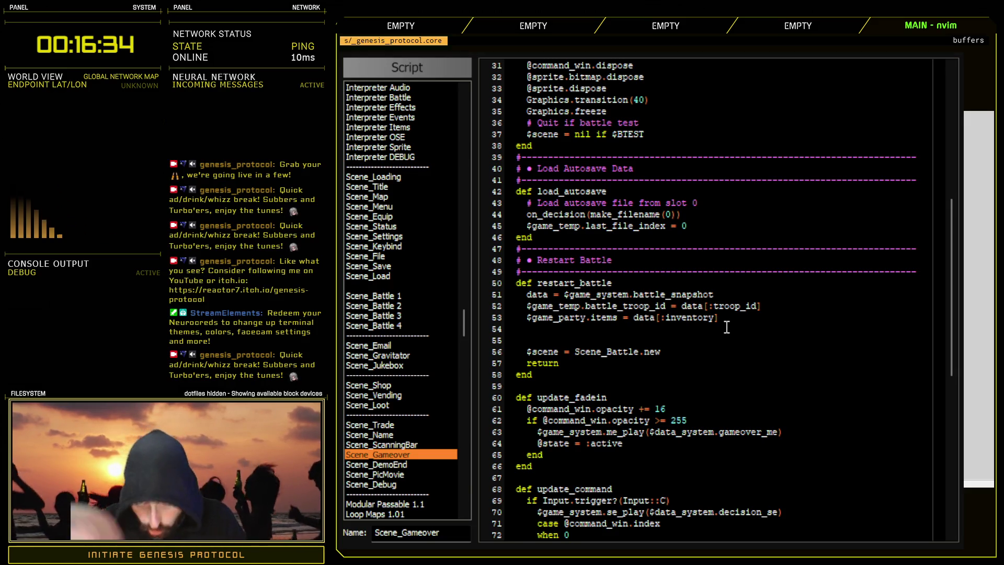
type("$g")
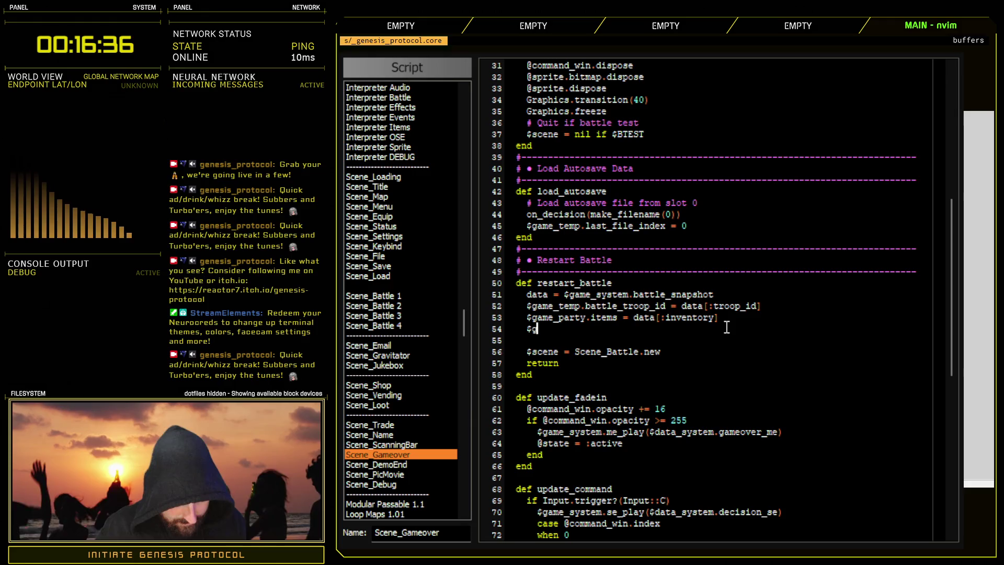
type("ame_party.a")
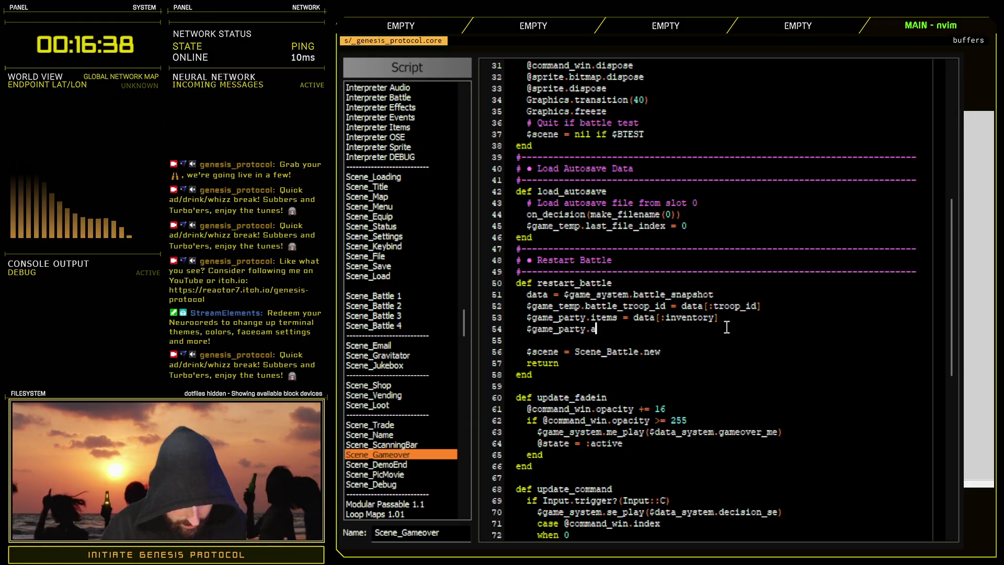
type("ctrs")
key("BackSpace")
key("BackSpace")
type("ors.each_with_index { |actor, i")
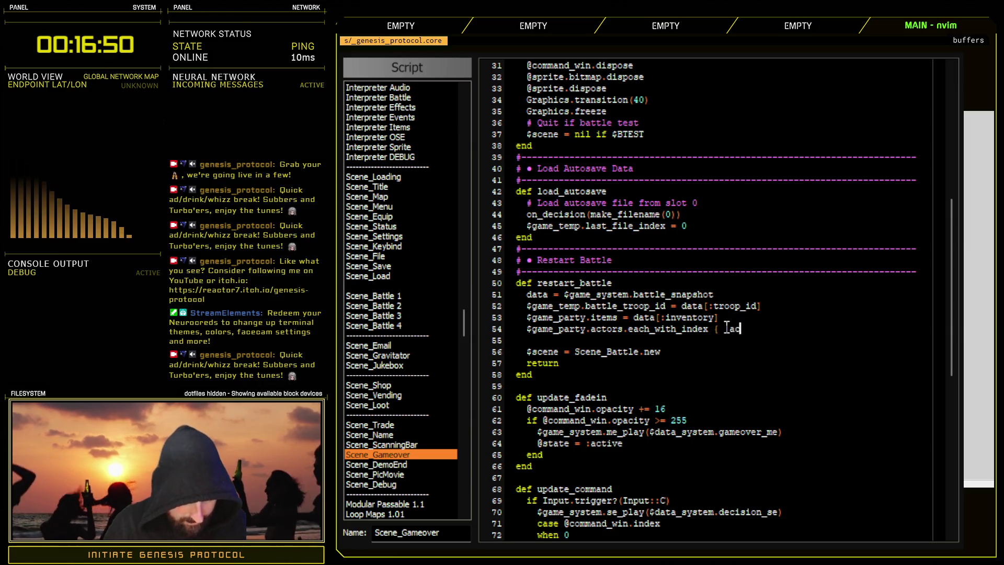
type("|")
key("Return")
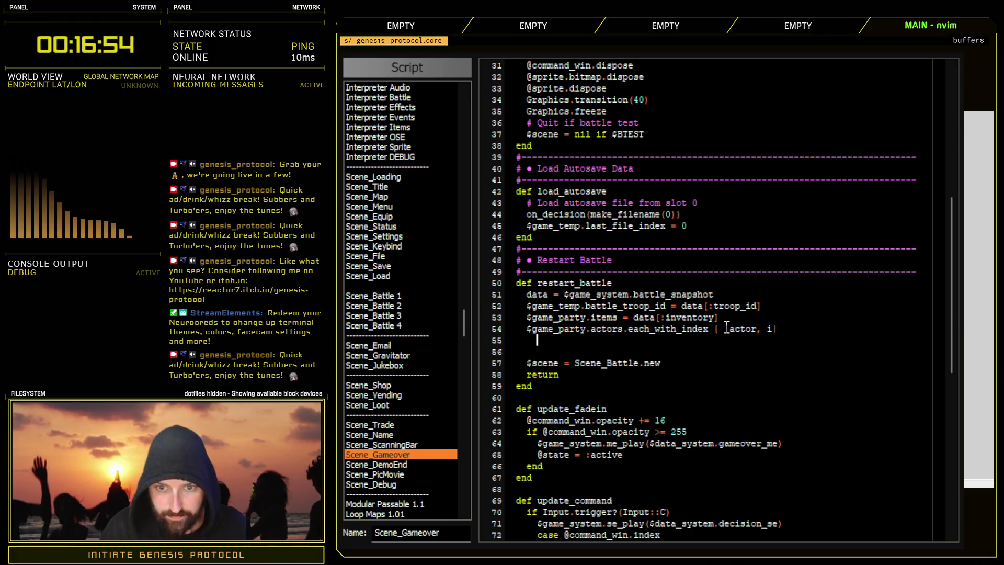
type("acto")
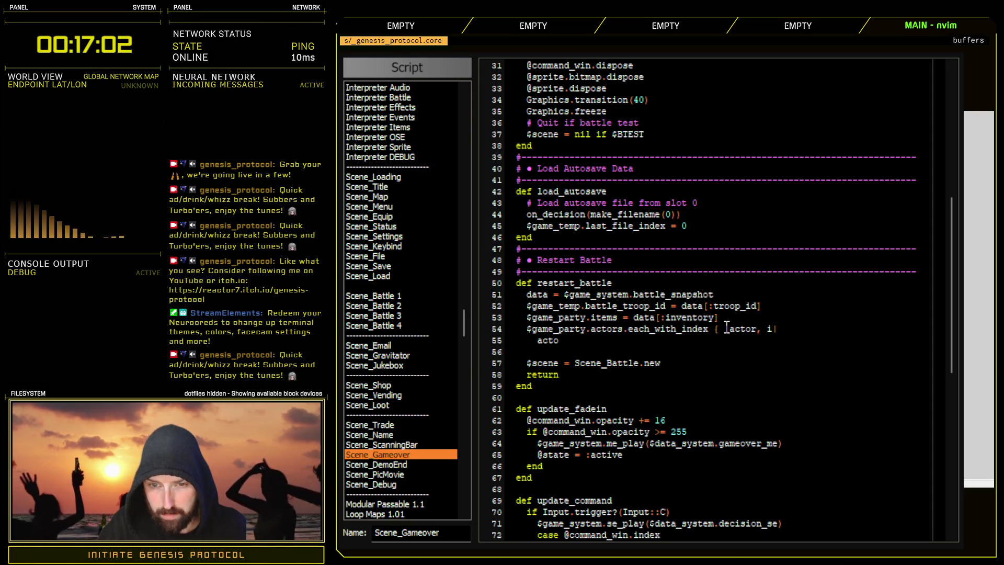
key("BackSpace")
key("BackSpace")
key("BackSpace")
key("BackSpace")
key("BackSpace")
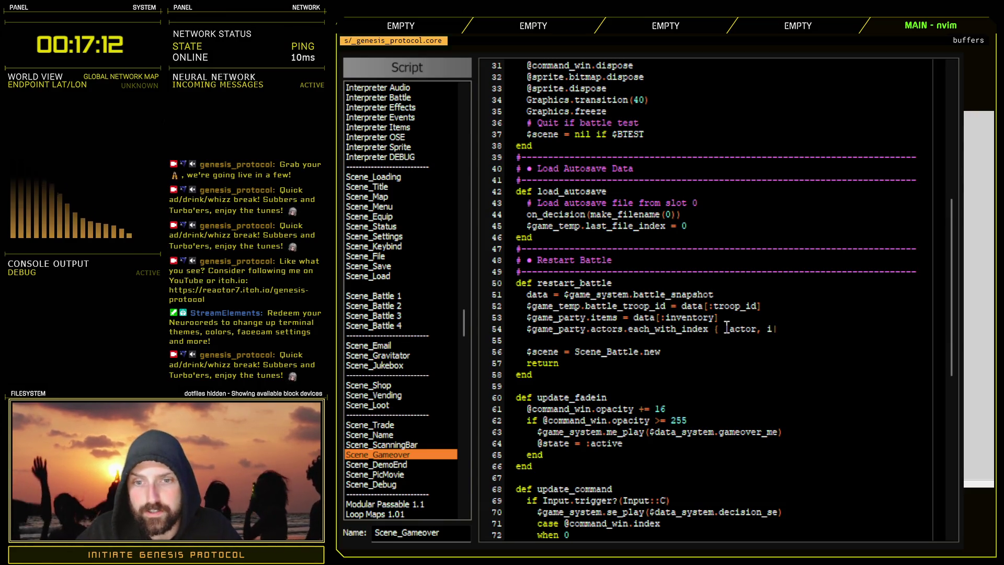
- Retype 'with' and 'actor,' in the each_with_index { |actor, i| header, then add a body line
left_click(654, 333)
key("c")
key("t")
key("underscore")
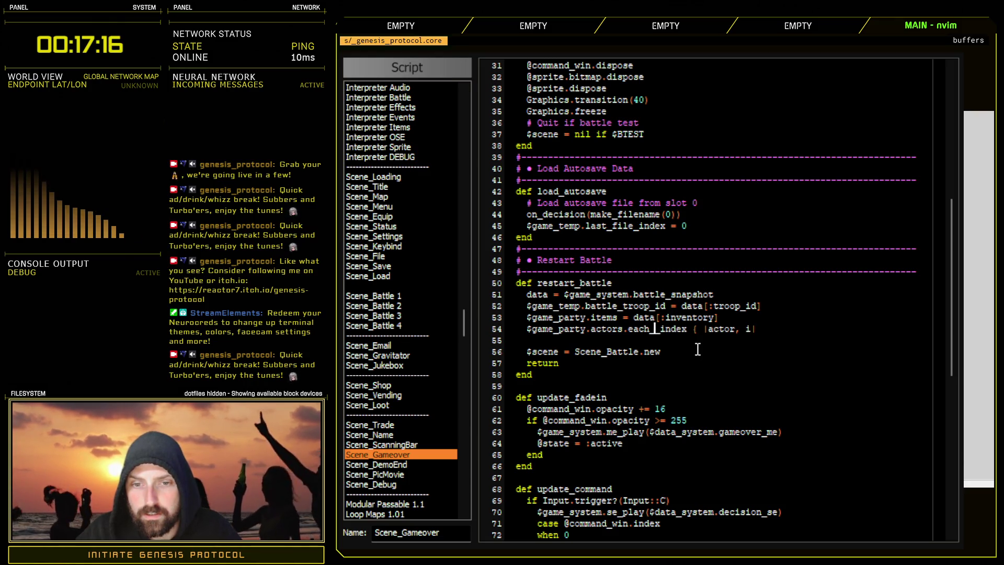
left_click_drag(699, 328, 732, 328)
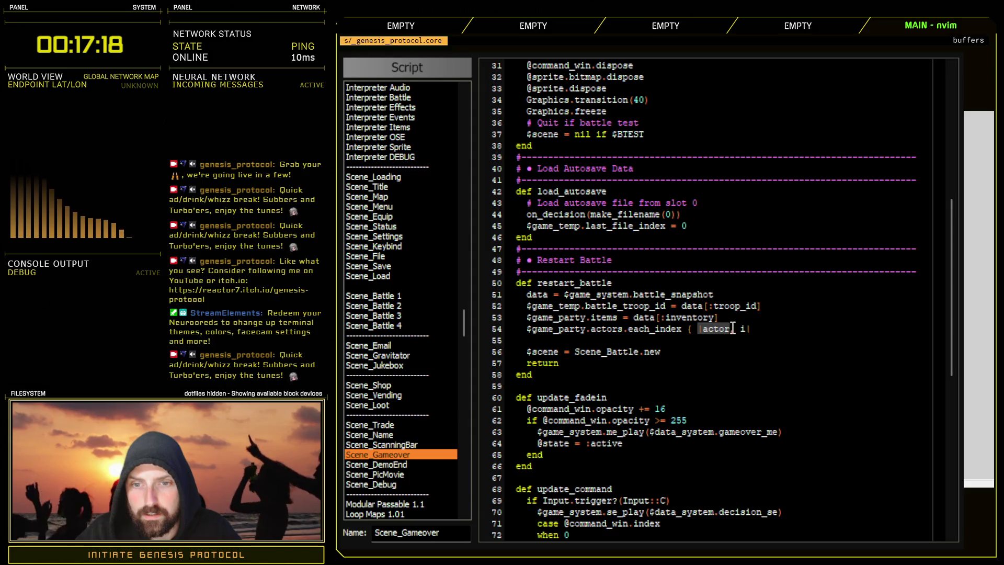
key("d")
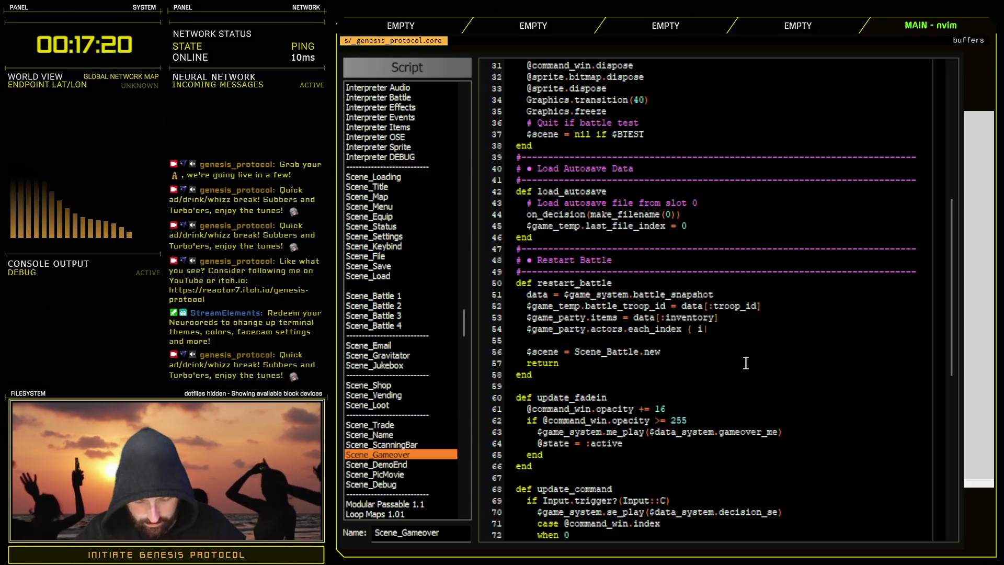
type("|")
key("Right")
key("Right")
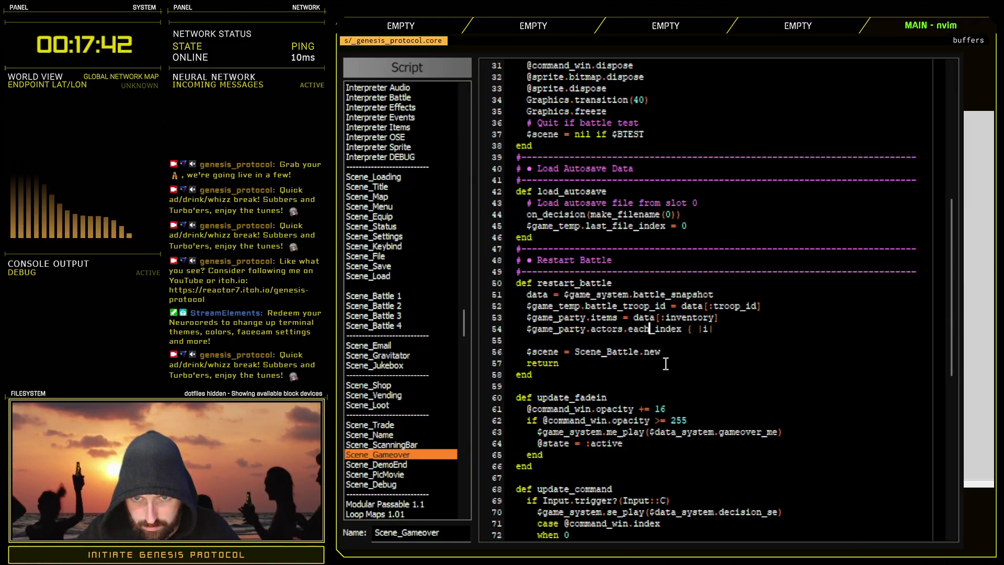
type("_with")
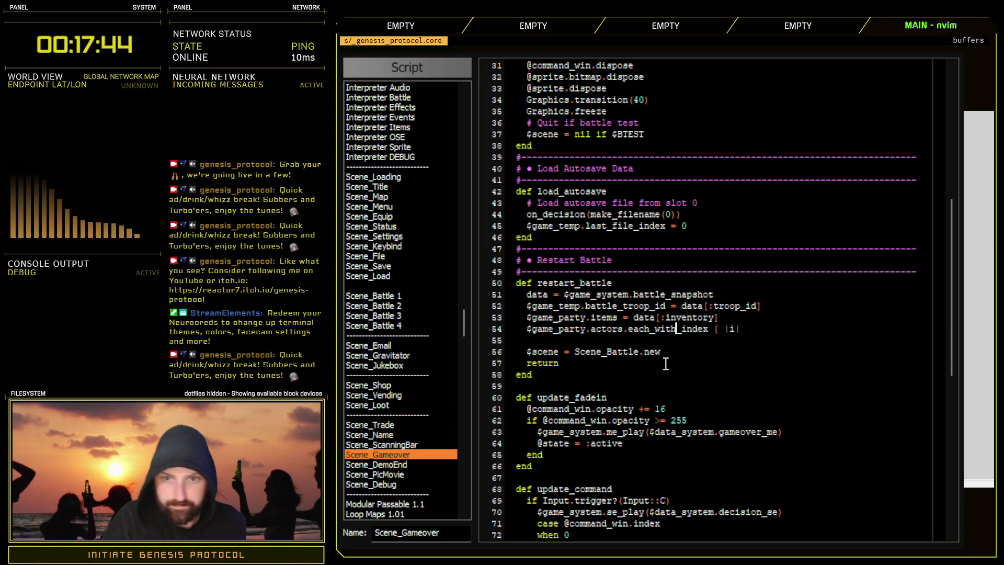
left_click(731, 329)
type("actor")
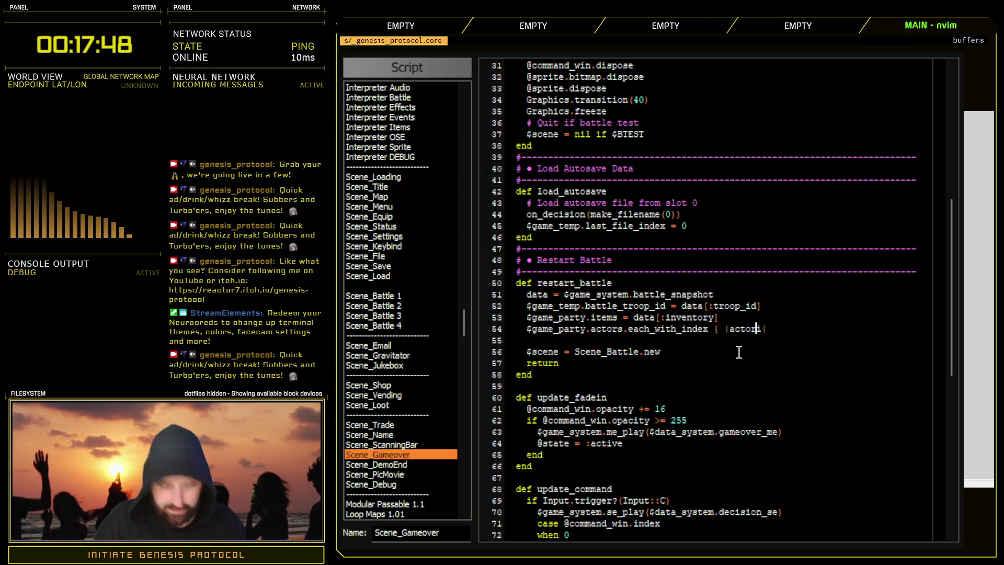
type(", i")
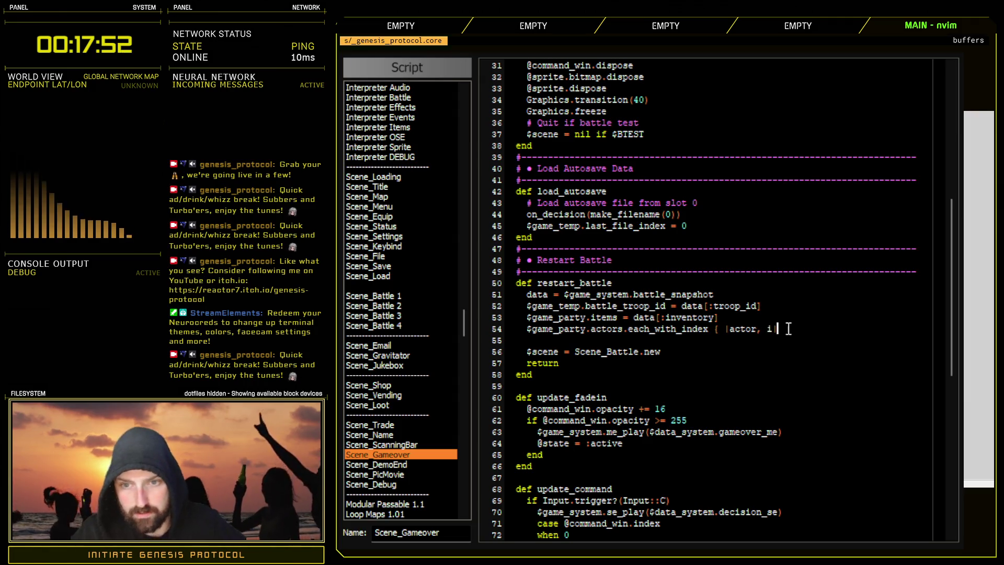
key("Return")
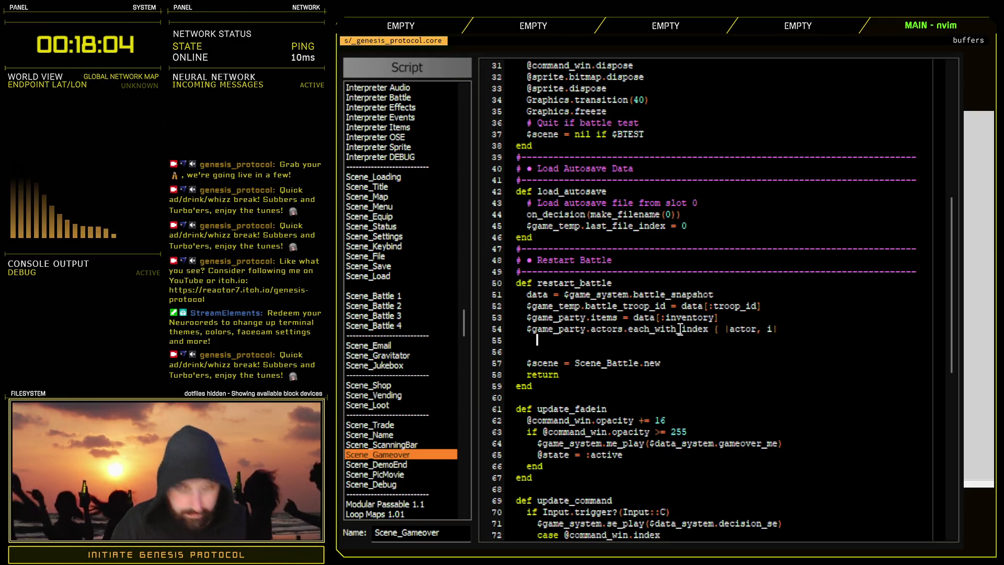
- Type data[:actor][i] inside the loop body above the closing brace
type("data")
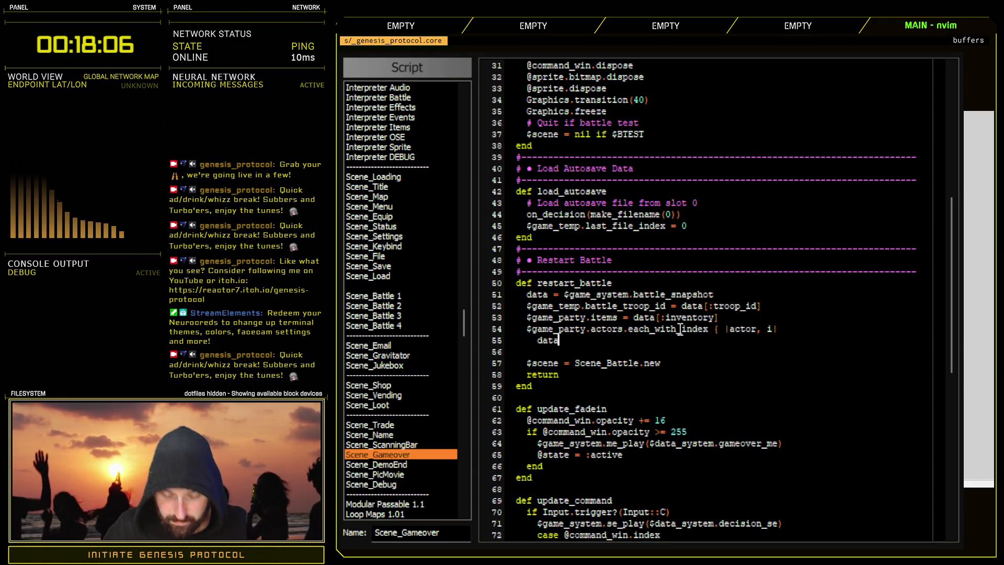
type("[:acto")
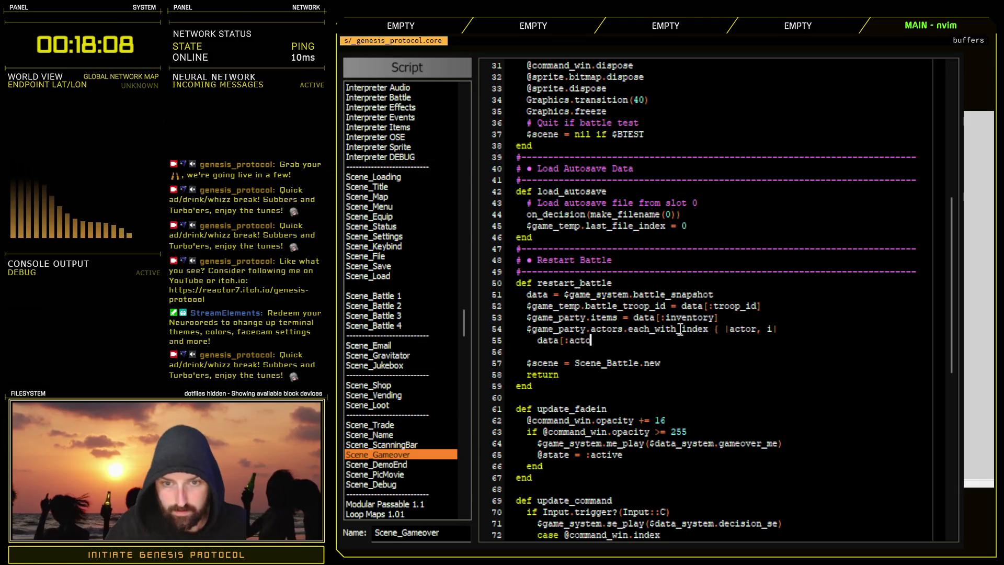
type("r]")
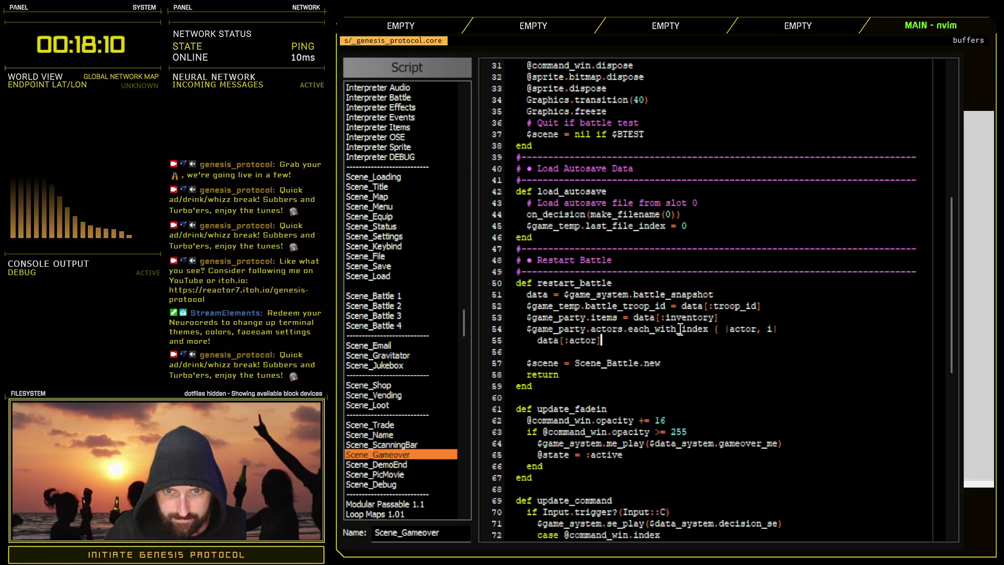
type("[")
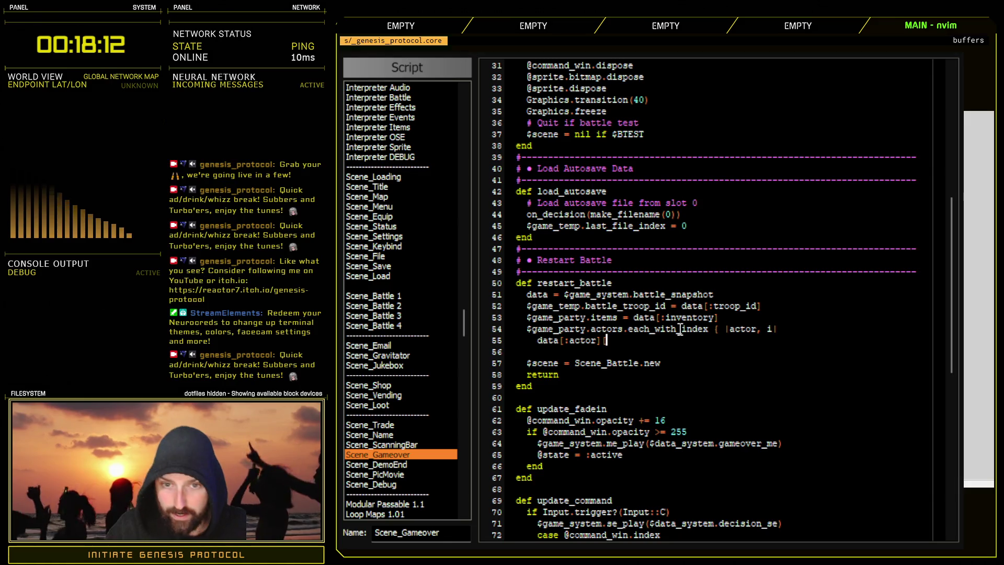
type("i[")
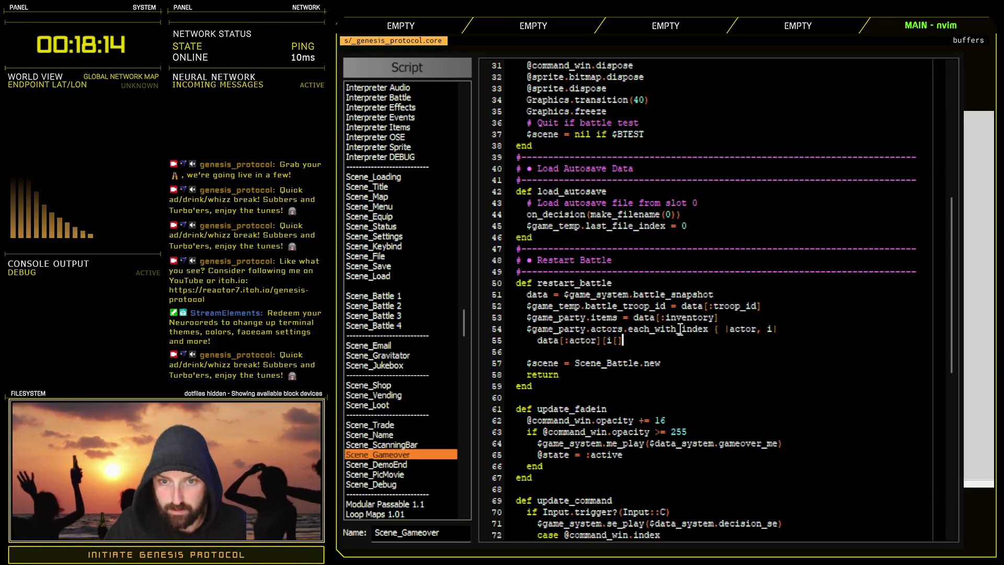
key("Escape")
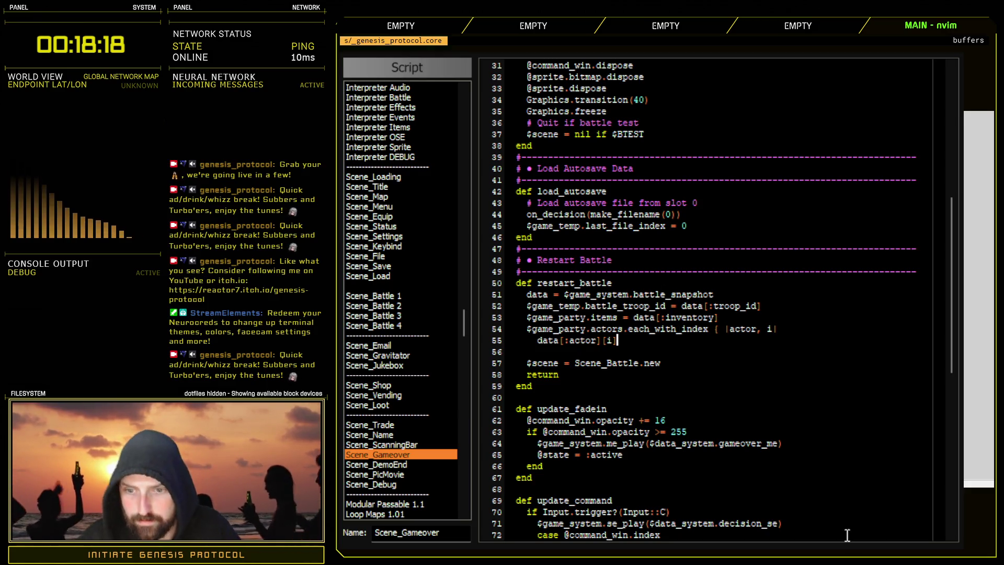
key("o")
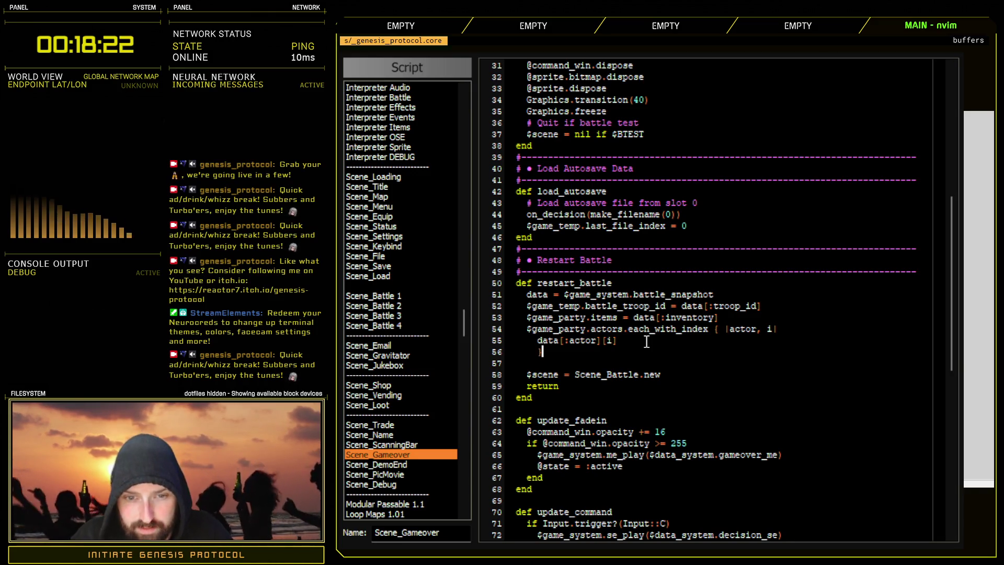
key("Delete")
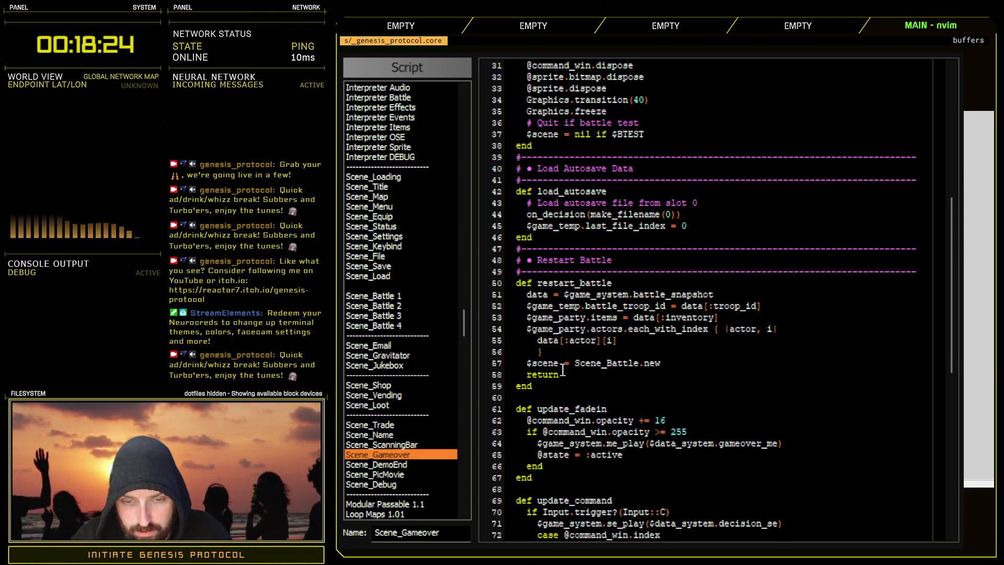
- Add a line right after the loop header and begin typing actor. on it
left_click(628, 343)
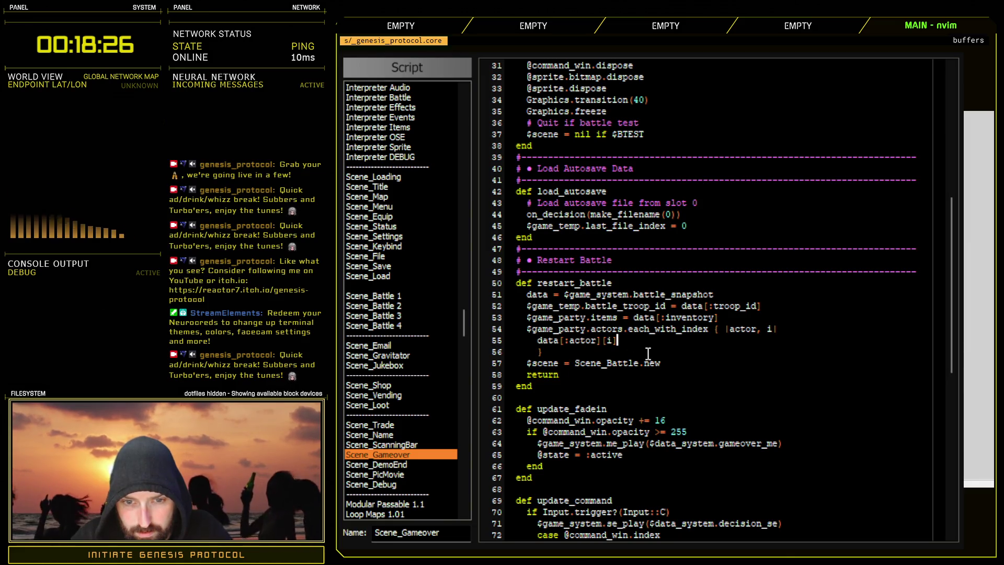
left_click(609, 341)
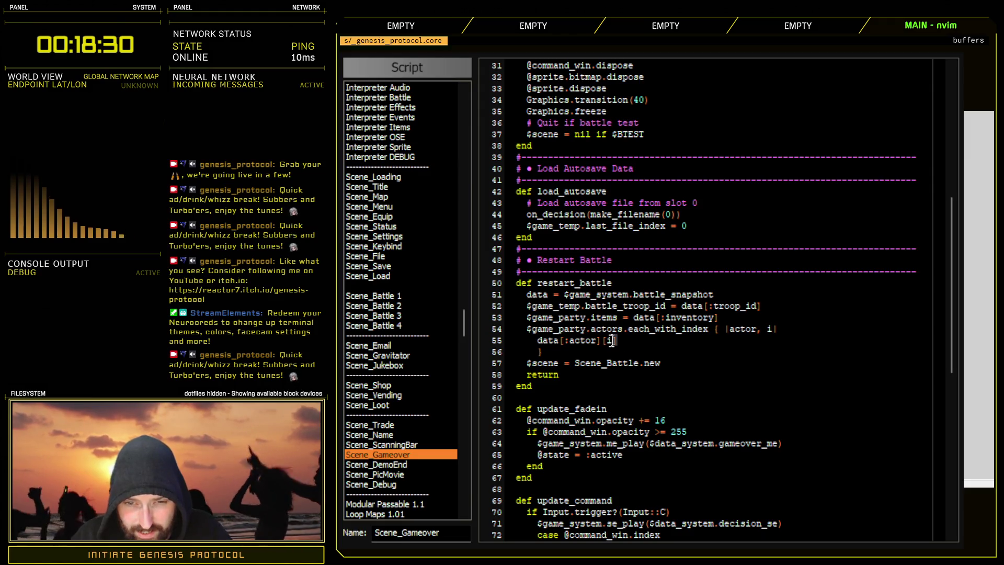
key("A")
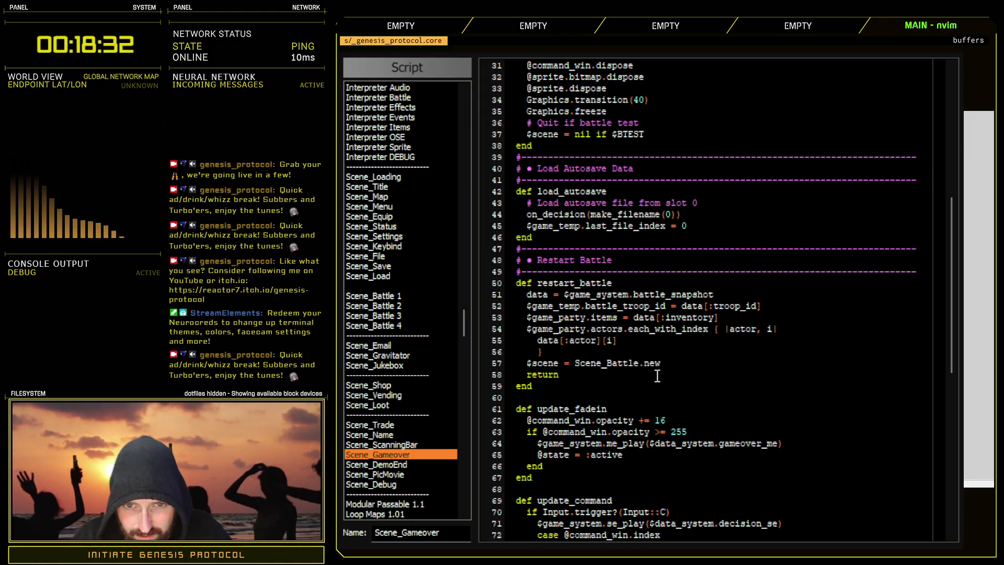
left_click(785, 329)
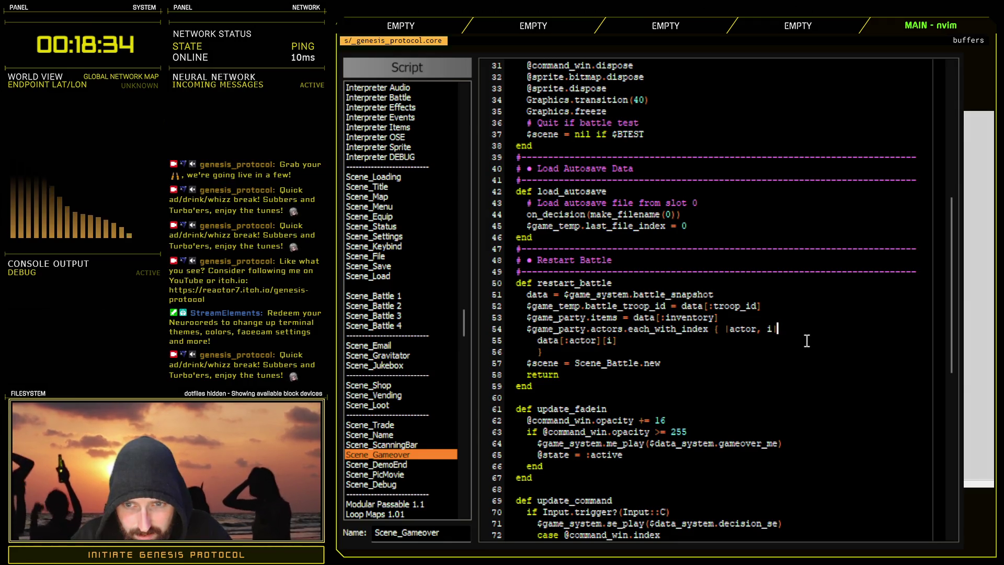
key("Return")
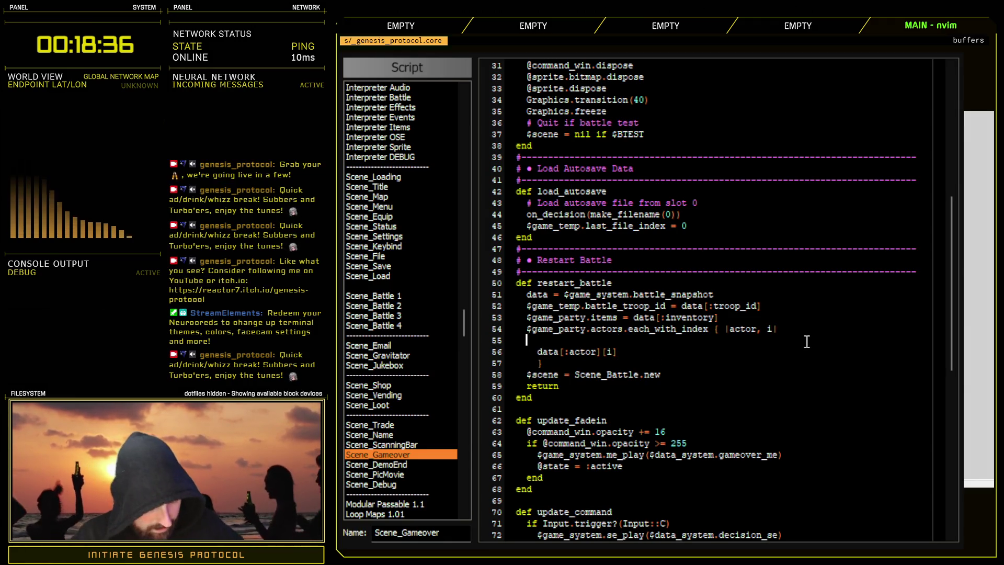
type("actor")
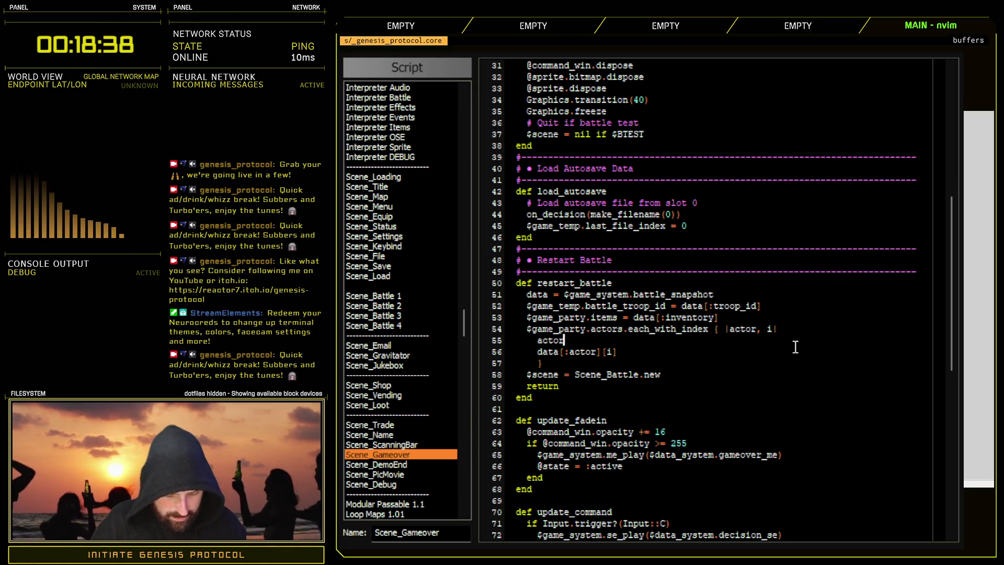
type(".")
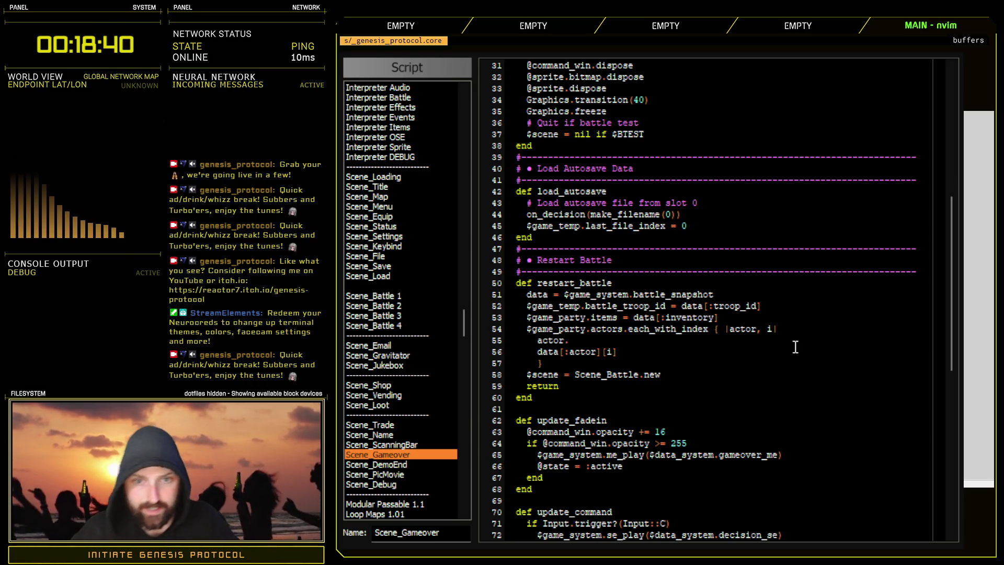
- Yank lines 212–217 of Scene_Battle 1's battle_snapshot, then select Scene_Gameover lines 55–56
left_click(393, 296)
scroll(631, 341, "down", 20)
scroll(630, 341, "down", 20)
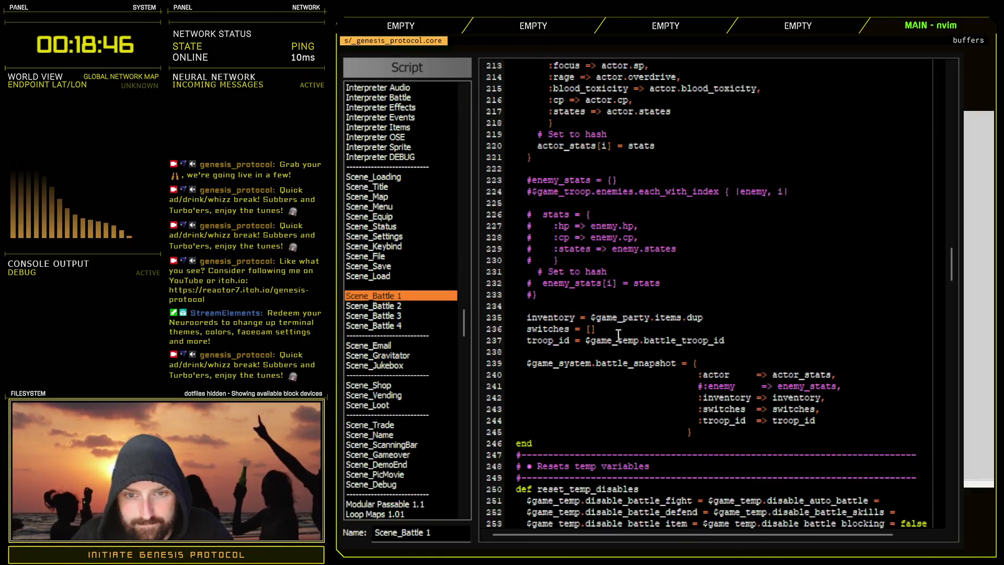
scroll(612, 340, "up", 4)
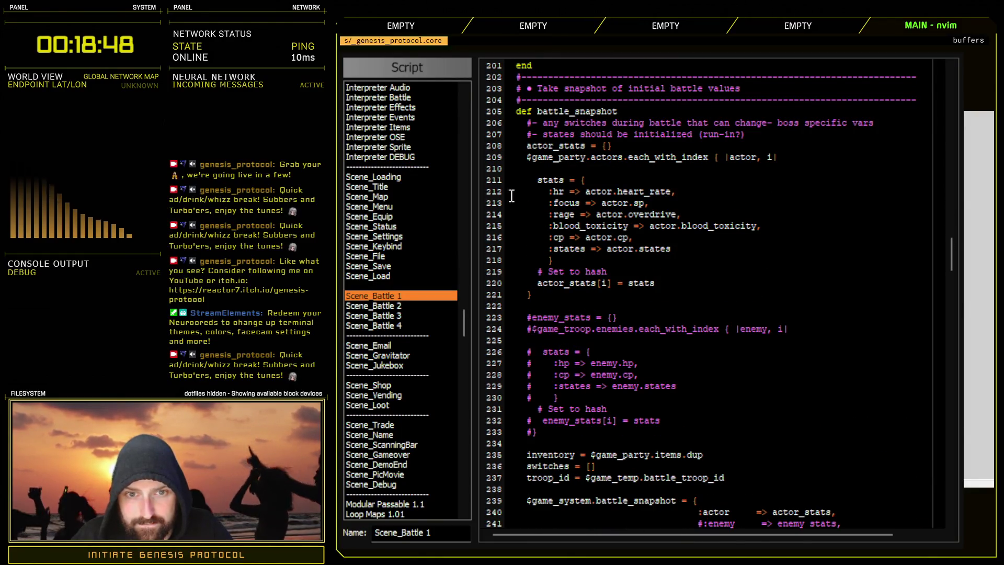
left_click_drag(496, 193, 495, 252)
key("ctrl+c")
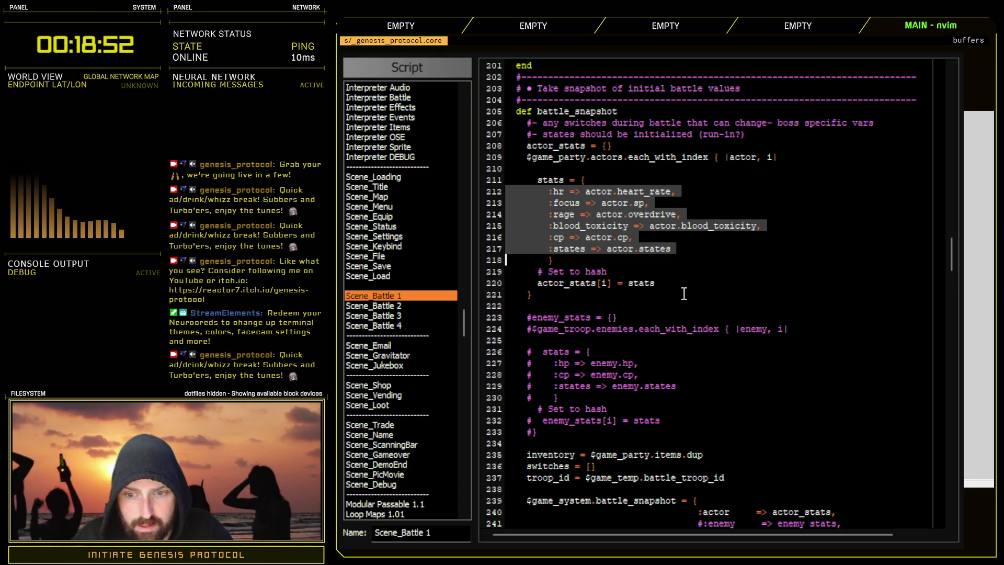
scroll(642, 354, "up", 2)
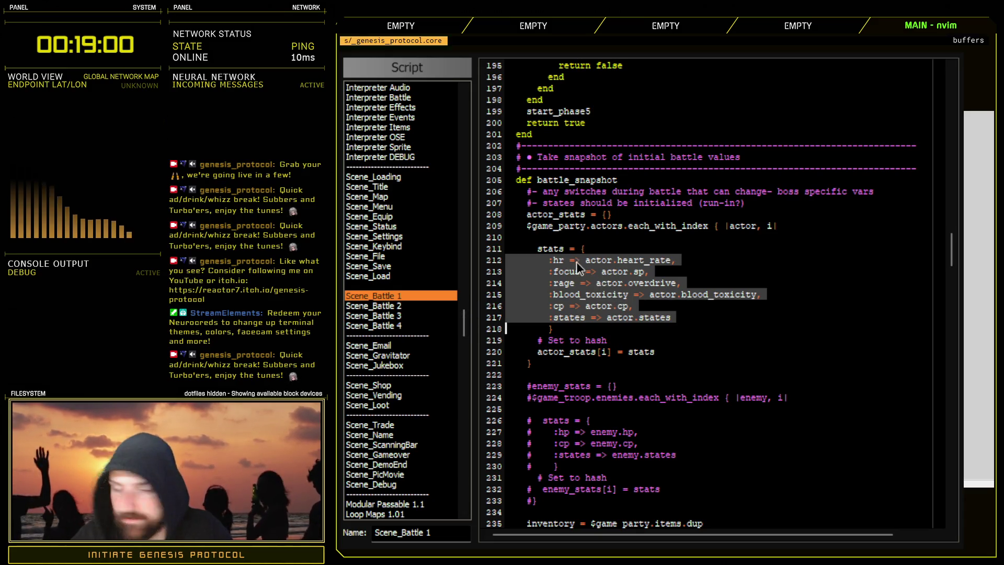
left_click(400, 455)
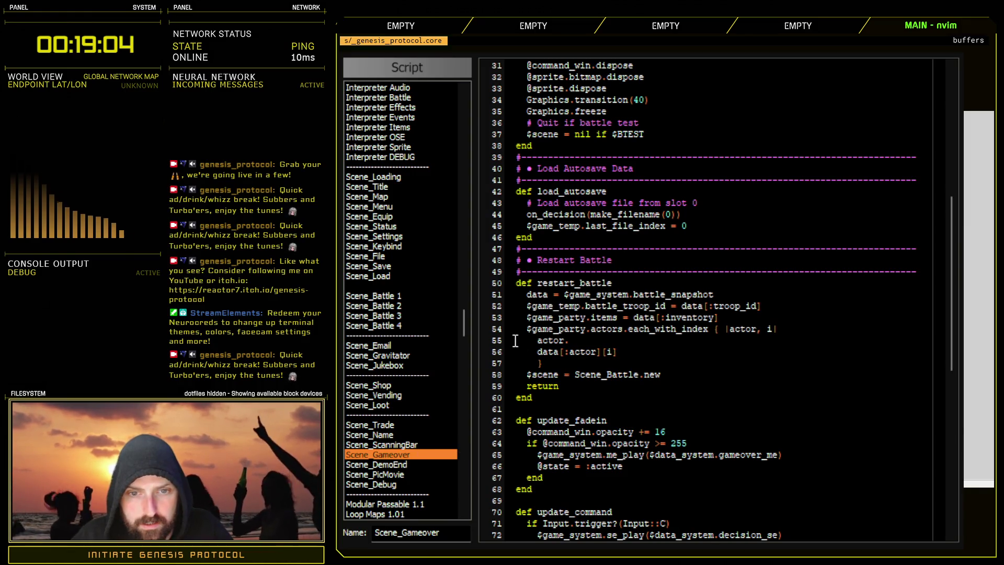
left_click_drag(495, 346, 495, 353)
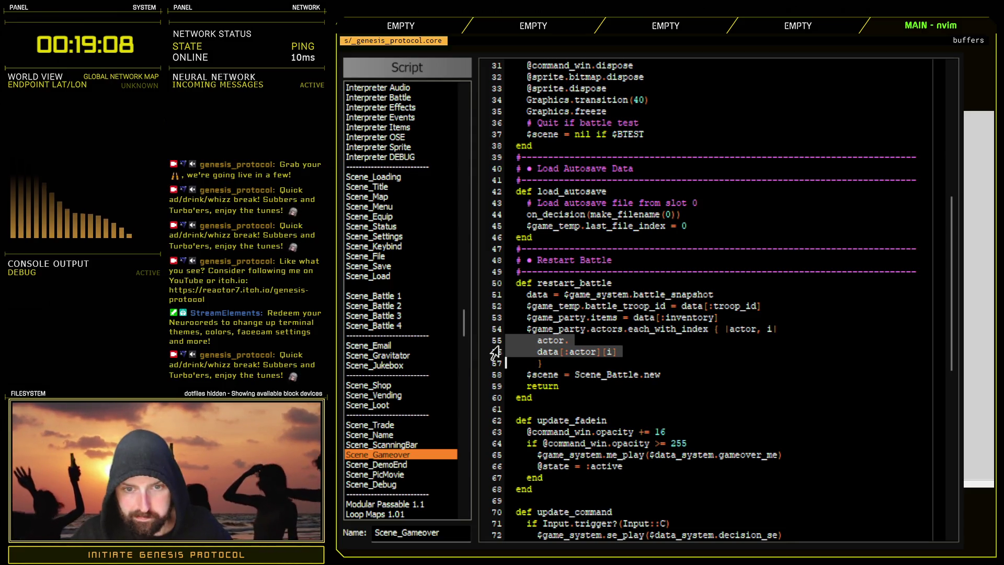
- Paste and dedent the stat entries, begin actor.heart_rate = data[, and add a blank line after line 54
key("ctrl+v")
left_click_drag(495, 341, 486, 402)
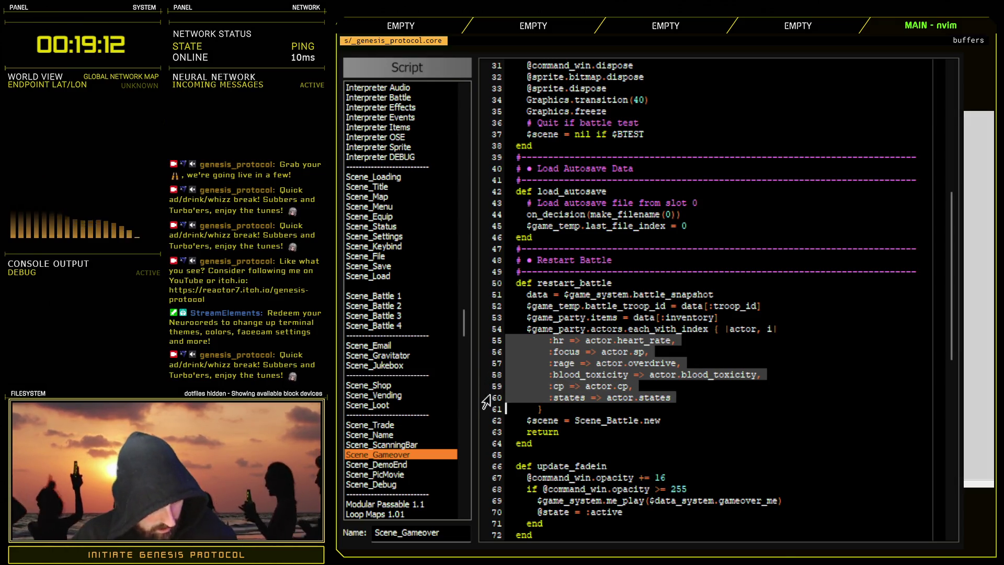
key("less")
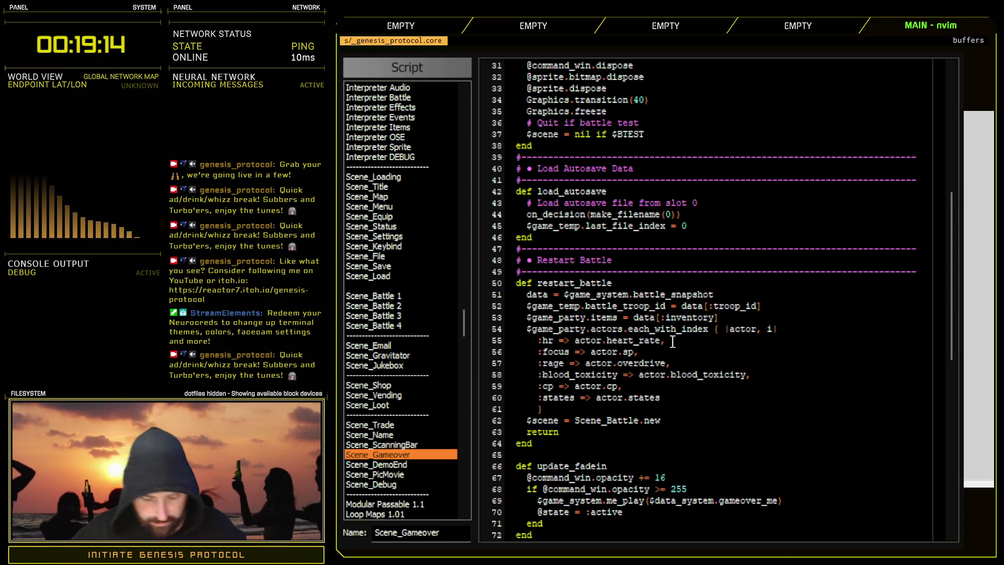
key("BackSpace")
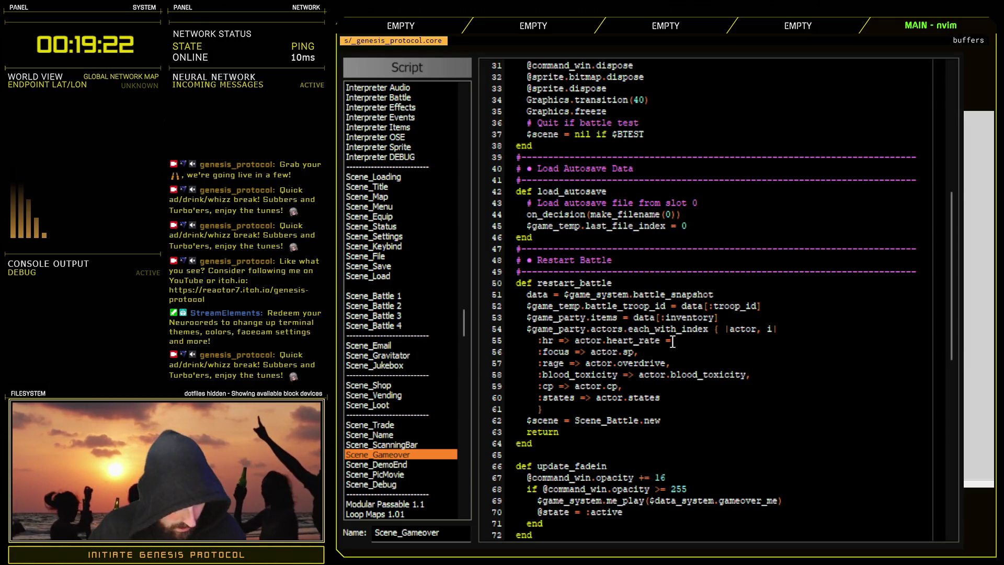
type("data[")
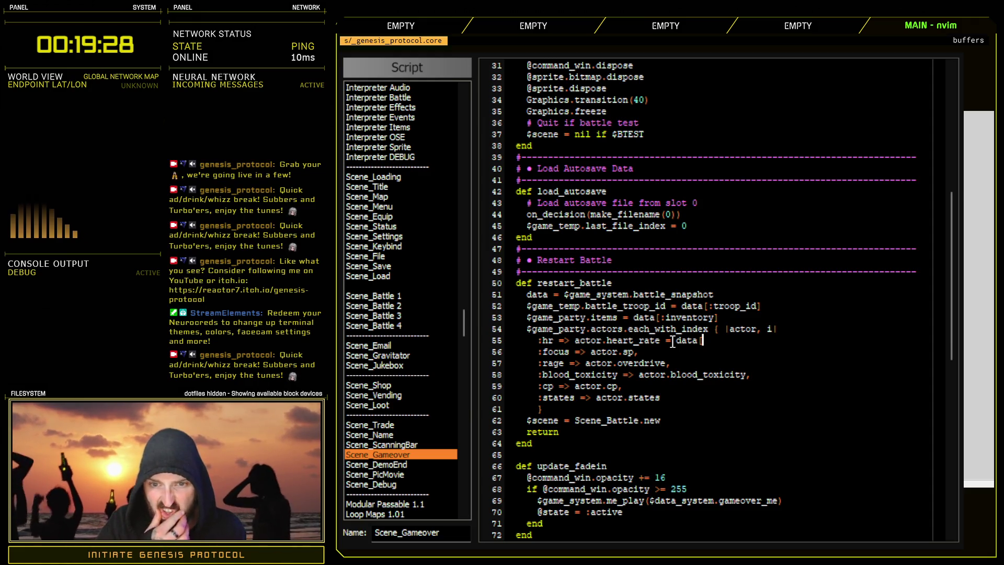
left_click(793, 330)
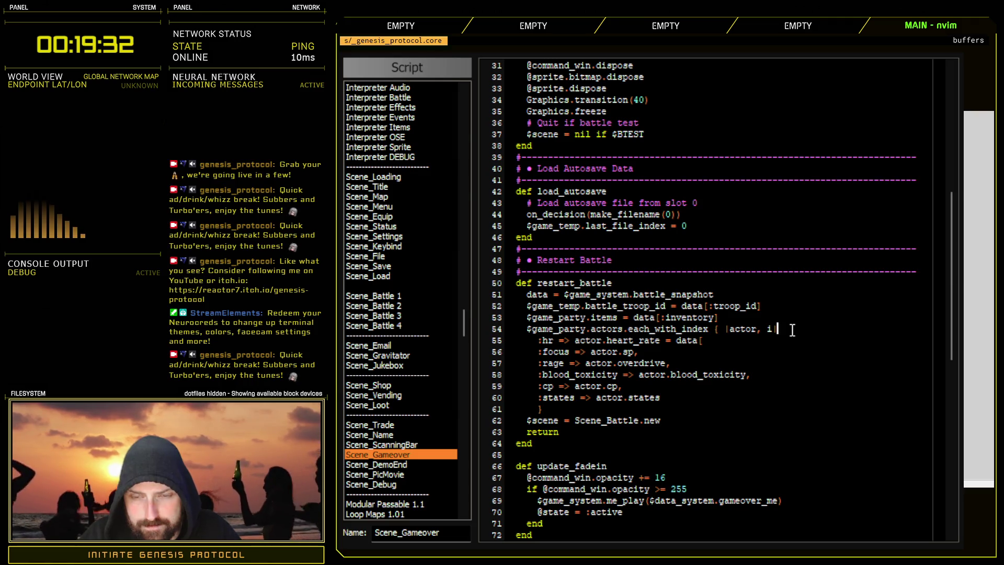
key("Return")
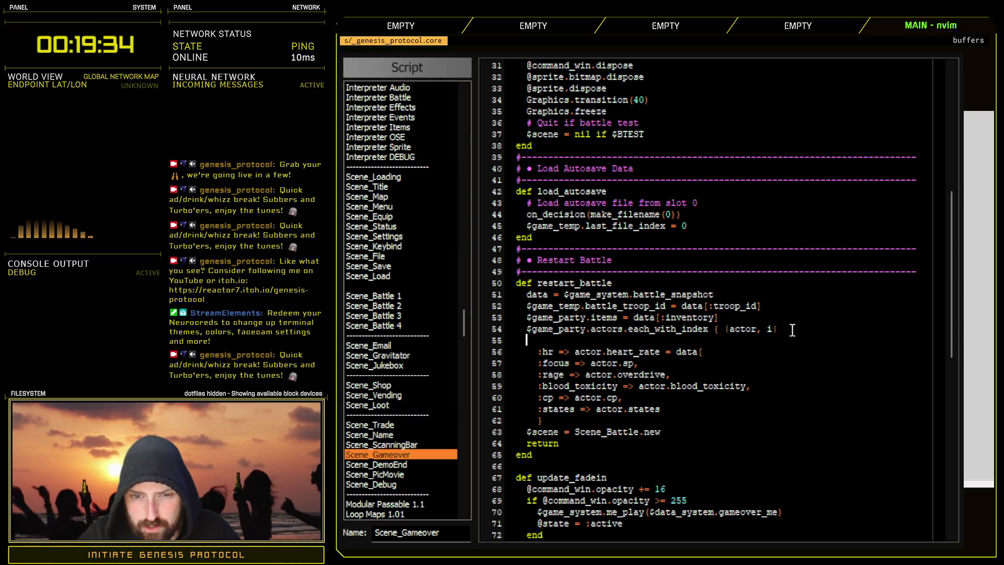
- Add actor_stat = data[:actor][i] on the new line 55
type("actor_data = dat")
type("a[:")
type("ac")
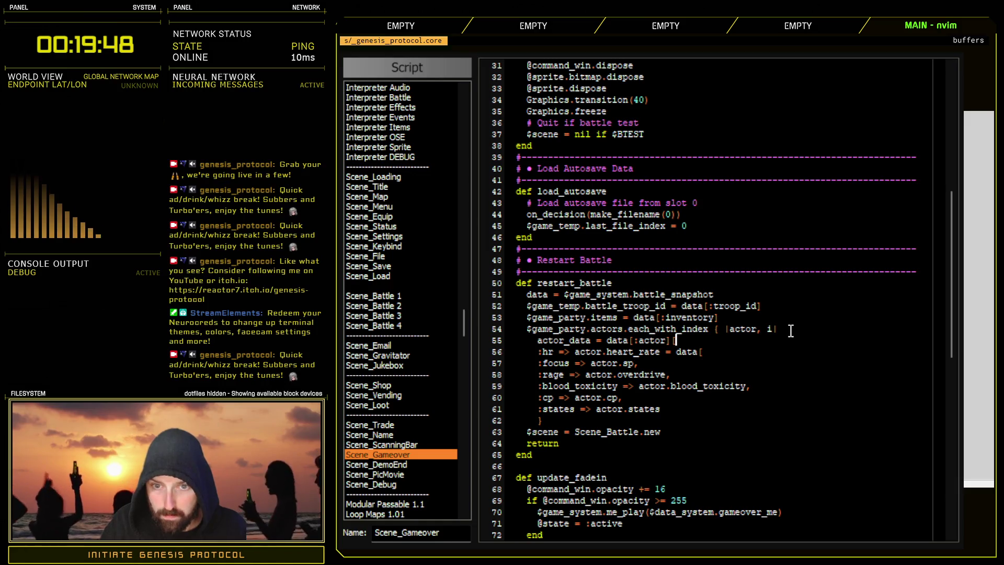
type("i]")
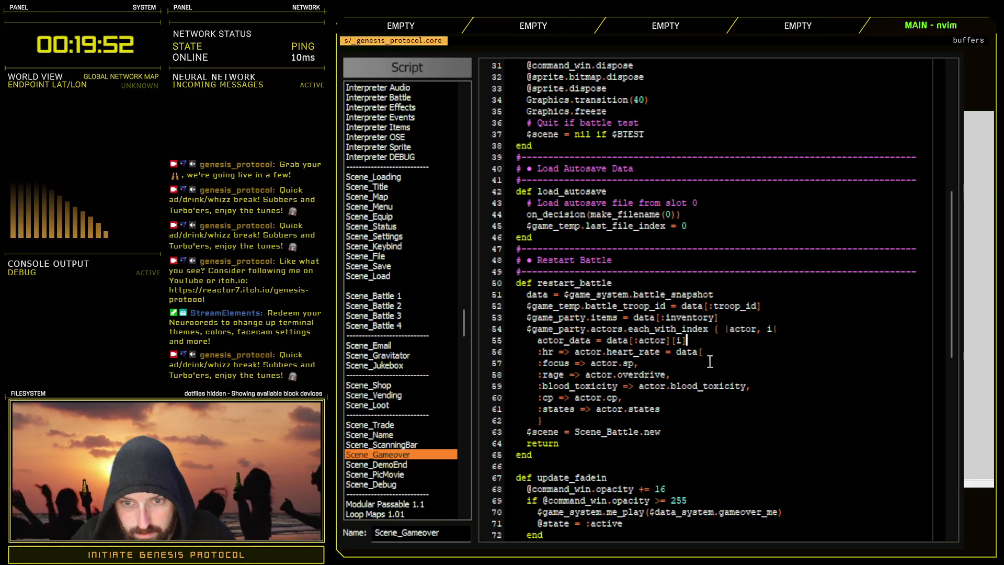
type("actor_")
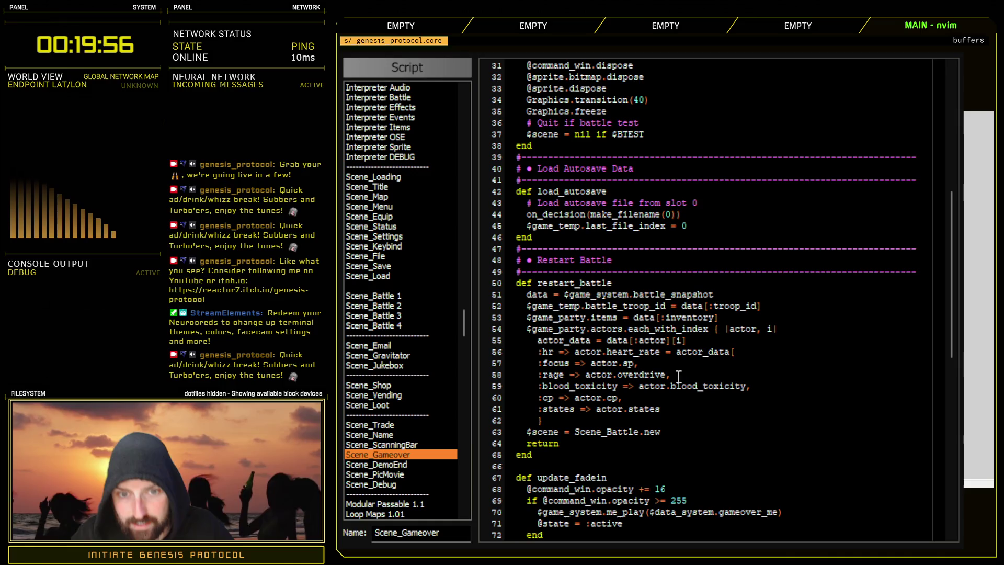
left_click_drag(538, 341, 592, 344)
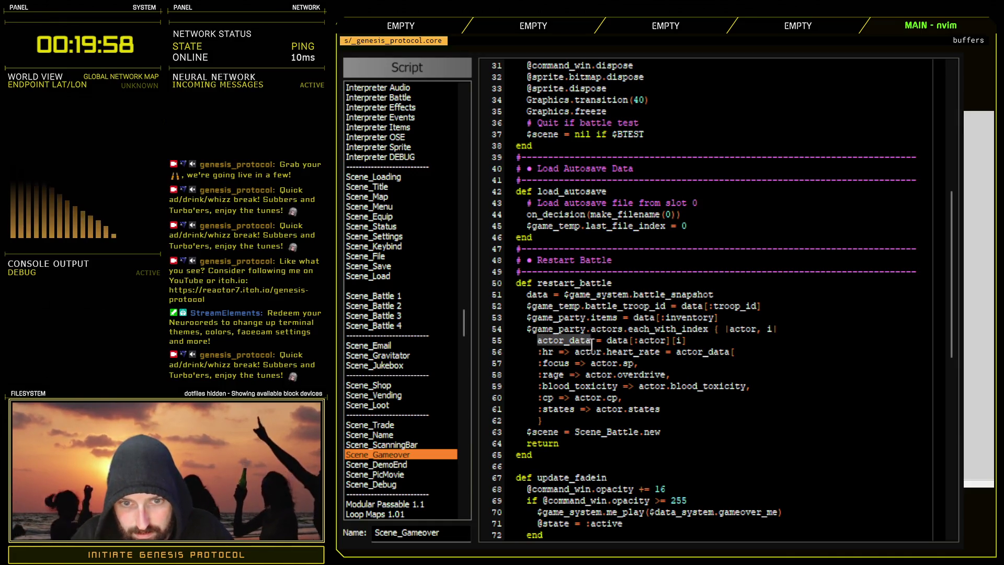
left_click(595, 343)
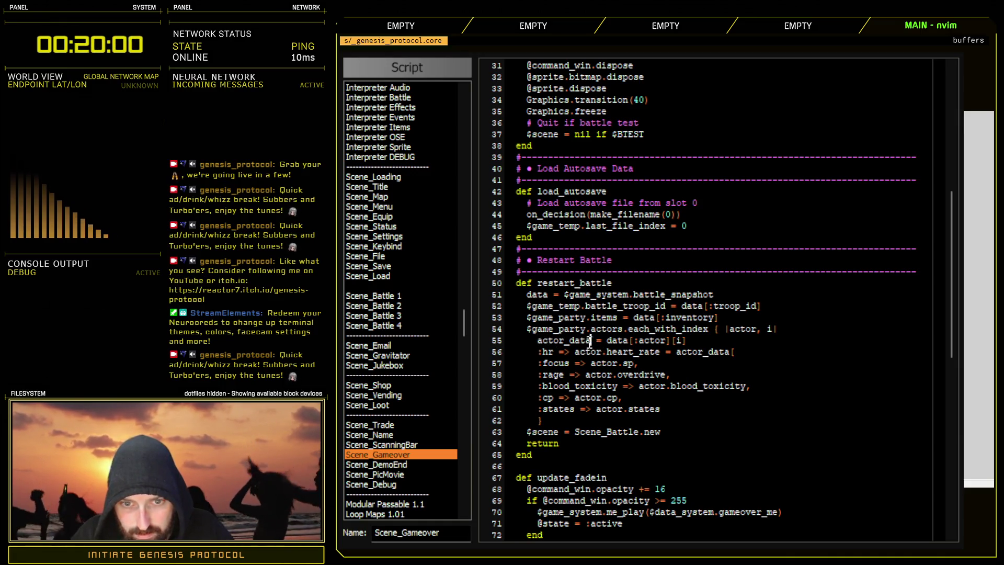
key("BackSpace")
key("BackSpace")
key("BackSpace")
type("stat")
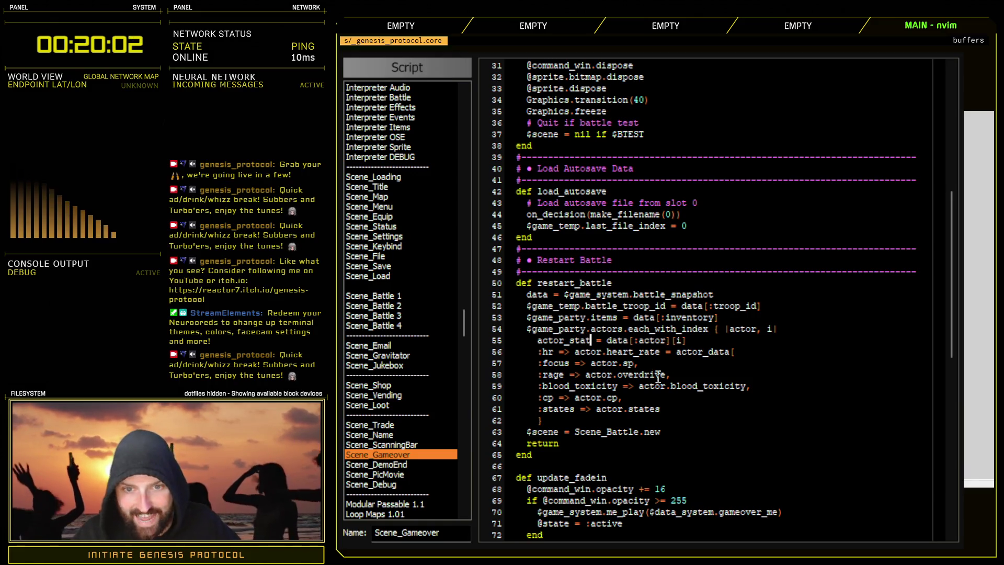
- Change the hr line to actor.heart_rate = actor_stat[:hr]
left_click(734, 352)
key("BackSpace")
key("BackSpace")
key("BackSpace")
type("tor_stat")
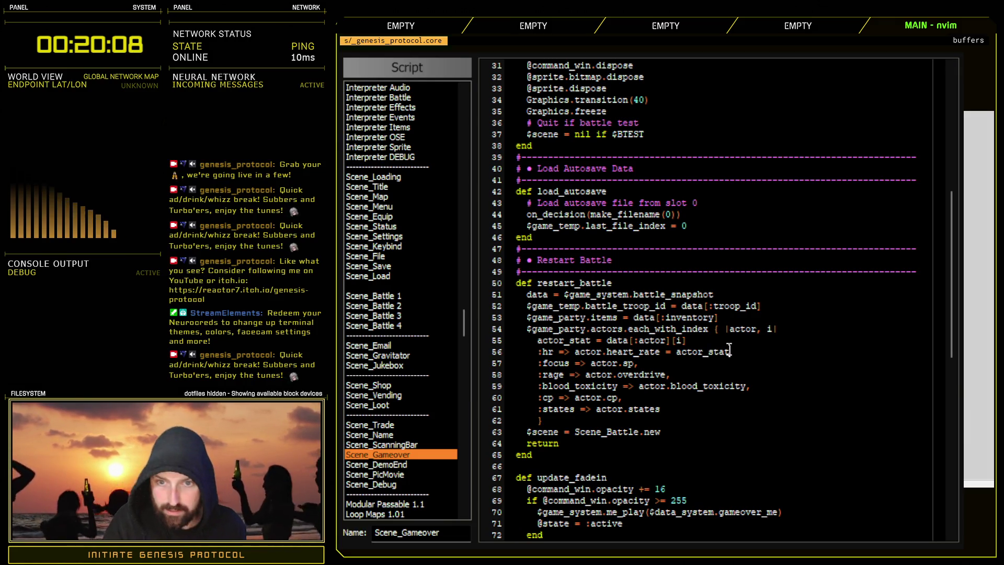
type("[:hr]")
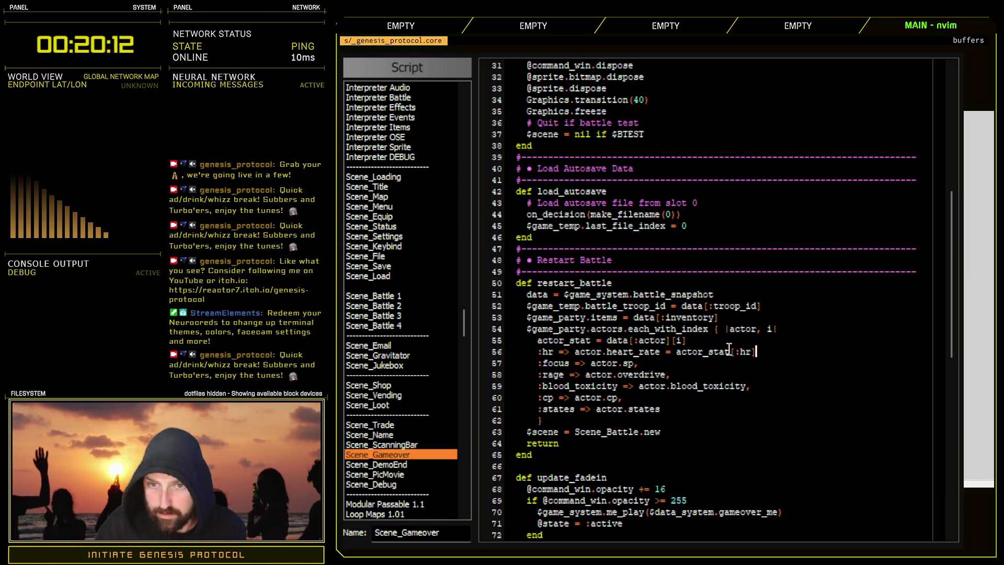
- Drop trailing commas and add equals signs on the focus, rage, blood_toxicity, cp and states lines
left_click(650, 368)
type("=")
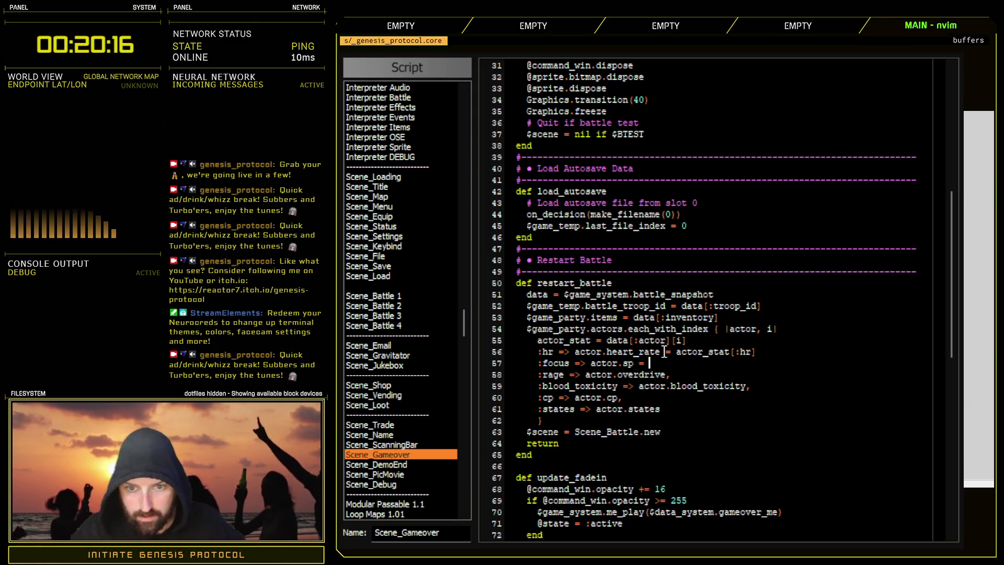
left_click(674, 374)
key("BackSpace")
left_click(756, 387)
key("BackSpace")
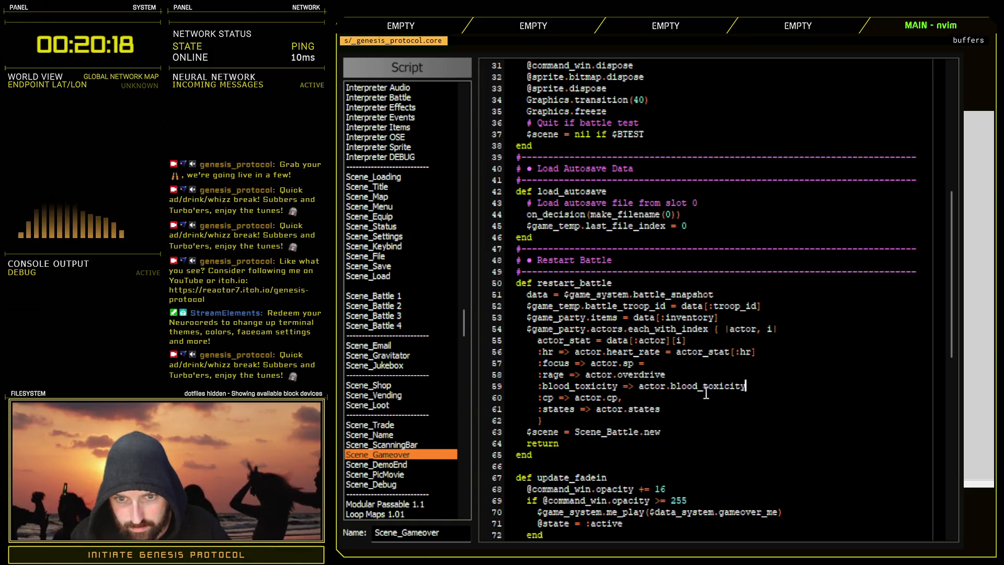
left_click(693, 400)
key("BackSpace")
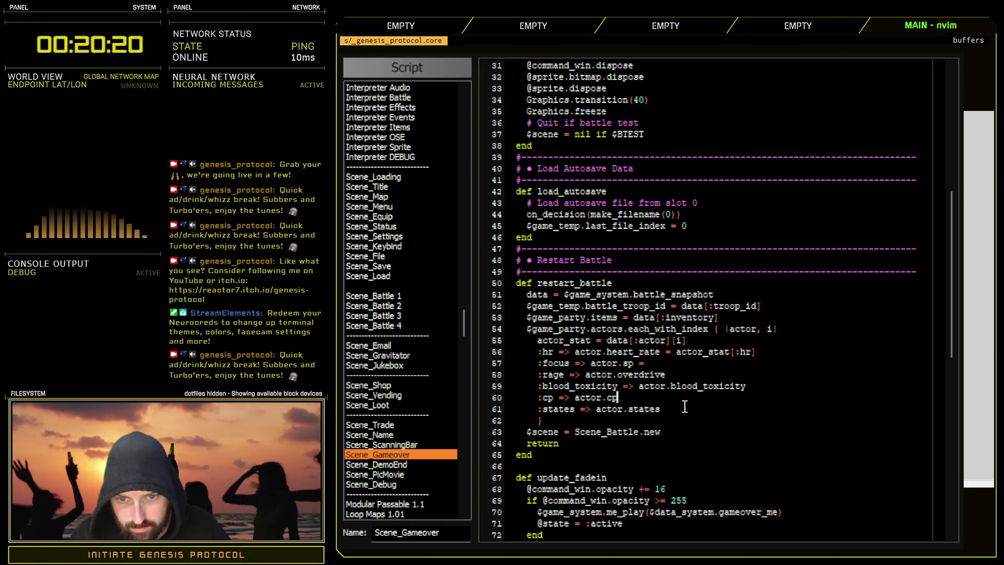
left_click(685, 407)
type("=")
left_click(668, 398)
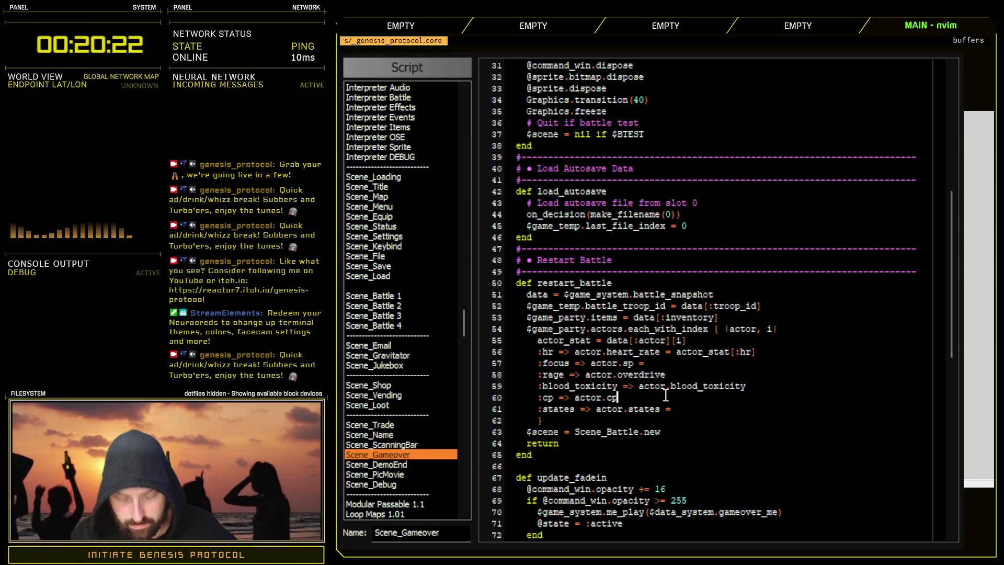
type("===")
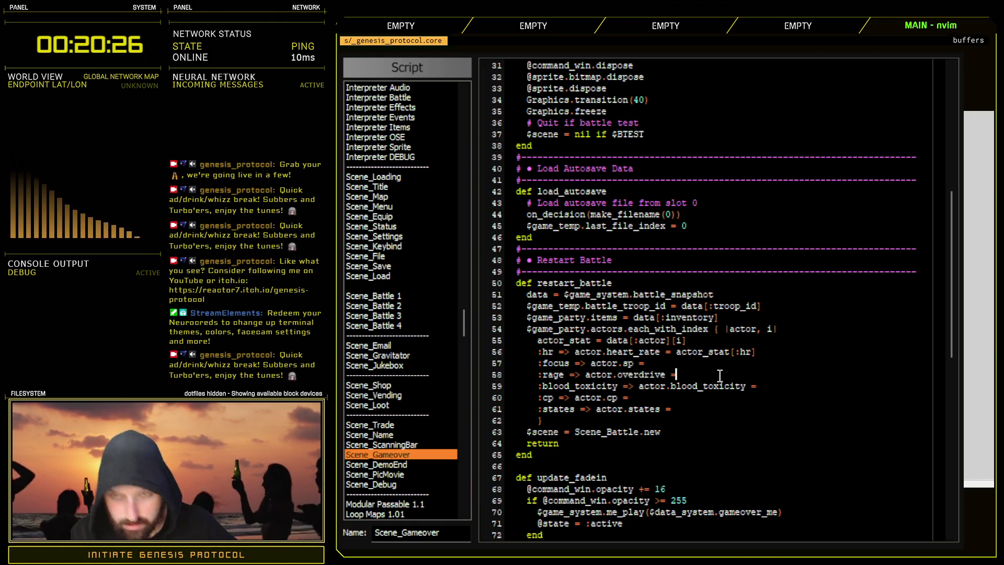
- Copy actor_stat[:hr] after the equals sign on each of the five remaining stat lines
left_click_drag(678, 352, 757, 353)
key("ctrl+c")
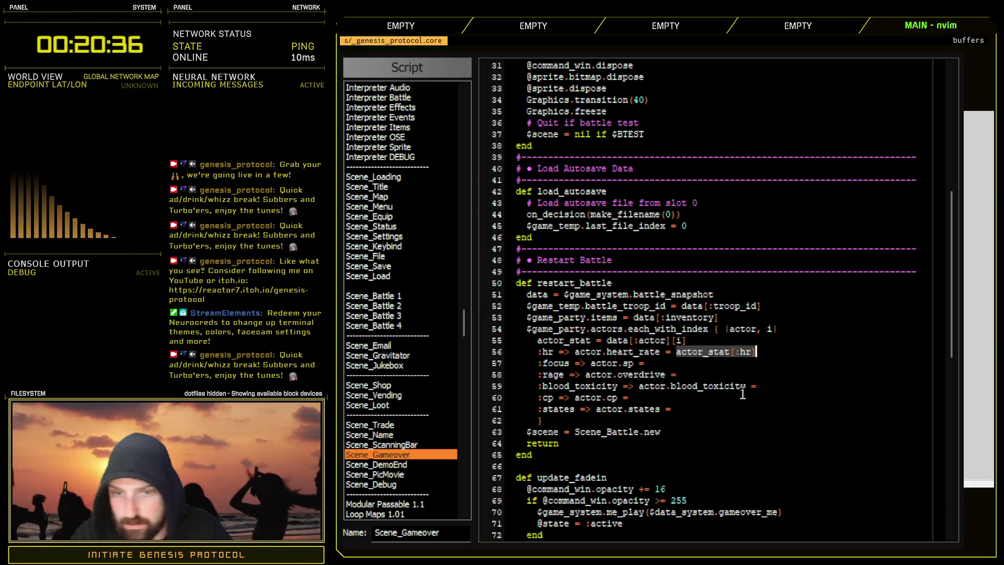
left_click(658, 364)
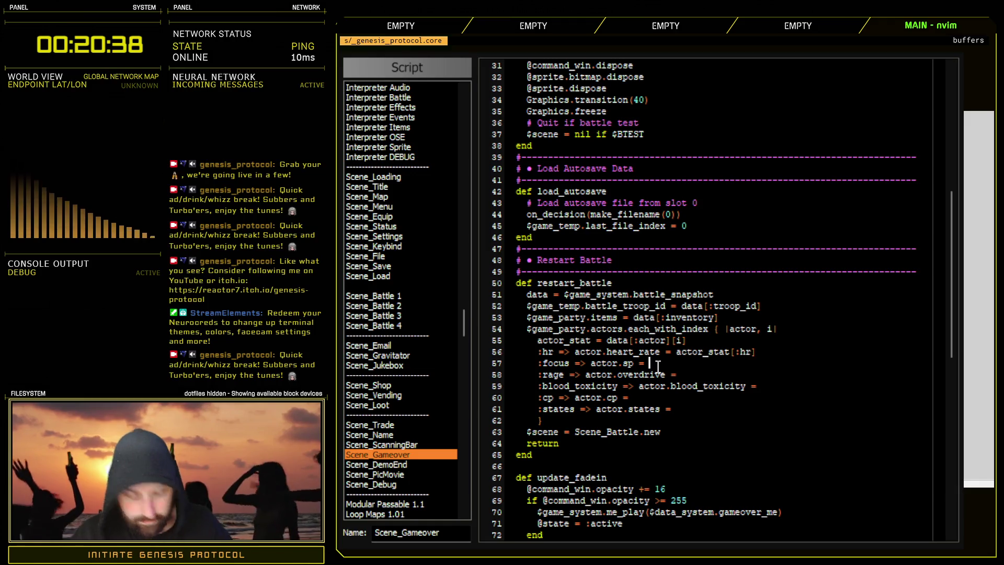
key("ctrl+shift+v")
left_click(696, 375)
key("ctrl+shift+v")
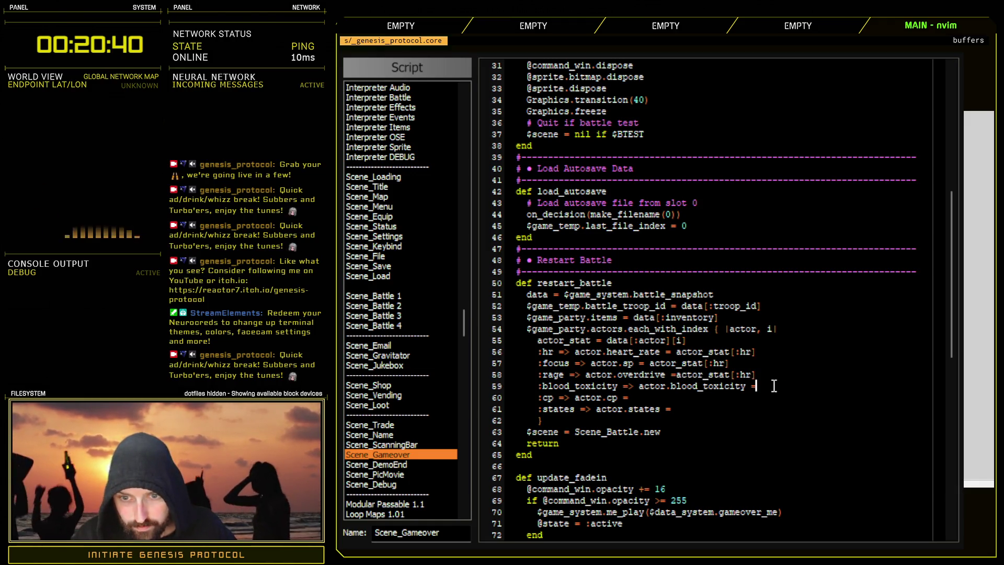
left_click(764, 386)
key("ctrl+shift+v")
left_click(682, 397)
key("ctrl+shift+v")
left_click(698, 410)
key("ctrl+shift+v")
- Add spaces before actor_stat and clear :hr from each pasted lookup's brackets
left_click(672, 409)
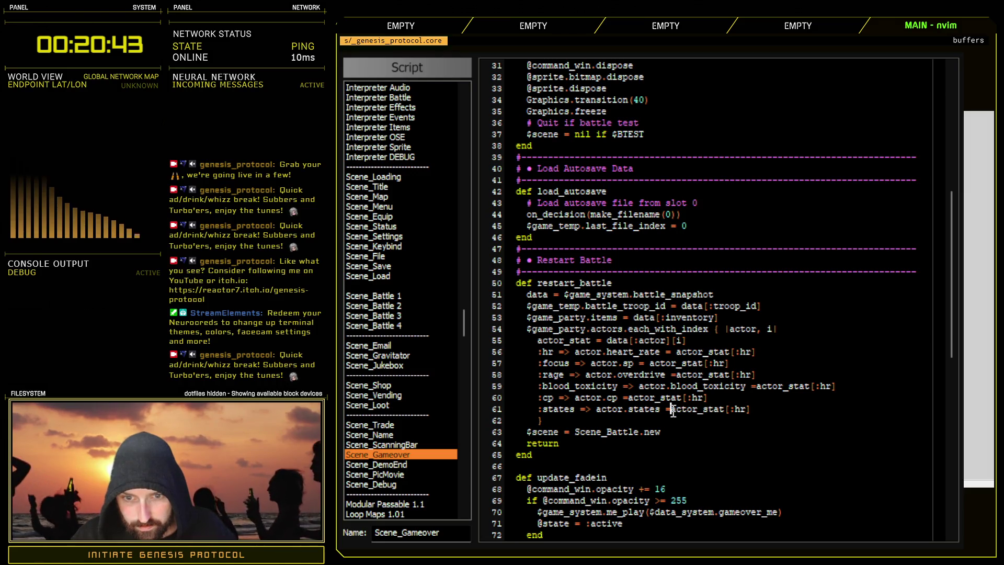
left_click(631, 397)
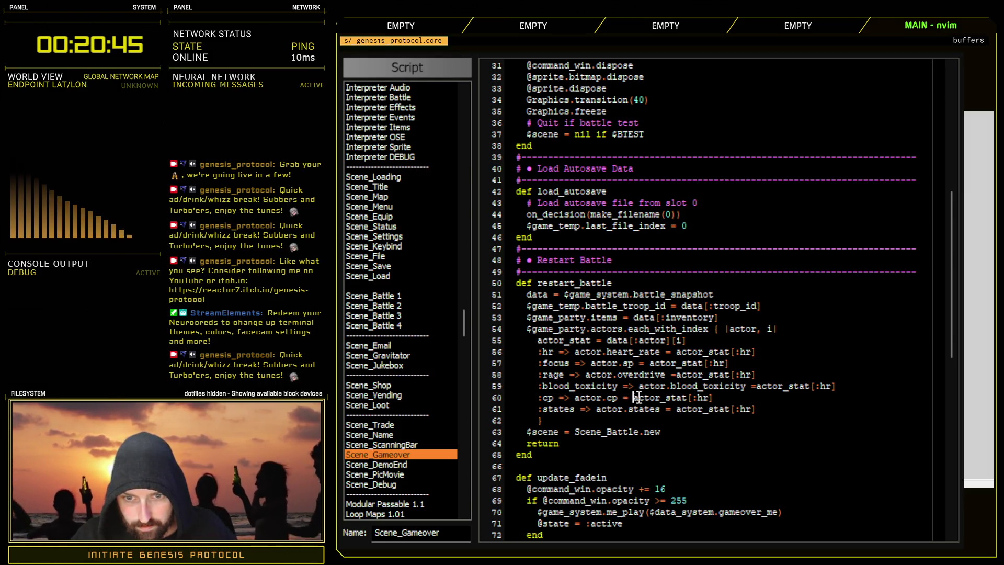
left_click(676, 375)
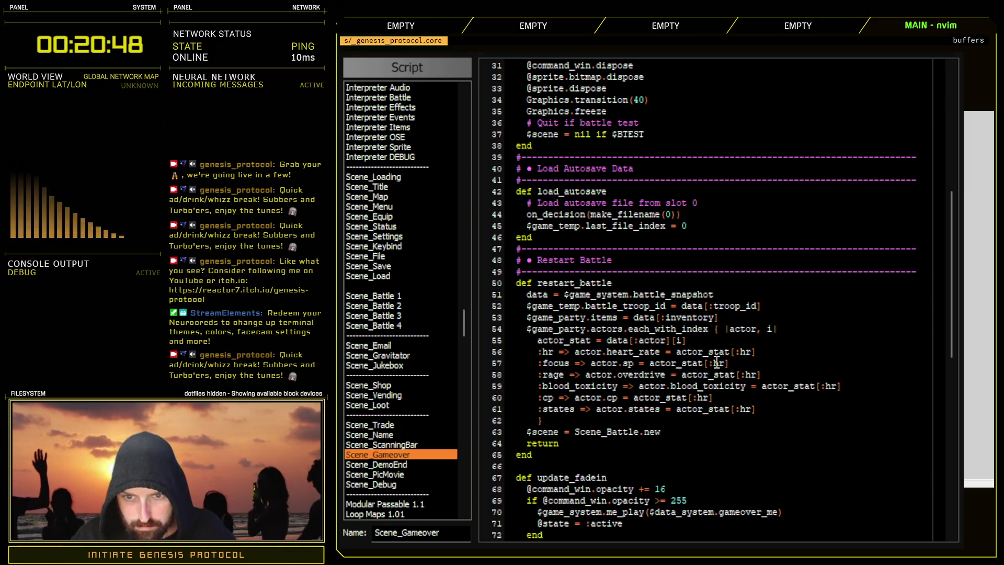
key("BackSpace")
key("BackSpace")
key("BackSpace")
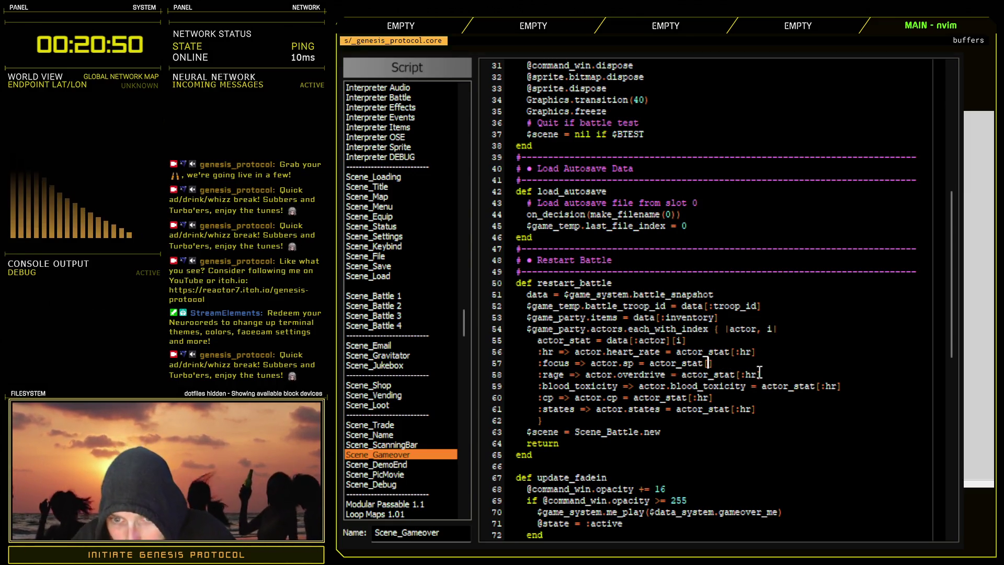
left_click(760, 375)
key("BackSpace")
key("BackSpace")
key("BackSpace")
left_click(836, 388)
key("BackSpace")
key("BackSpace")
key("BackSpace")
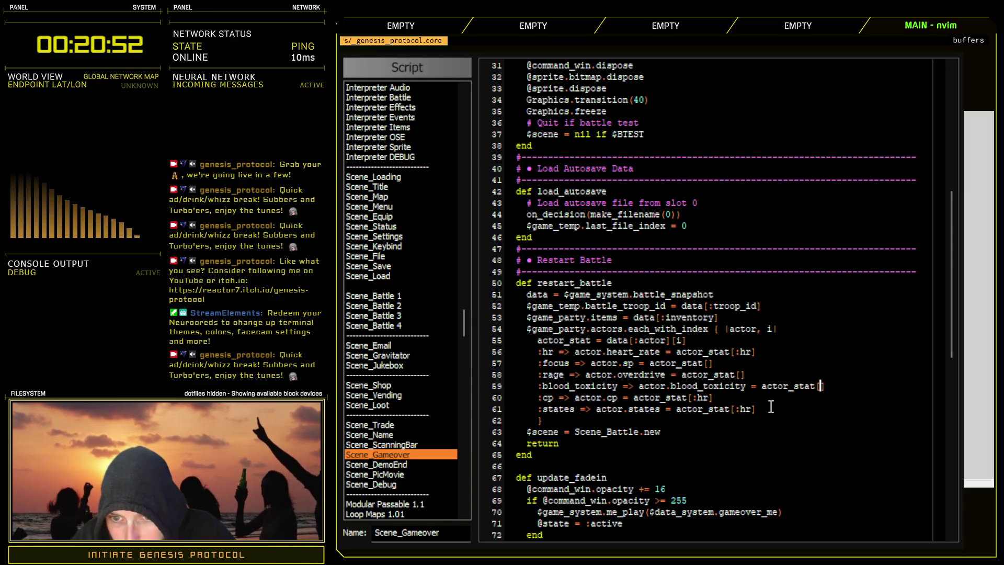
left_click(711, 397)
key("BackSpace")
key("BackSpace")
key("BackSpace")
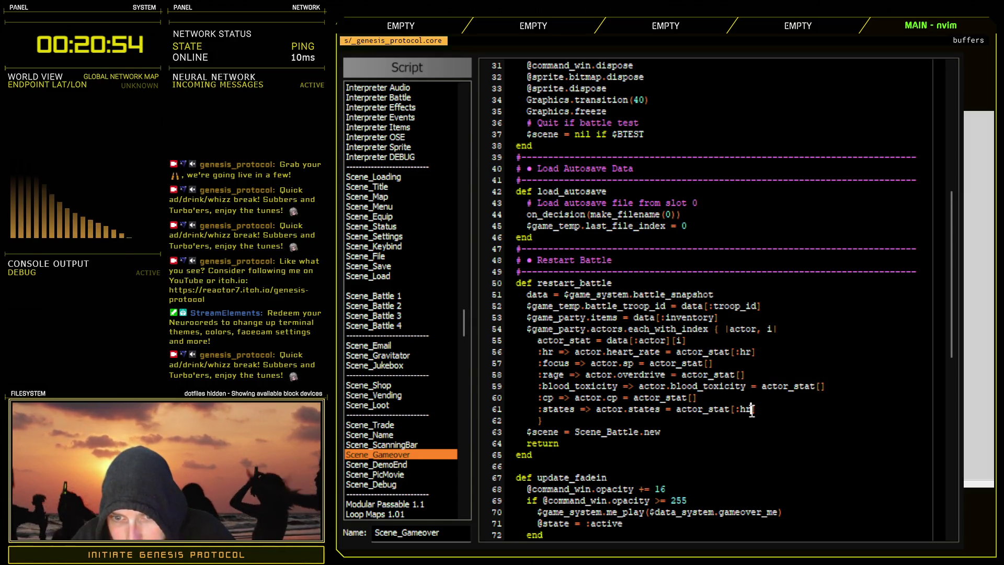
left_click(752, 410)
key("BackSpace")
key("BackSpace")
key("BackSpace")
mouse_move(538, 409)
left_mouse_down()
mouse_move(575, 409)
mouse_move(553, 402)
left_mouse_up()
- Move the :states, :cp and :blood_toxicity keys into their actor_stat[] brackets
key("d")
key("p")
key("d")
left_click(693, 397)
key("p")
left_click_drag(539, 386, 610, 396)
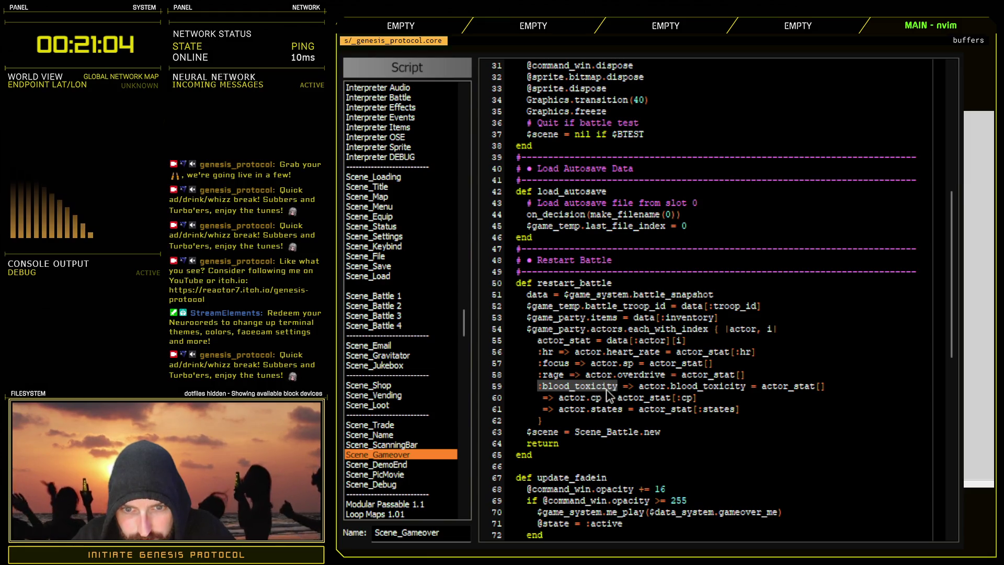
key("d")
left_click(821, 386)
key("p")
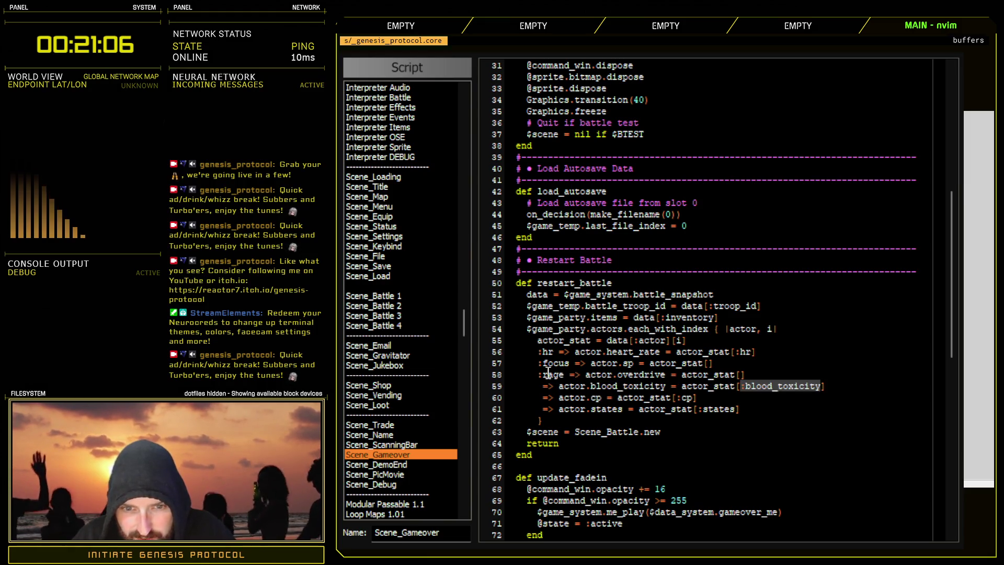
- Move the :rage and :focus keys into their actor_stat[] brackets on lines 58 and 57
left_click_drag(539, 375, 560, 375)
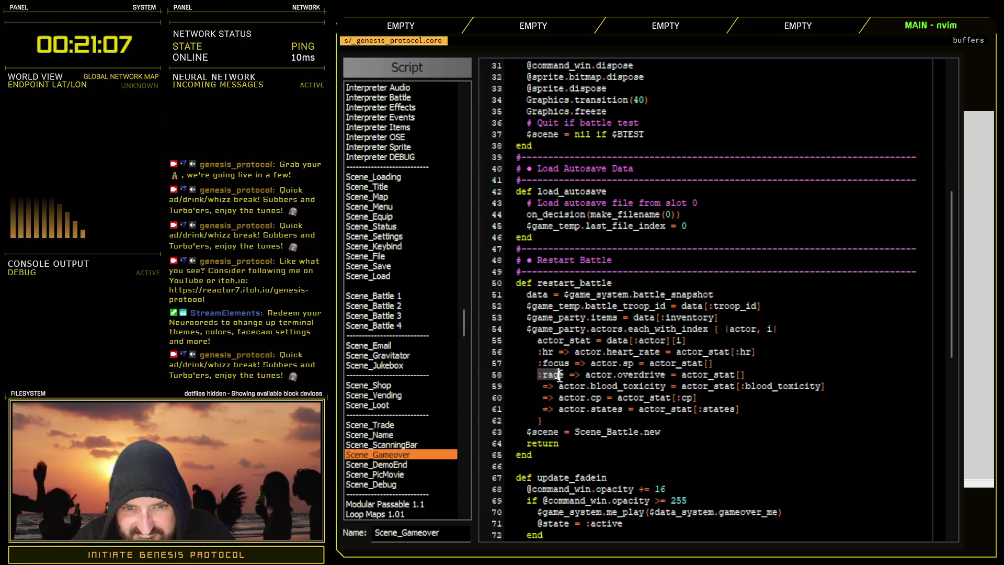
key("d")
left_click(738, 374)
key("p")
left_click_drag(569, 363, 539, 363)
key("d")
left_click(708, 363)
key("p")
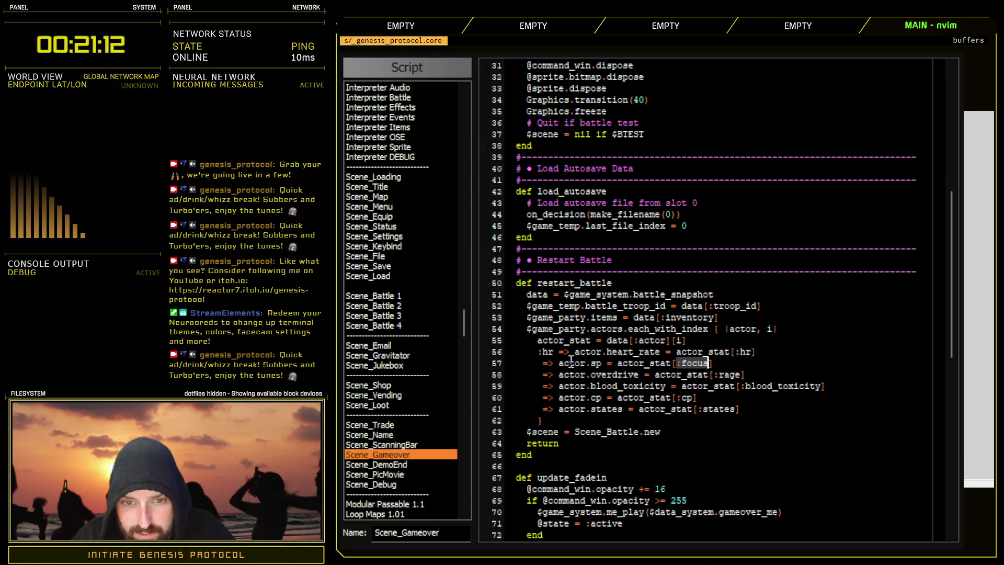
- Delete the leftover ':hr =>' and '=>' prefixes on lines 56–61 and close the script editor
left_click(570, 352)
key("x")
key("X")
key("X")
key("X")
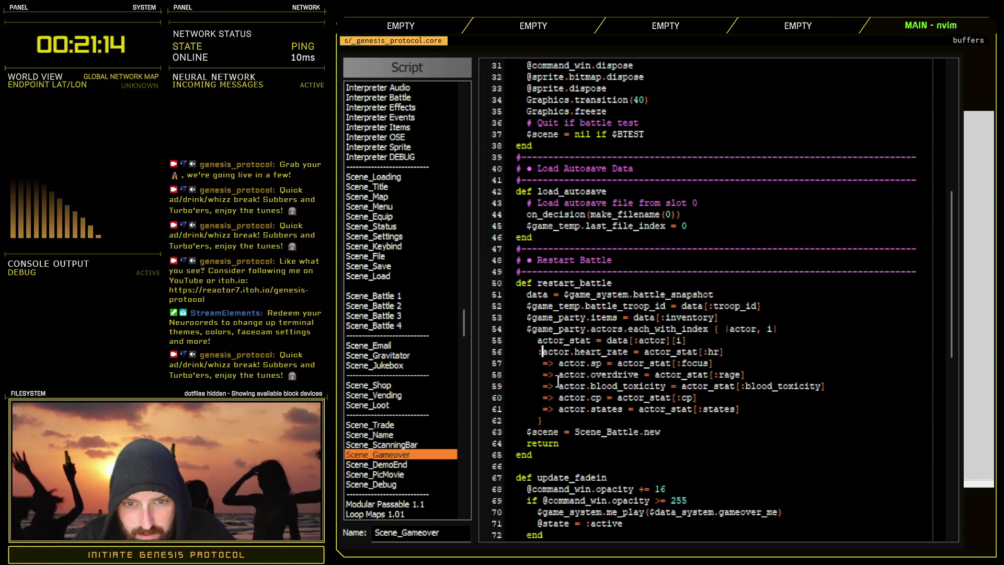
mouse_move(557, 364)
left_mouse_down()
mouse_move(543, 363)
mouse_move(542, 409)
left_mouse_up()
key("d")
key("d")
key("d")
key("d")
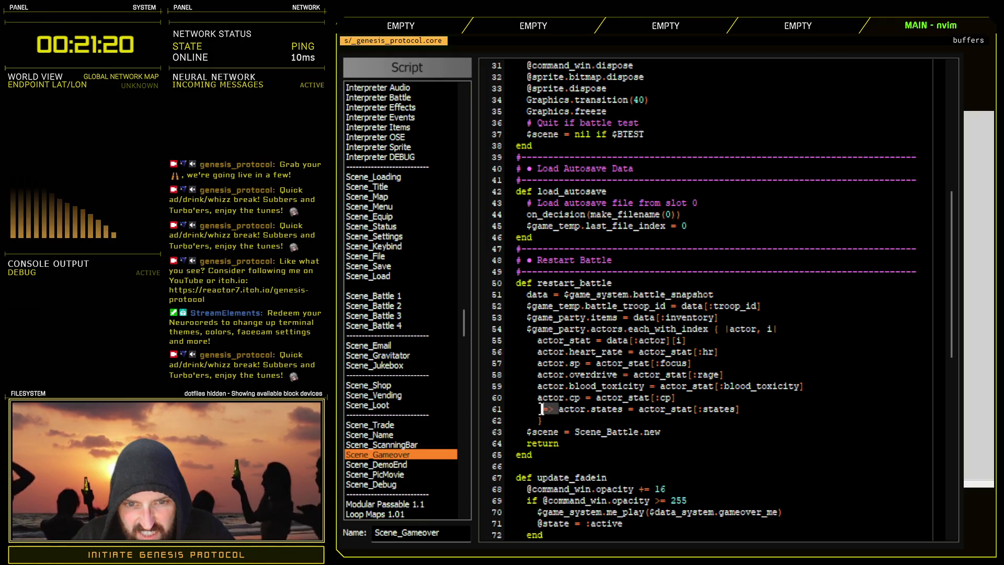
key("d")
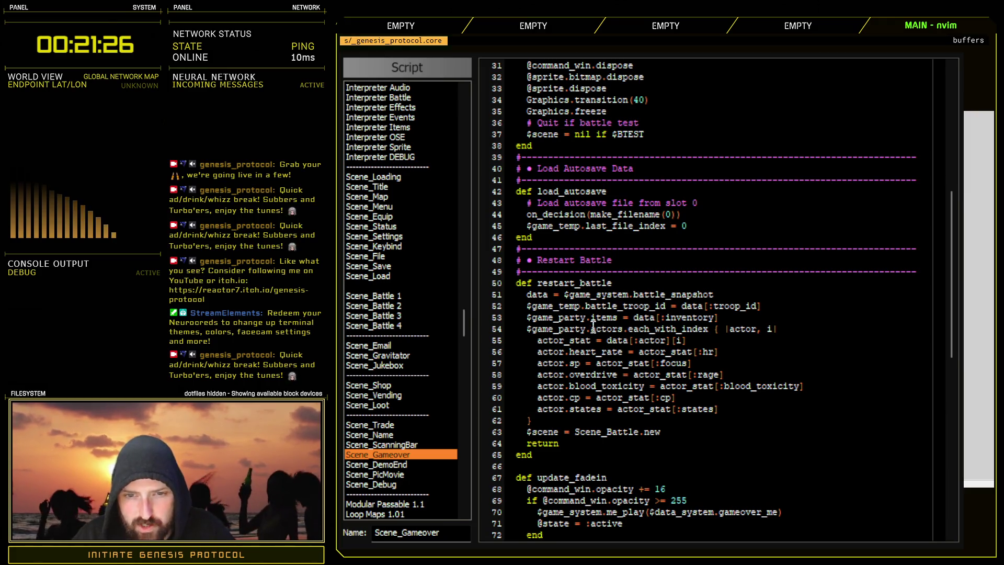
left_click_drag(593, 327, 760, 424)
left_click(760, 424)
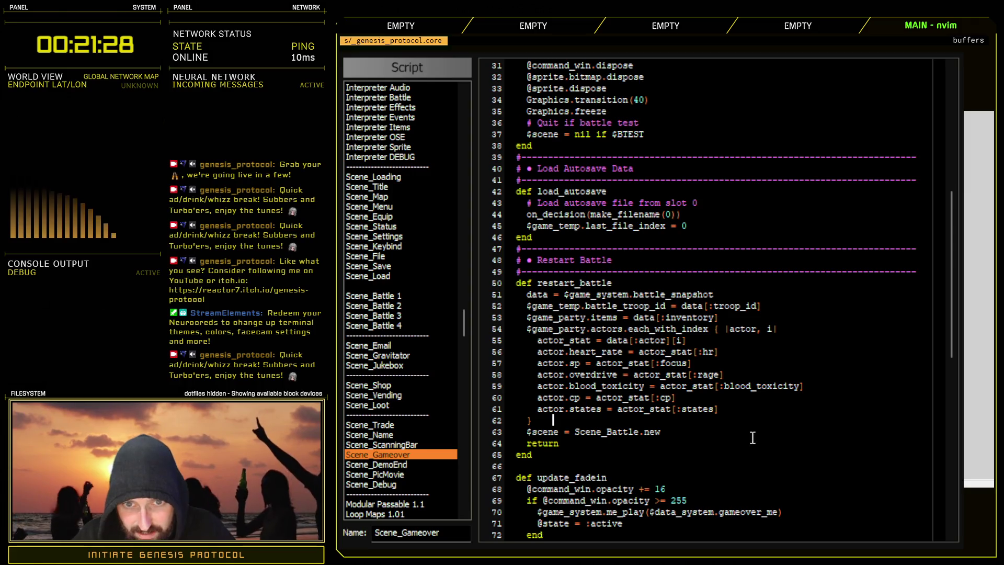
key("Escape")
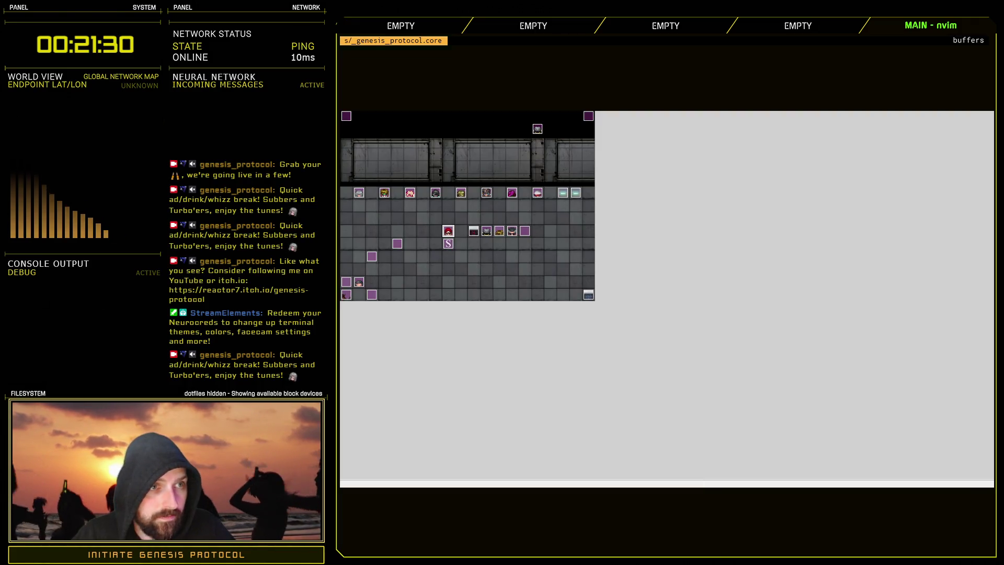
- Playtest a New Game on Normal difficulty, lose the fight, and choose Restart Battle
key("ctrl+r")
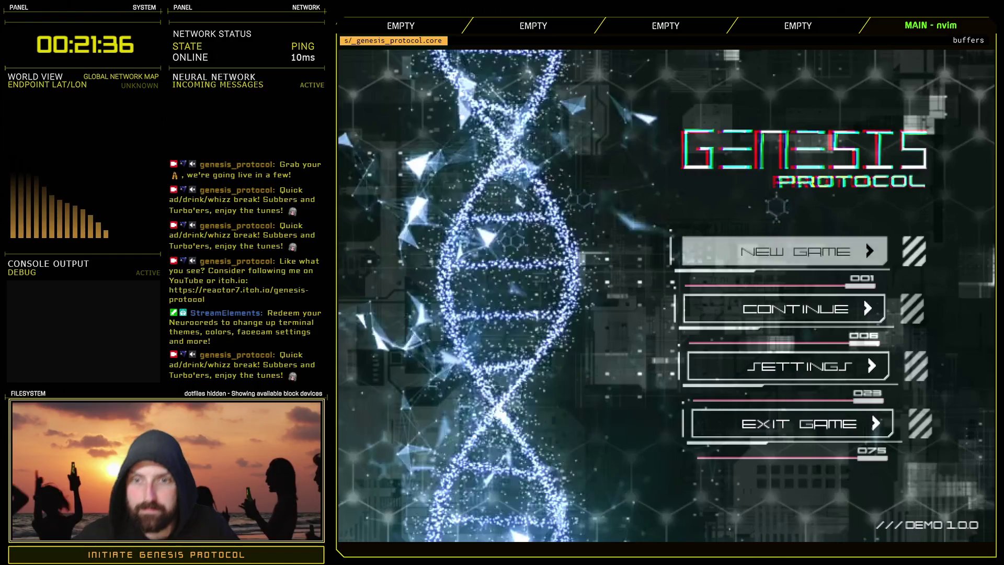
left_click(804, 306)
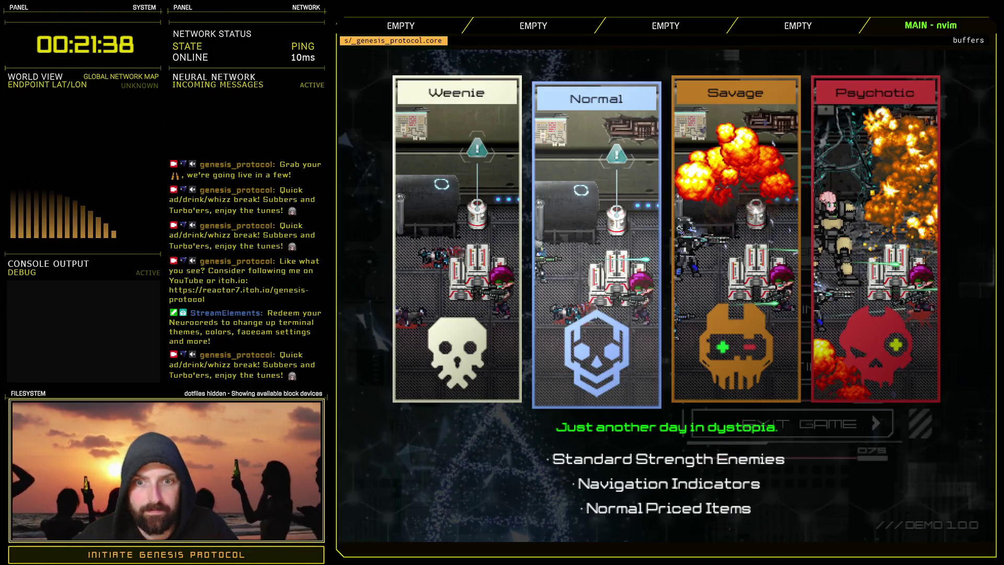
key("Return")
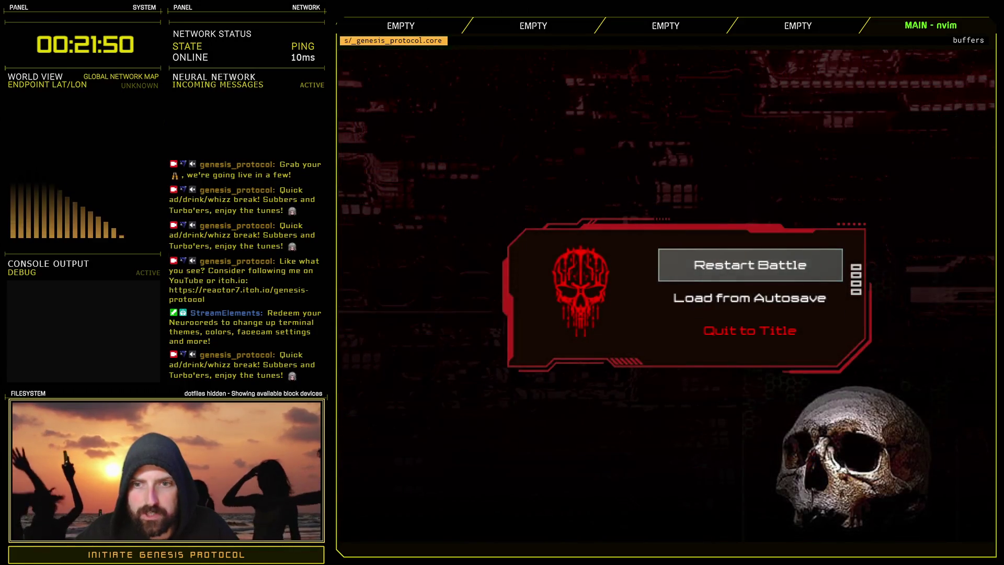
key("Return")
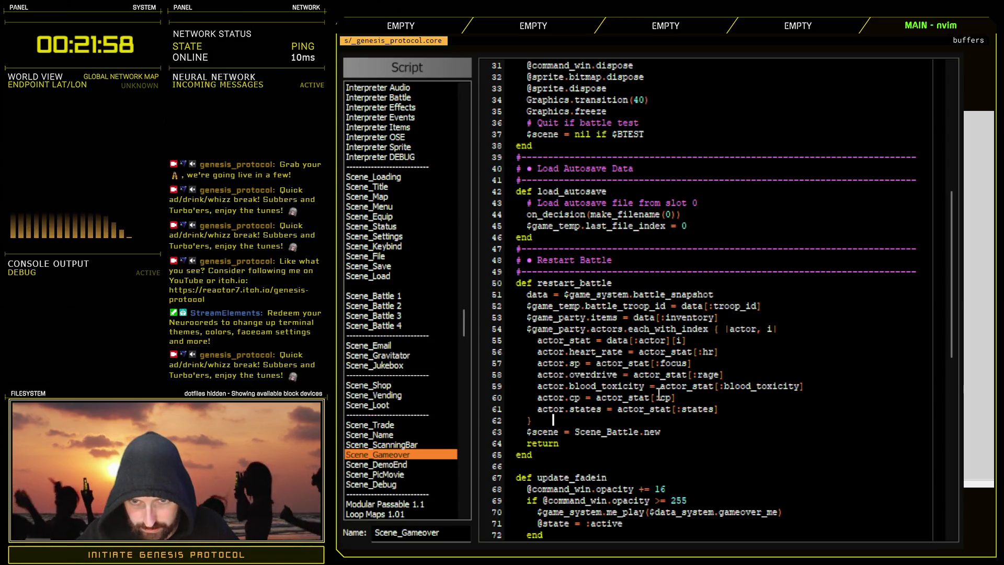
- Go through Game_Actor to the Game_Battler 1 script
scroll(452, 204, "up", 10)
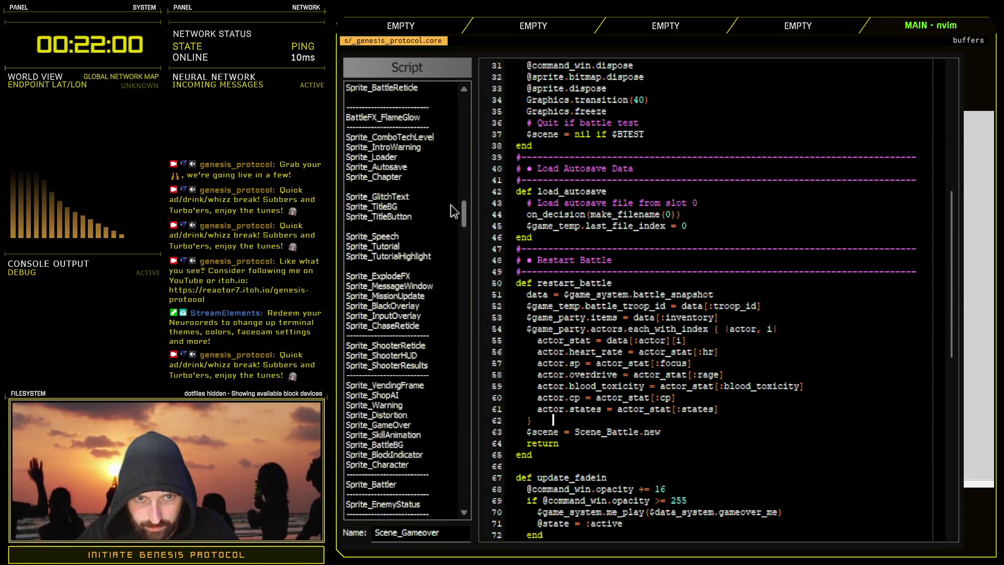
scroll(452, 204, "up", 15)
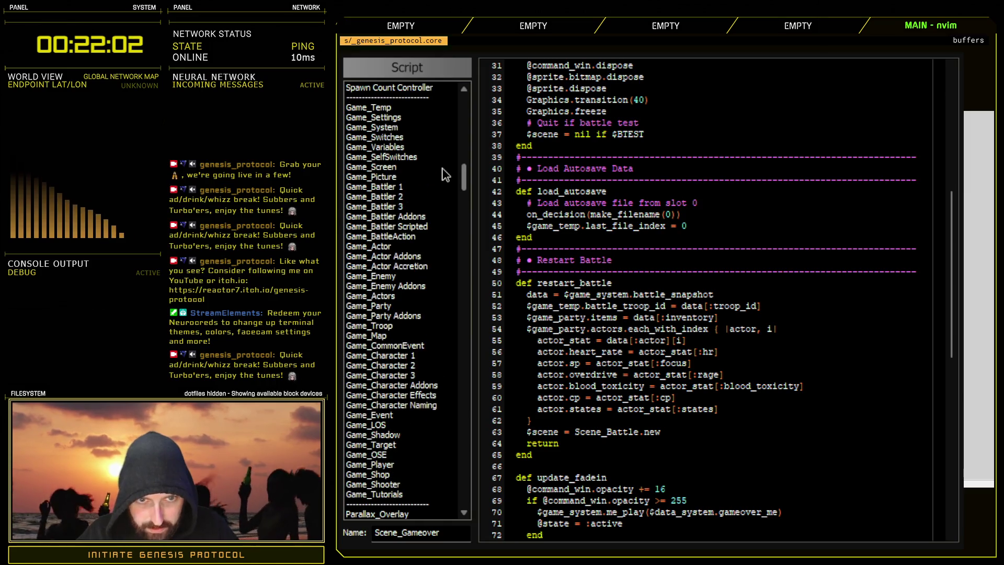
left_click(387, 247)
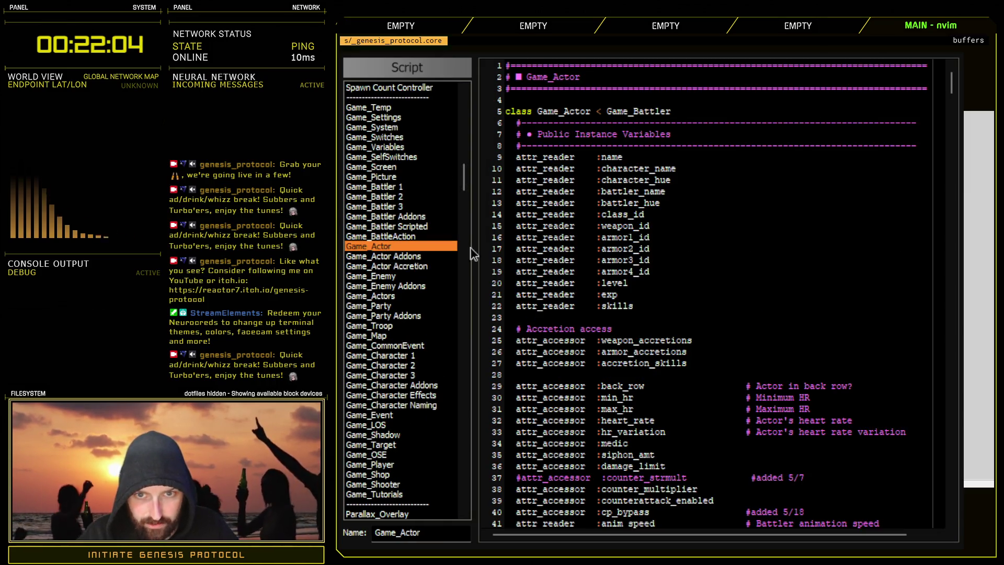
scroll(747, 430, "down", 16)
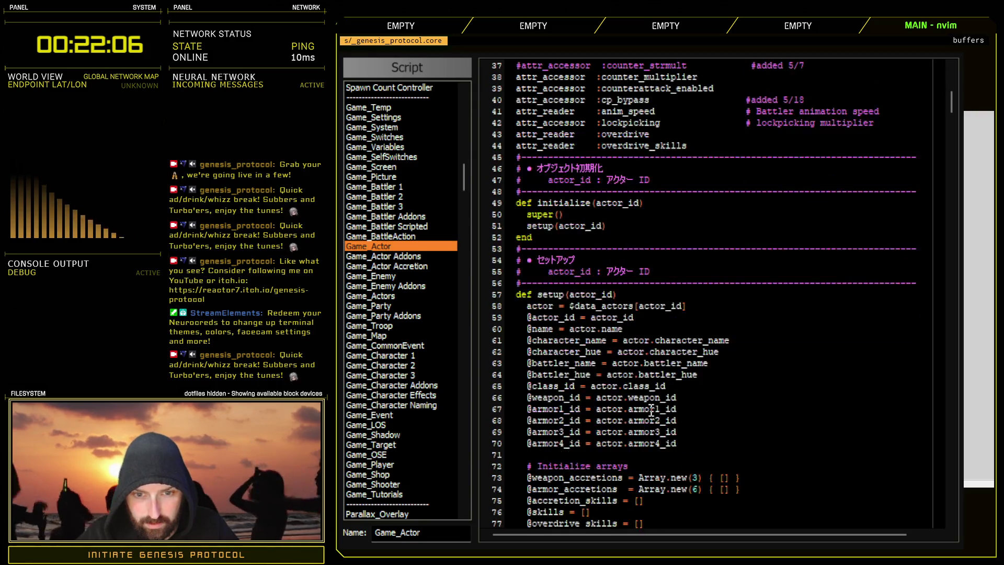
scroll(651, 410, "down", 6)
scroll(651, 410, "down", 6)
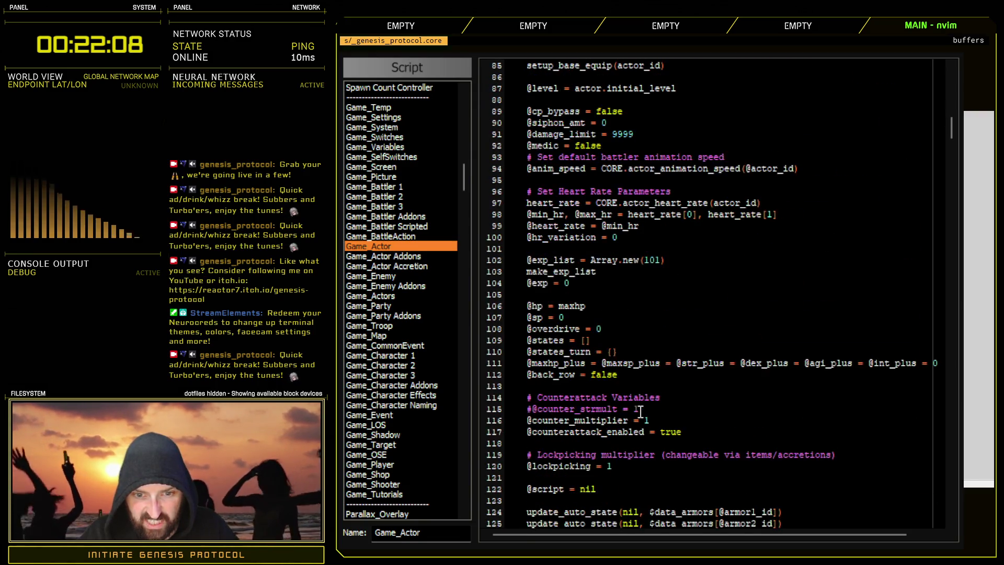
left_click(390, 188)
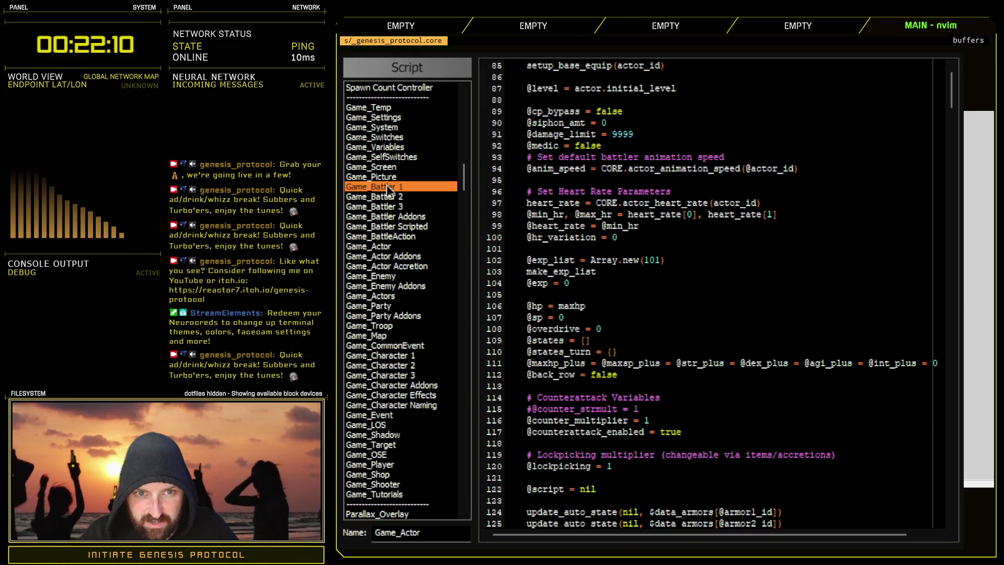
- Change line 16 to attr_accessor :states, realign it, and reopen the script editor
left_click(574, 237)
key("BackSpace")
key("BackSpace")
key("BackSpace")
type("accessor")
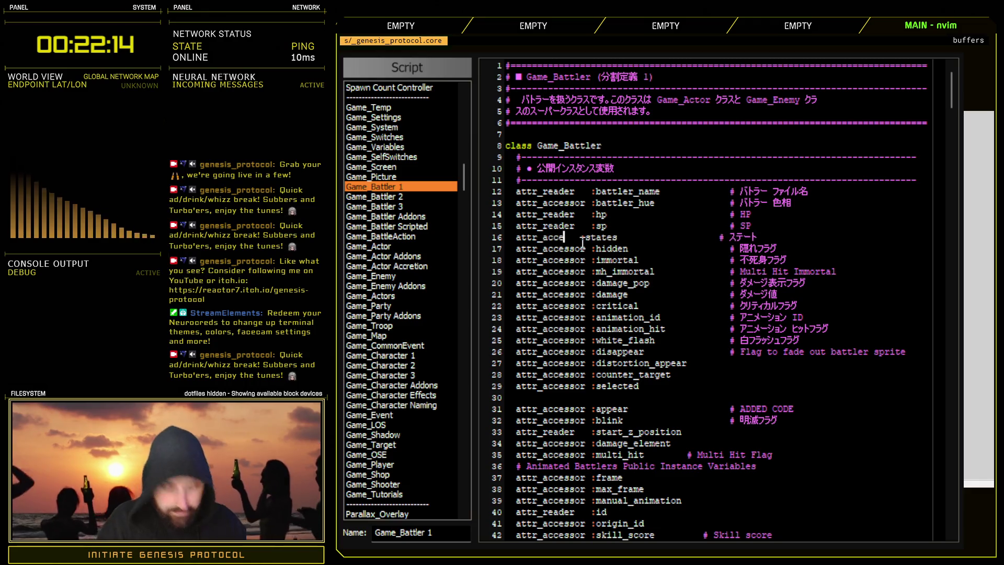
key("Delete")
key("Delete")
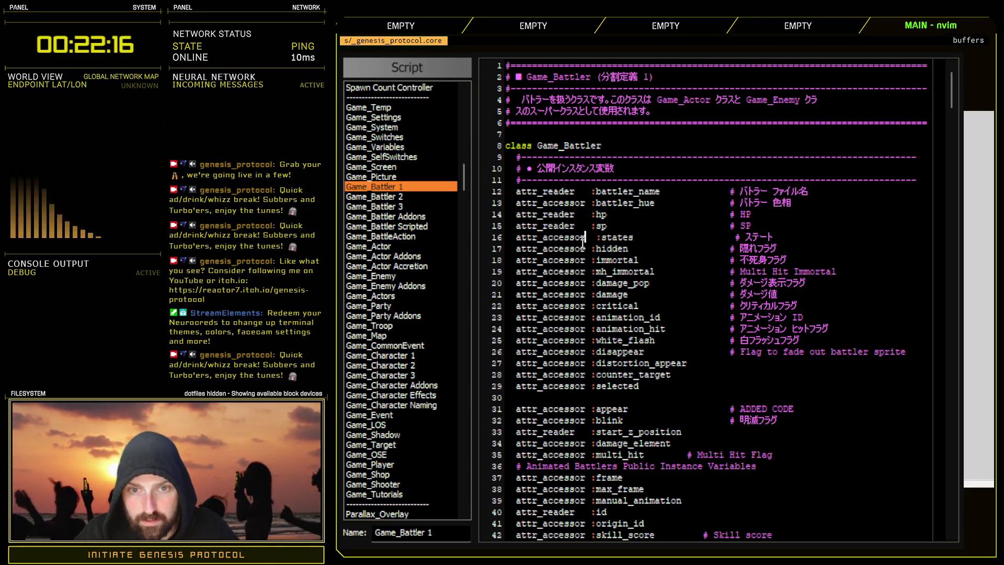
key("Escape")
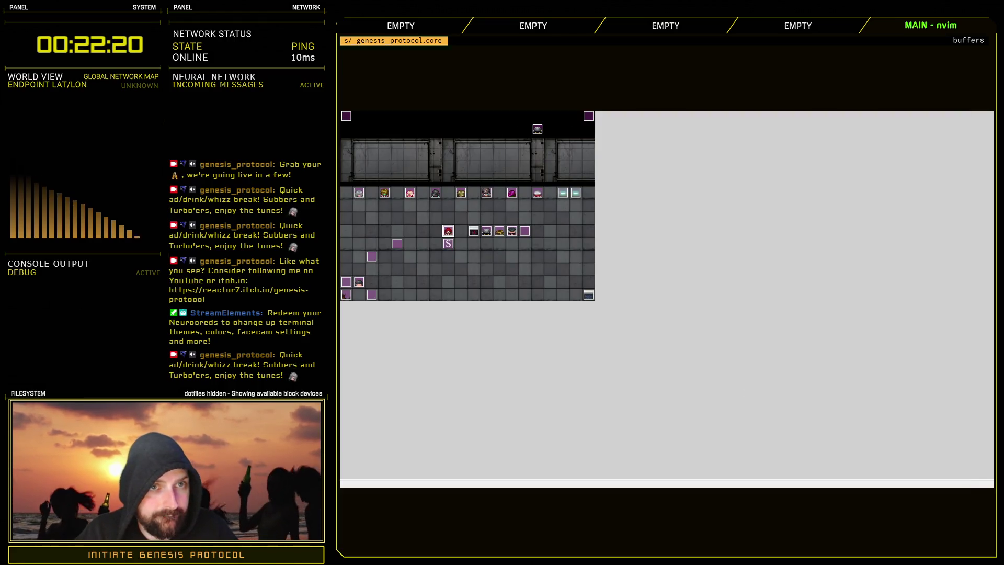
key("F11")
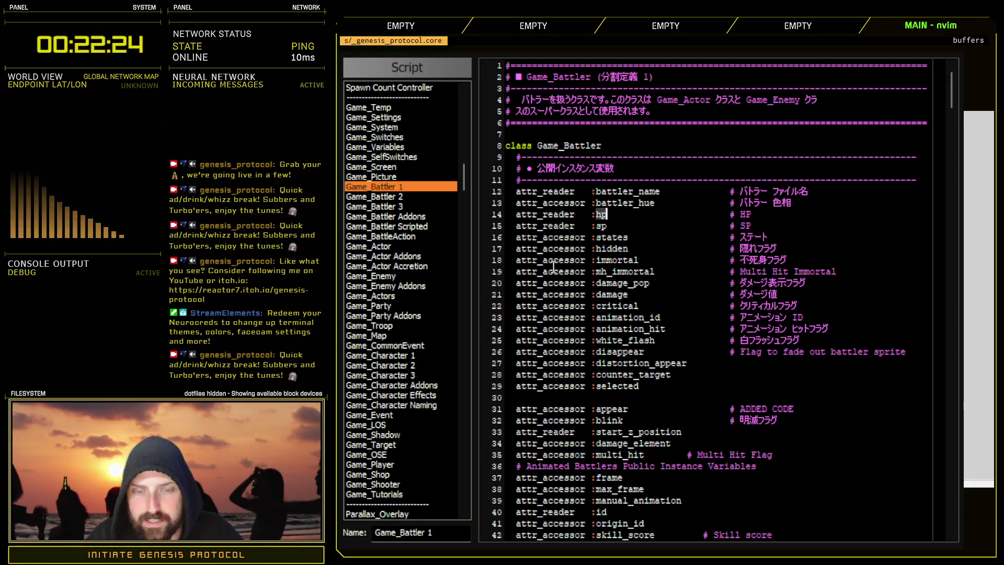
- In Scene_Battle 1, add ':hp => actor.hp' on a new line below stats = {
left_click_drag(462, 176, 476, 327)
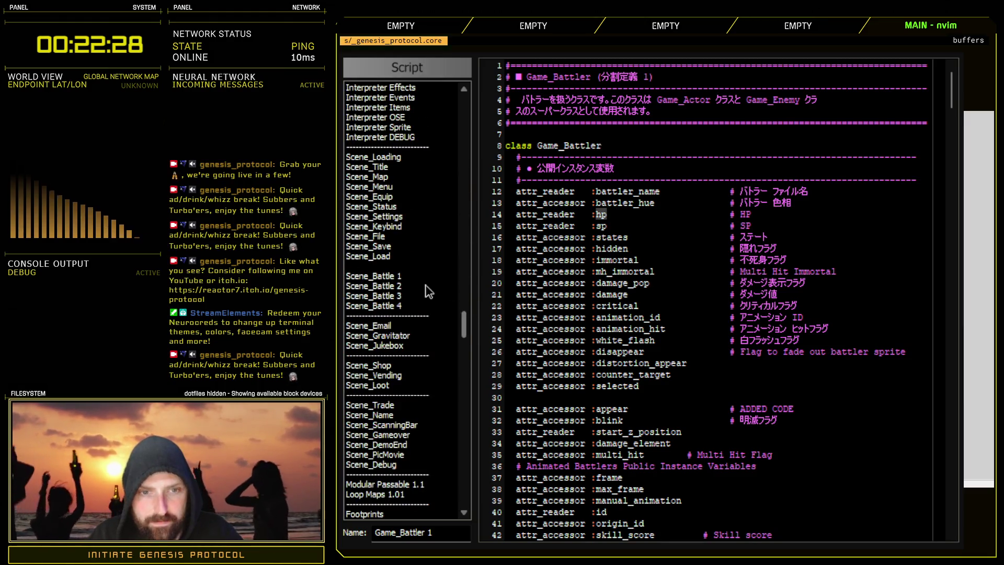
left_click(404, 277)
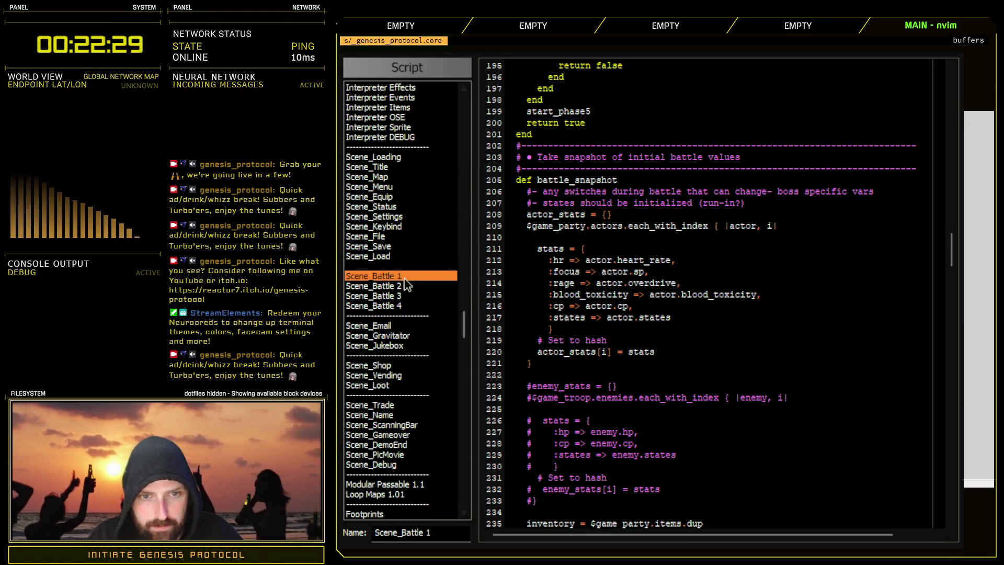
left_click(596, 249)
key("Return")
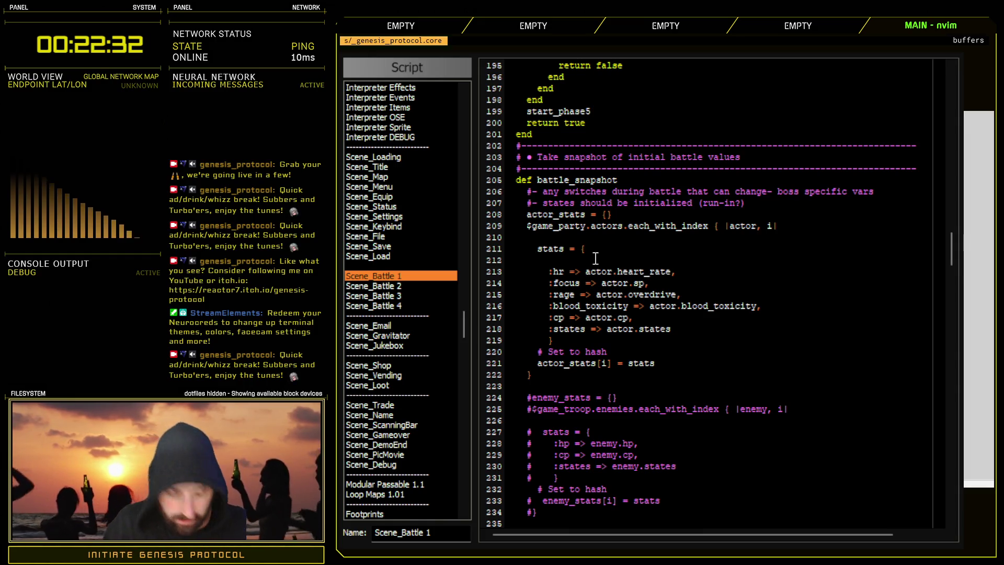
type(":hp")
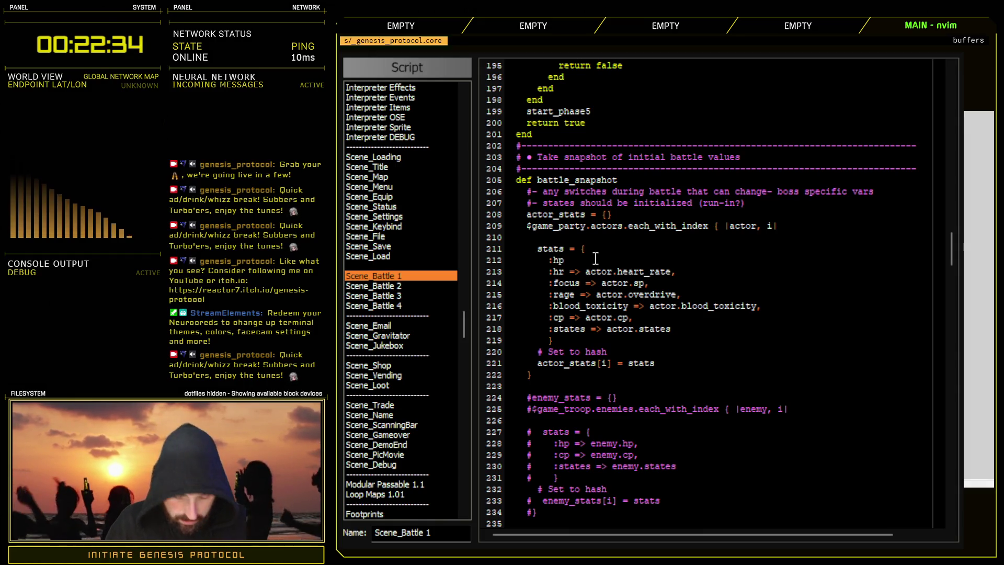
type(" => actor.hp")
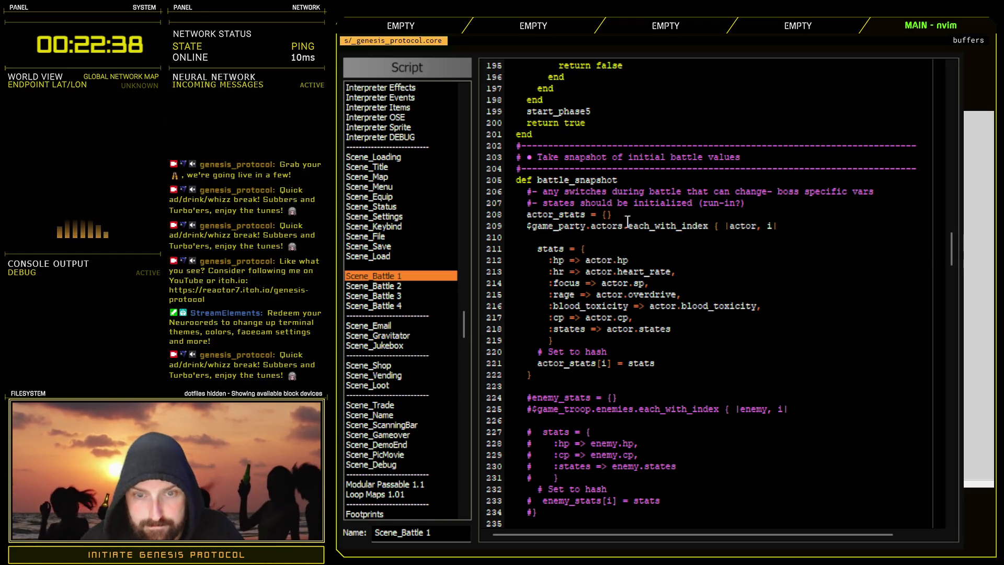
- Comment out the :hr snapshot entry with # and switch to Scene_Gameover
left_click(549, 271)
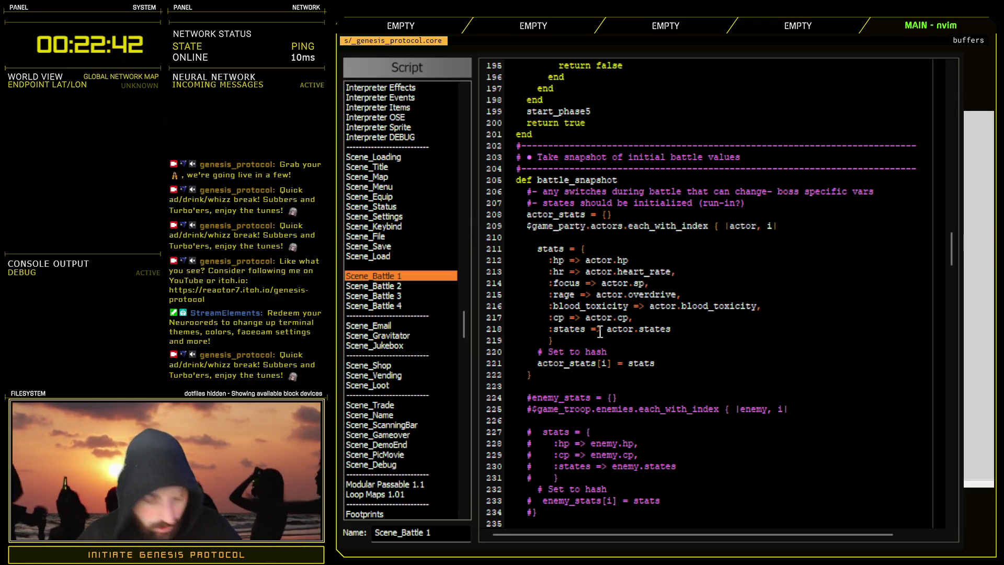
type("#")
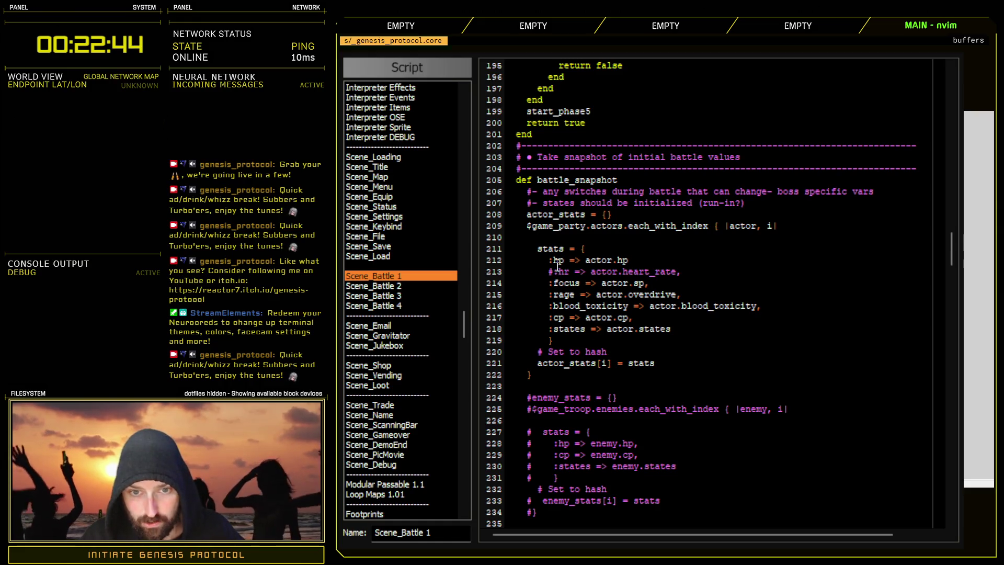
scroll(650, 344, "down", 6)
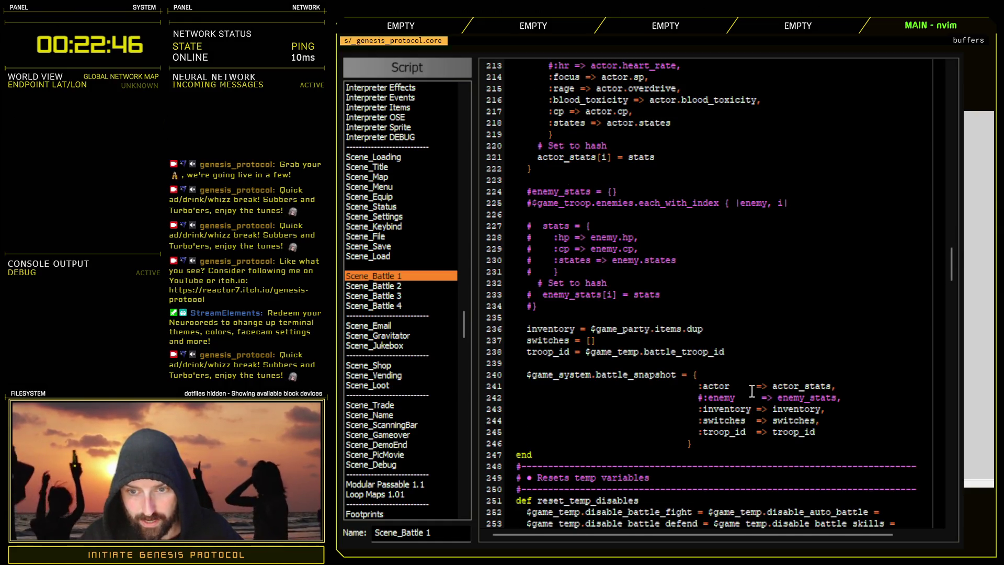
scroll(689, 386, "up", 4)
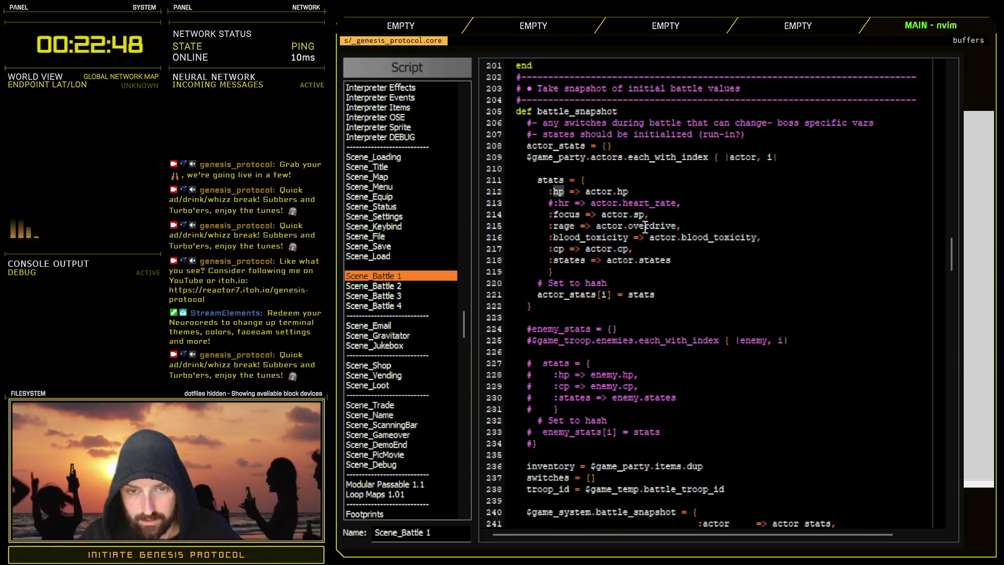
left_click(627, 194)
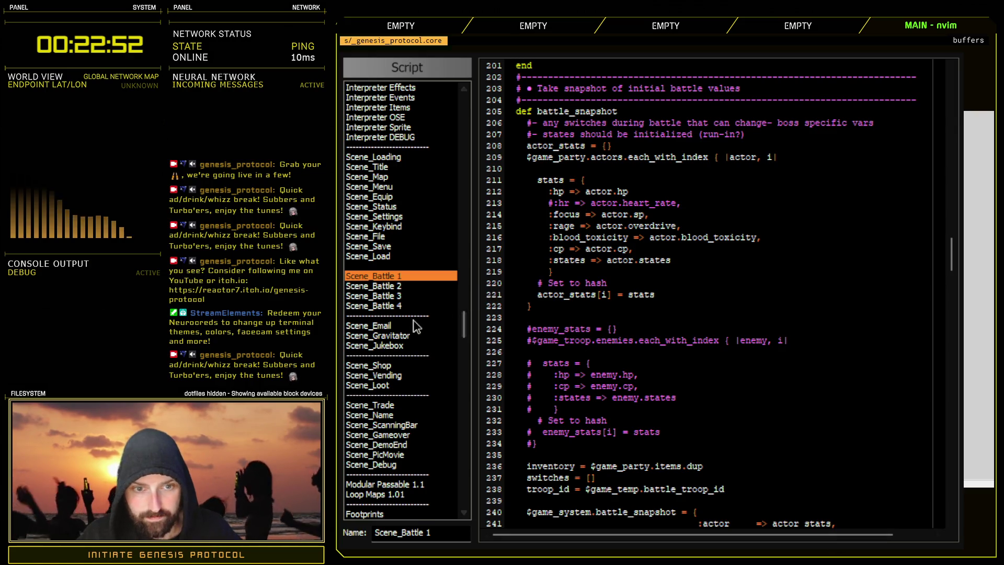
left_click(400, 437)
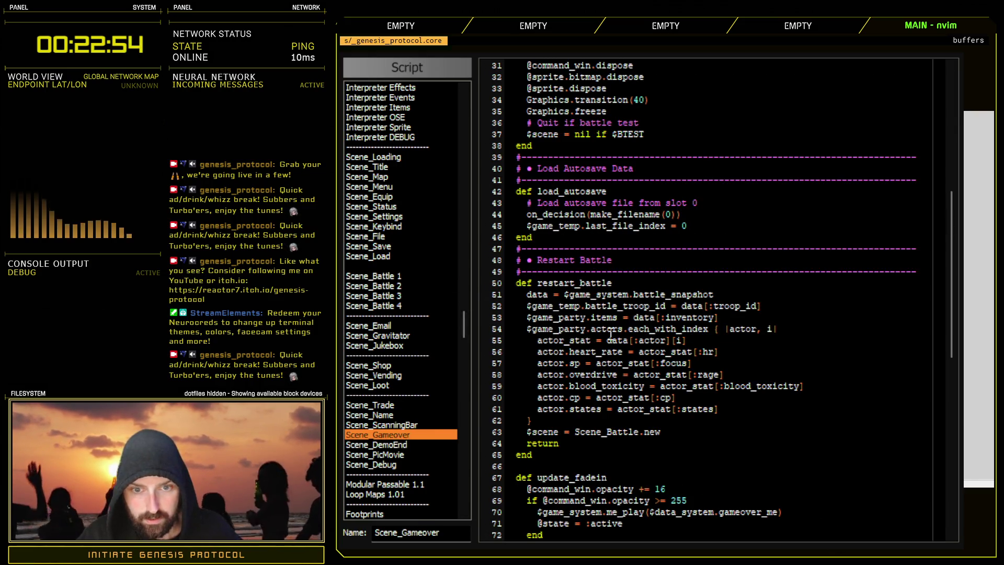
- Duplicate and comment out the heart_rate line, rewrite the original as actor.hp = actor_stat[:hp], and close the editor
left_click_drag(570, 352, 622, 352)
left_click(620, 351)
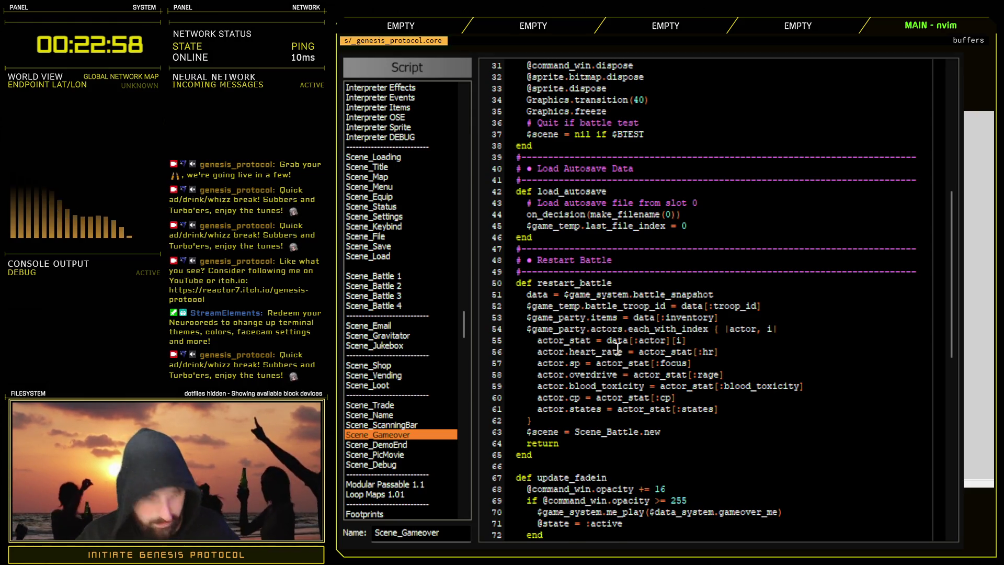
key("ctrl+d")
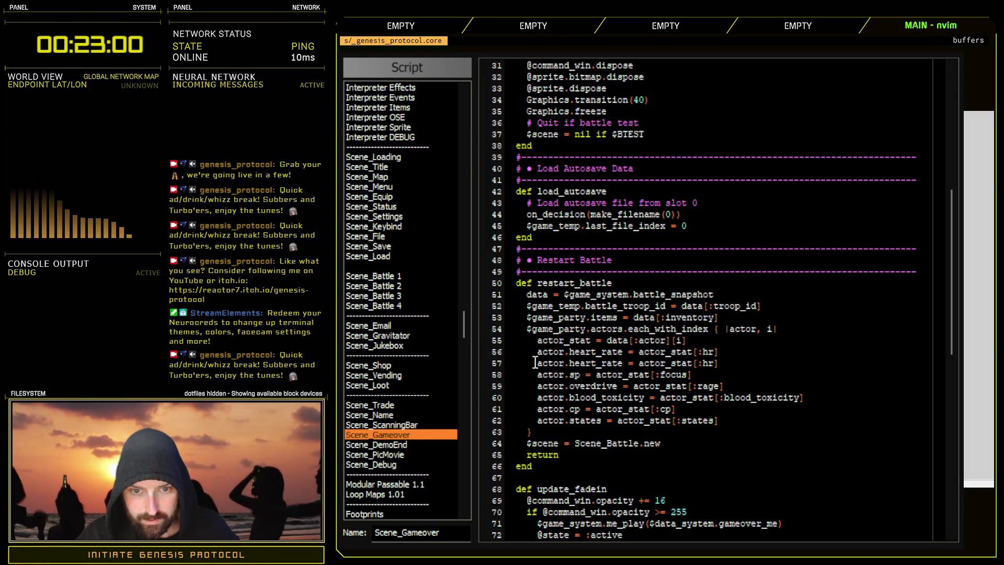
left_click(534, 363)
type("#")
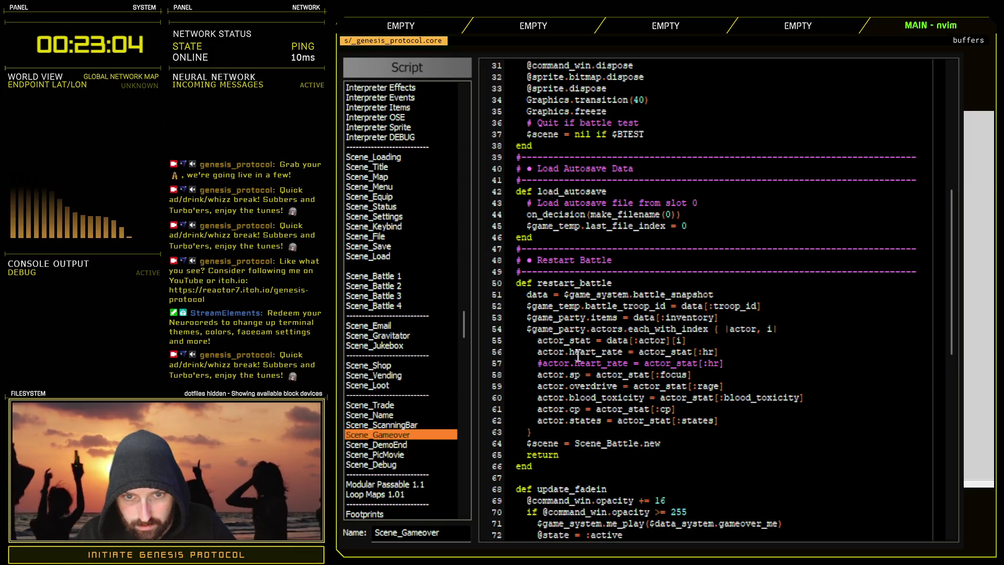
left_click_drag(571, 352, 620, 352)
type("hp")
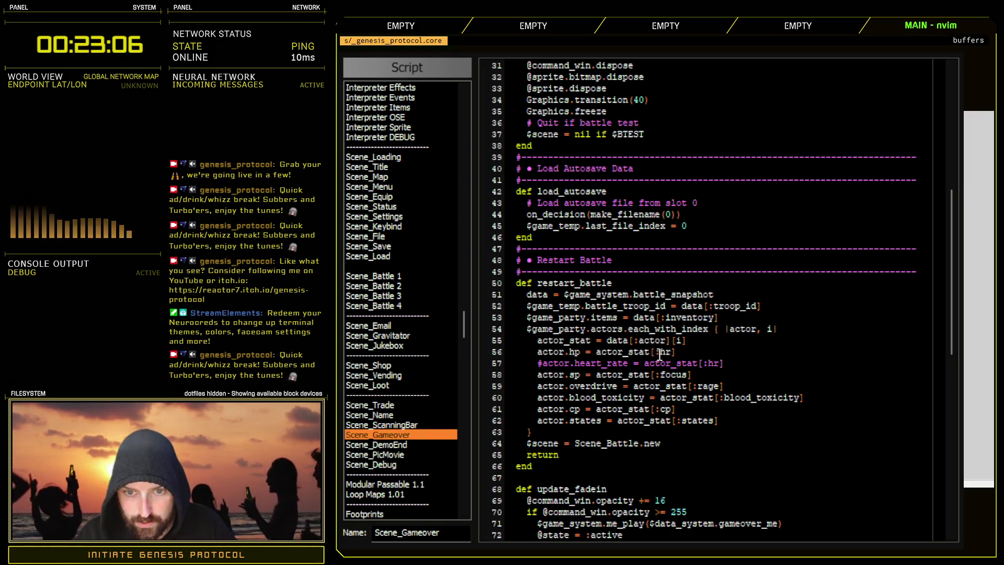
double_click(669, 352)
type("hp")
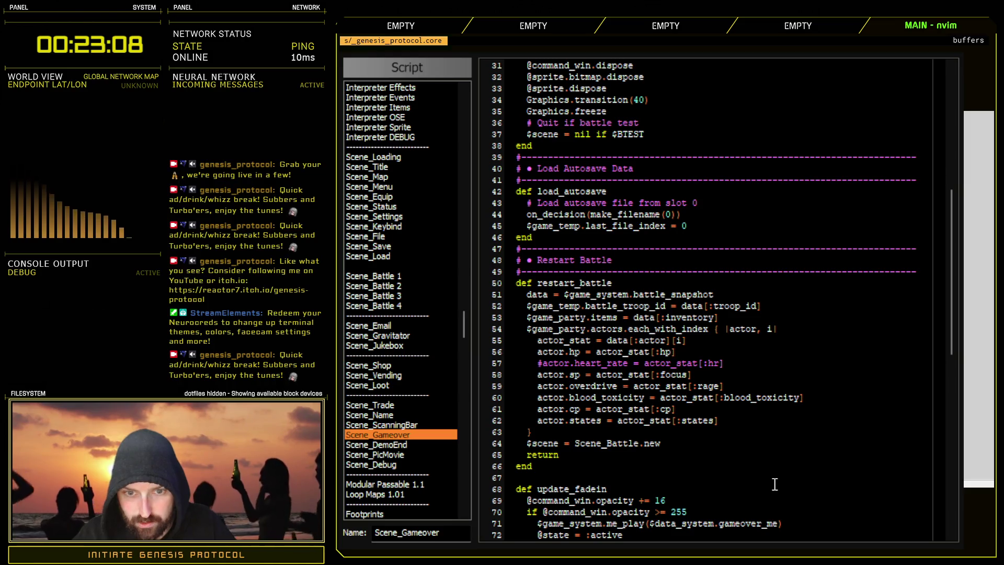
left_click(755, 548)
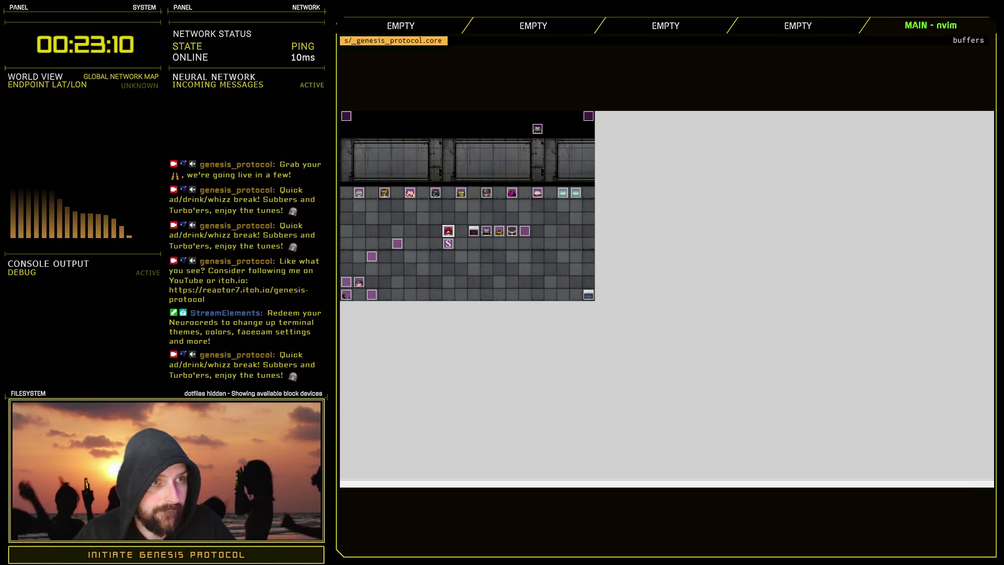
- Start a playtest, then add and remove a comma at line 56's end in Scene_Gameover
key("ctrl+r")
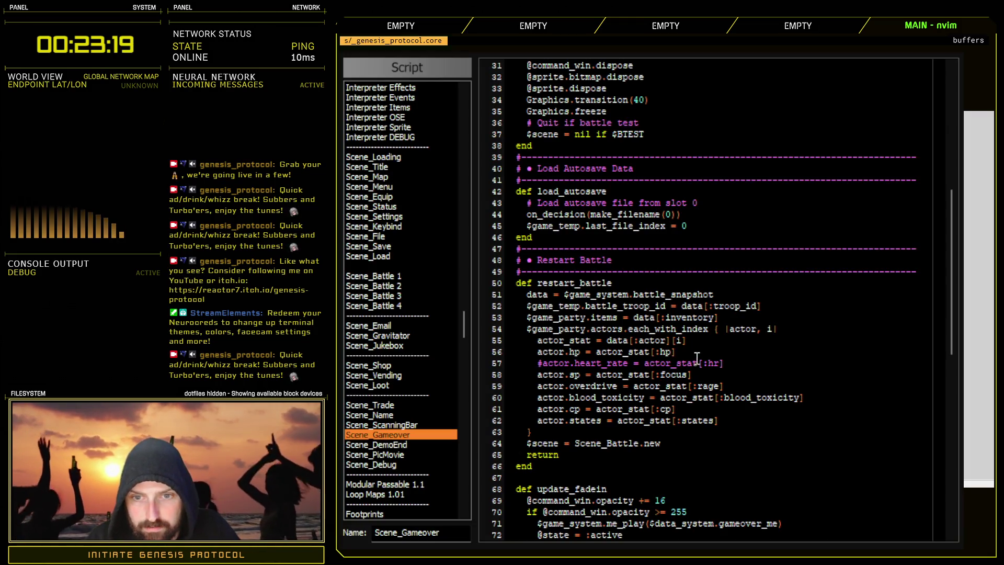
left_click(698, 355)
type(",")
key("BackSpace")
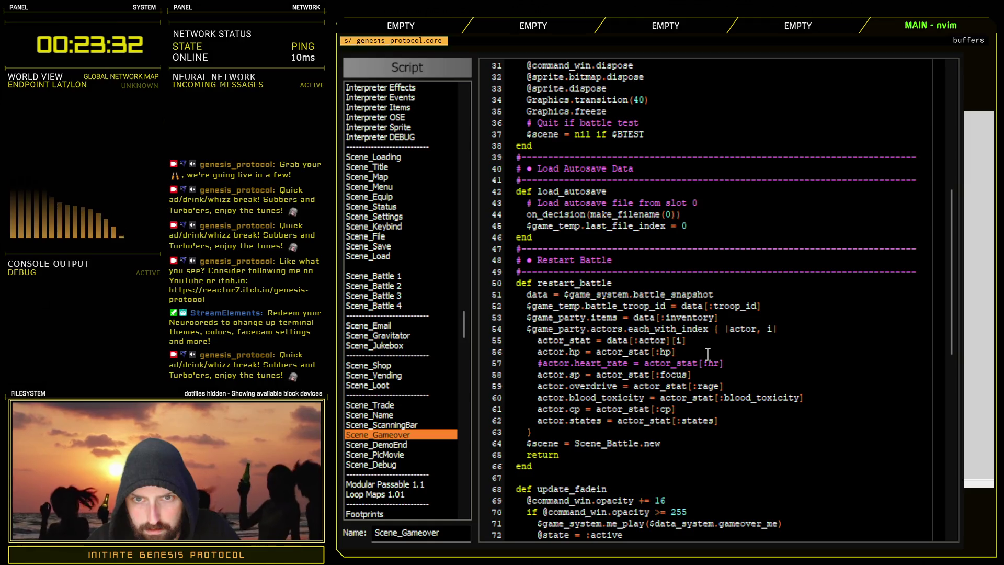
- Add the missing comma after ':hp => actor.hp' on line 212 of Scene_Battle 1, then leave the editor
left_click(400, 277)
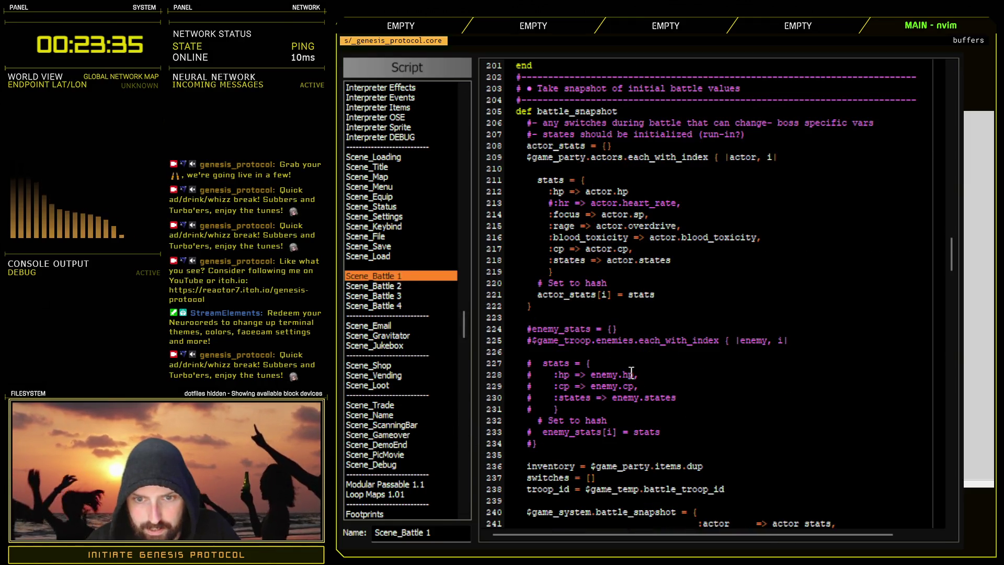
left_click(654, 191)
type(",")
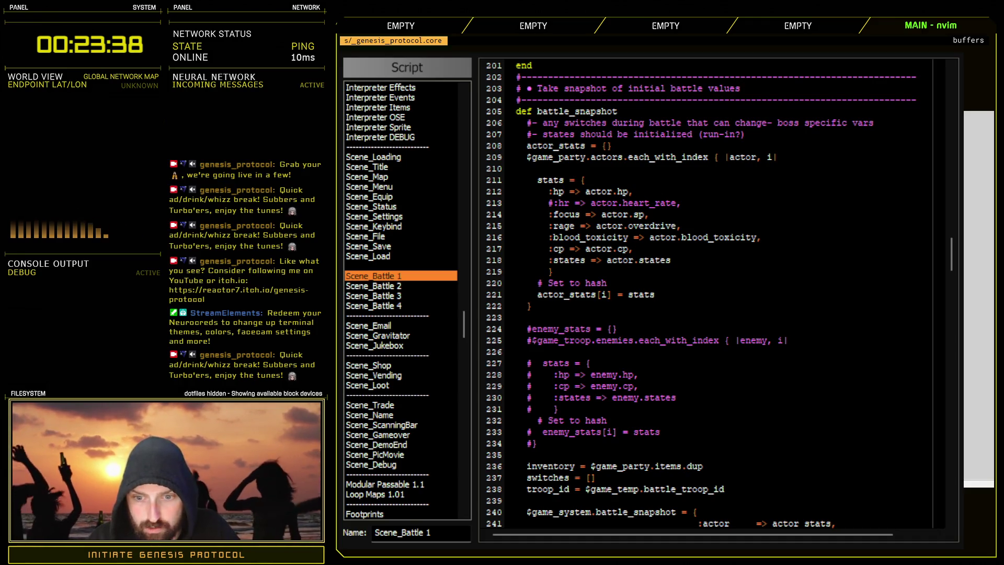
key("alt+Tab")
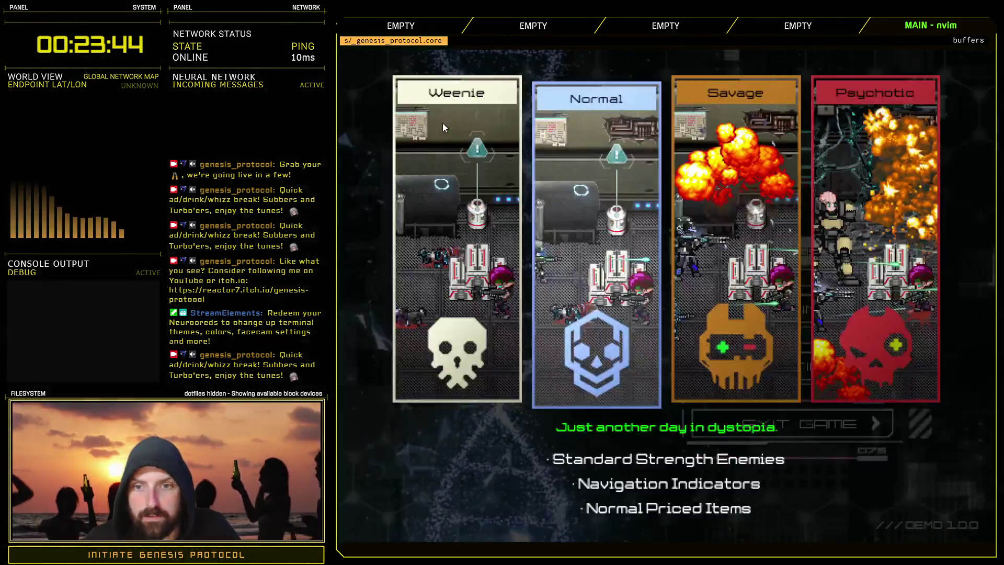
- Choose a difficulty card on the playtest's difficulty-select screen to load the map
left_click(442, 124)
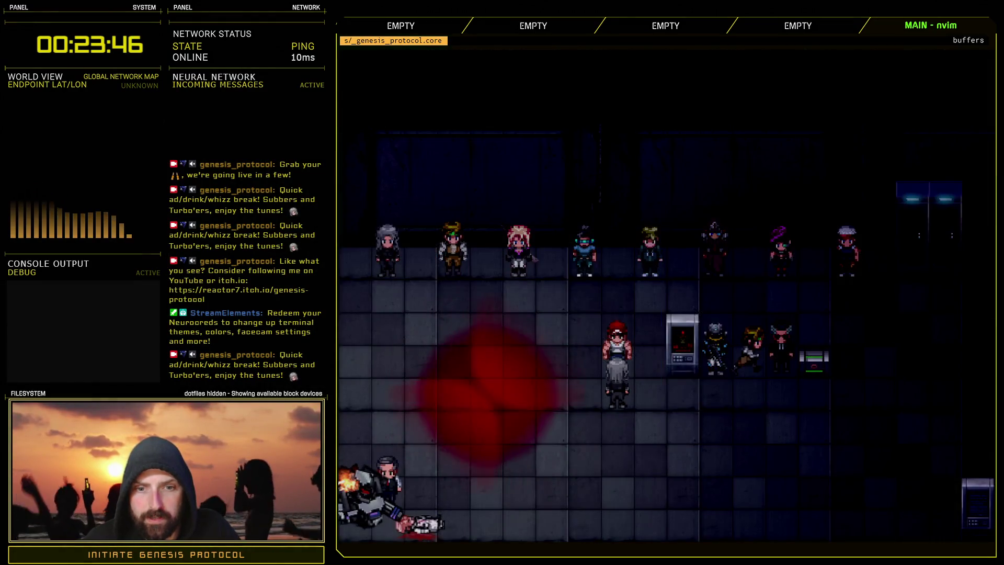
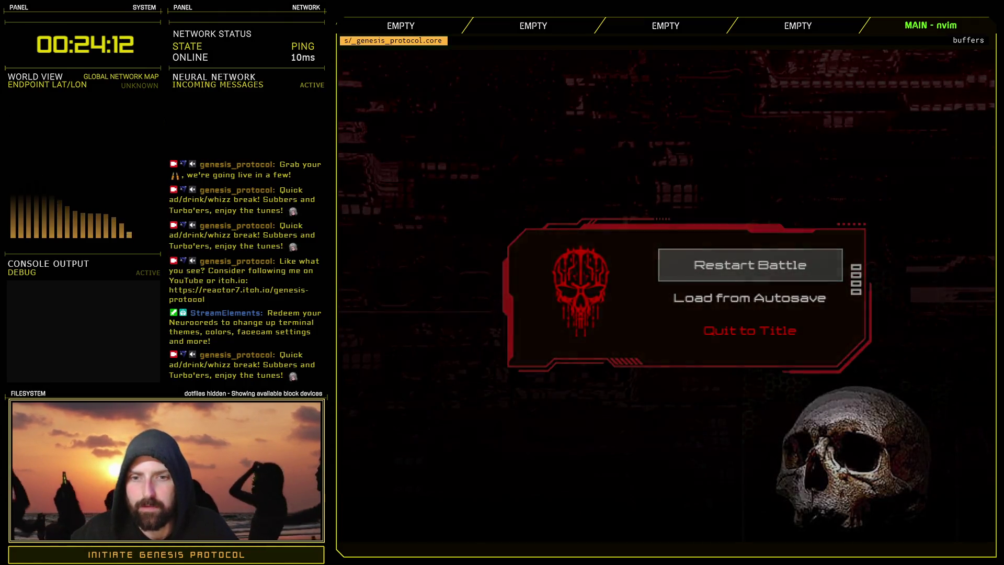
- Choose Quit to Title on the Genesis Protocol game-over menu, then Exit Game from the title menu
key("Return")
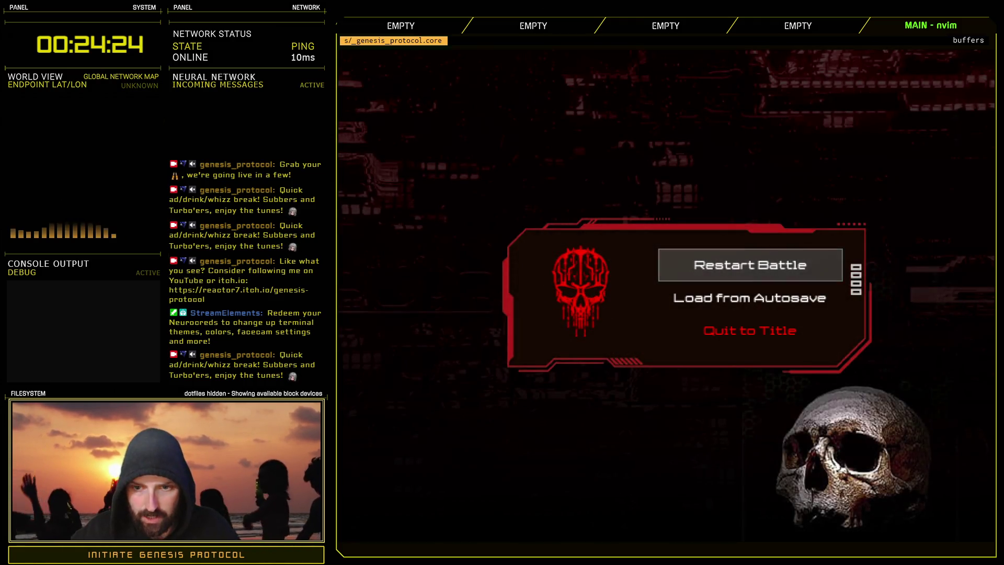
key("Down")
key("Down")
key("Return")
key("Down")
key("Down")
key("Down")
key("Return")
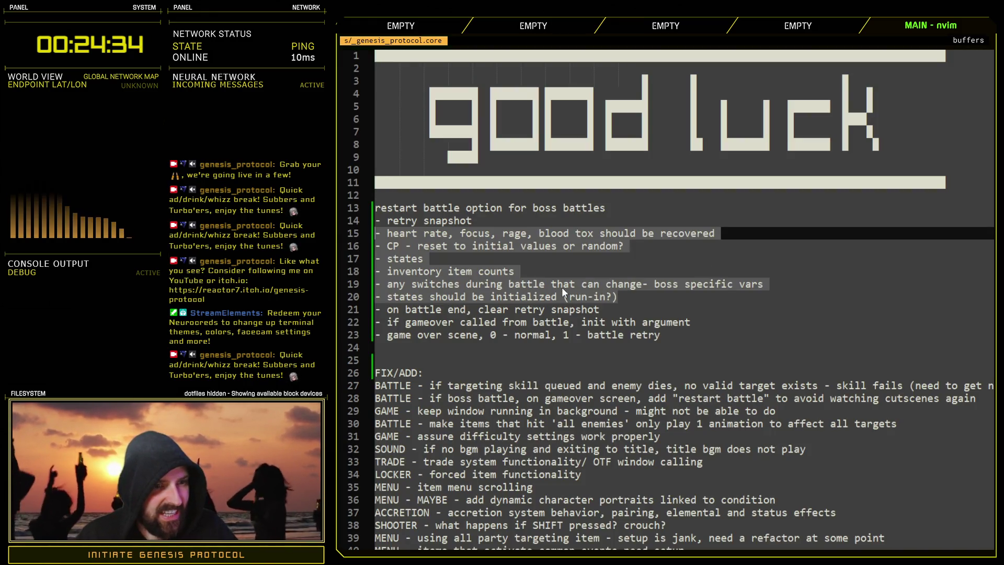
- Highlight the 'on battle end, clear retry snapshot' note in nvim and bring up the Script Editor with F11
left_click(562, 287)
mouse_move(446, 309)
left_mouse_down()
mouse_move(581, 322)
mouse_move(603, 310)
left_mouse_up()
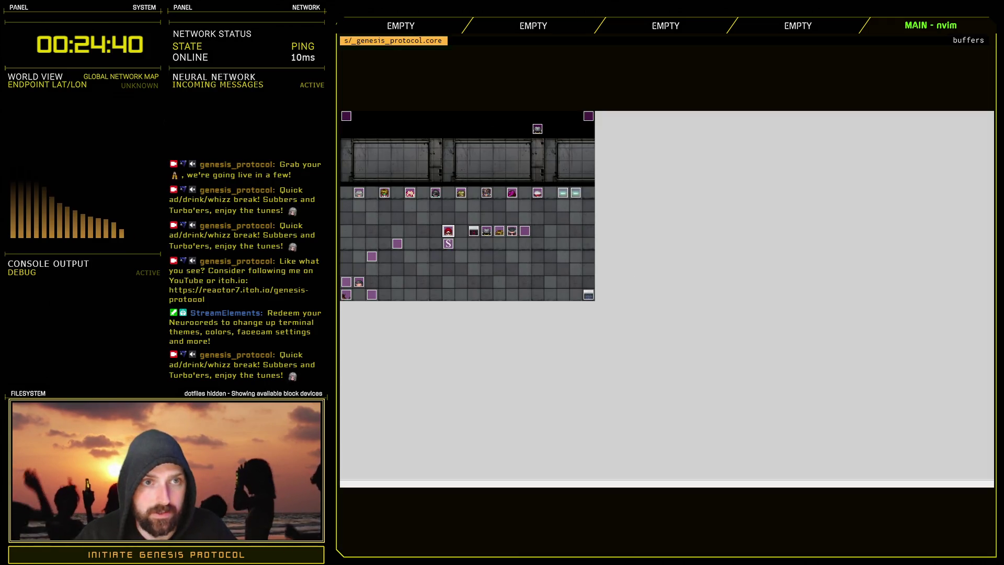
key("F11")
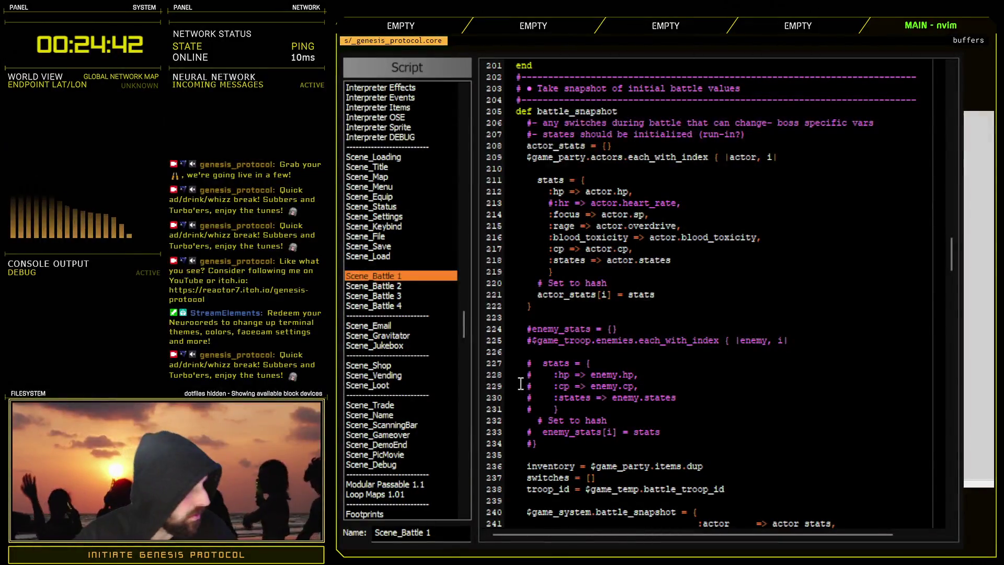
- Delete the commented enemy_stats block and the #:enemy and #:hr lines from battle_snapshot, then switch to Scene_Gameover
mouse_move(525, 328)
left_mouse_down()
mouse_move(497, 332)
mouse_move(480, 454)
left_mouse_up()
key("Delete")
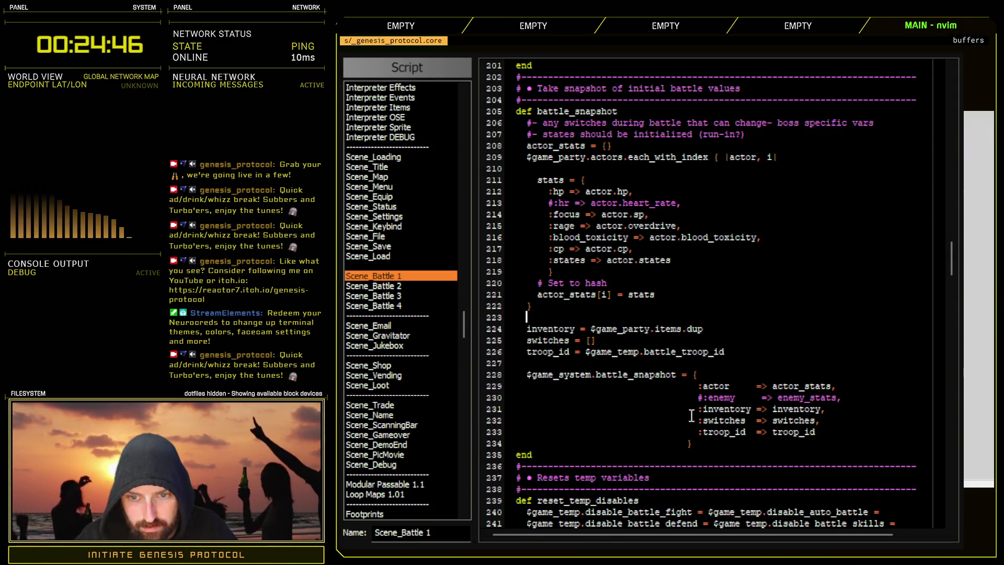
left_click(494, 397)
key("Delete")
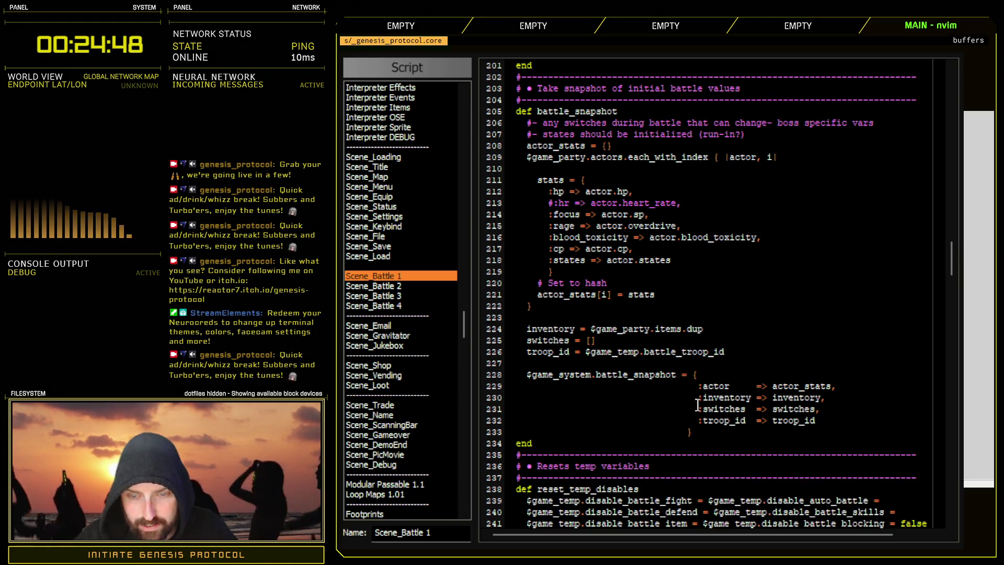
left_click(495, 204)
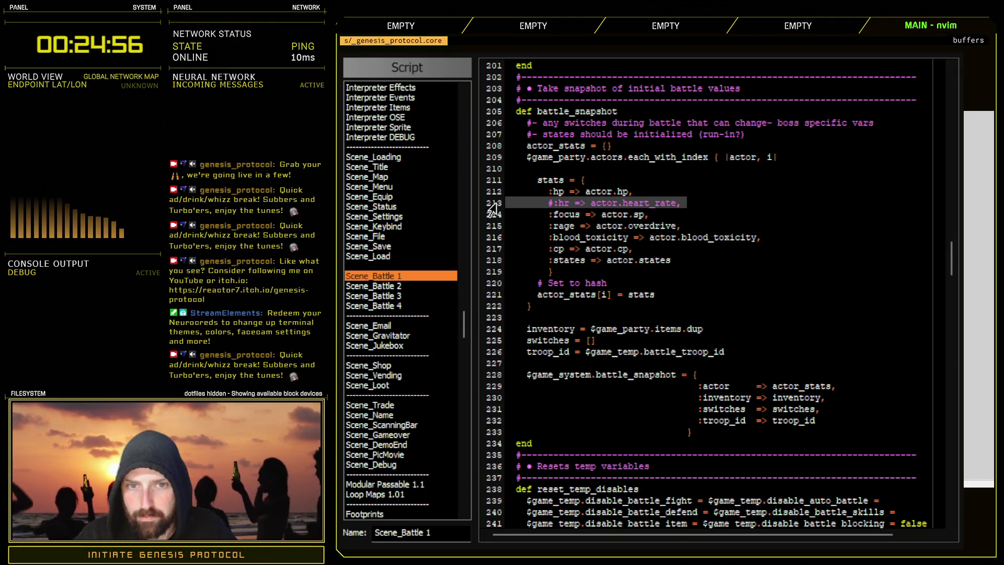
key("d")
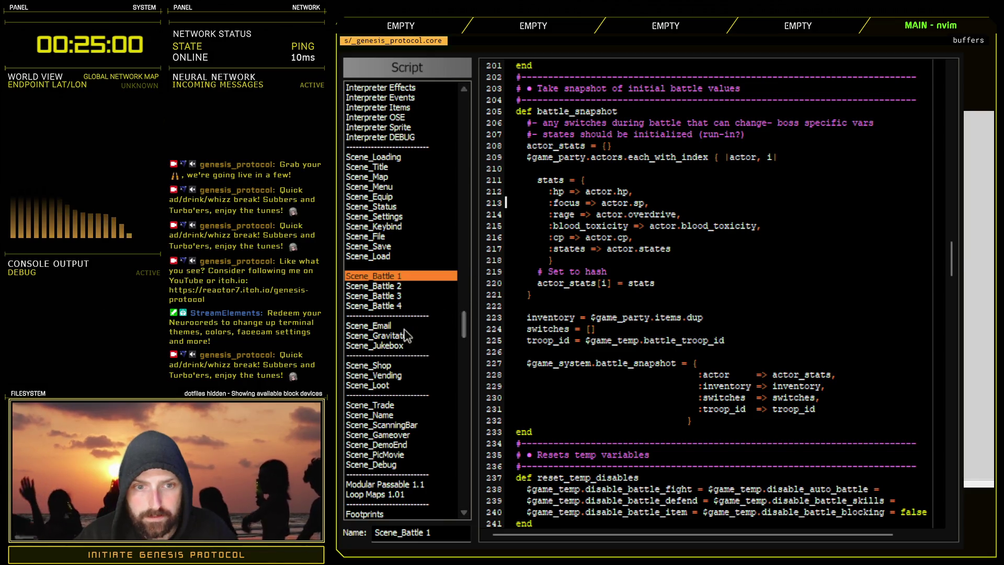
left_click(390, 438)
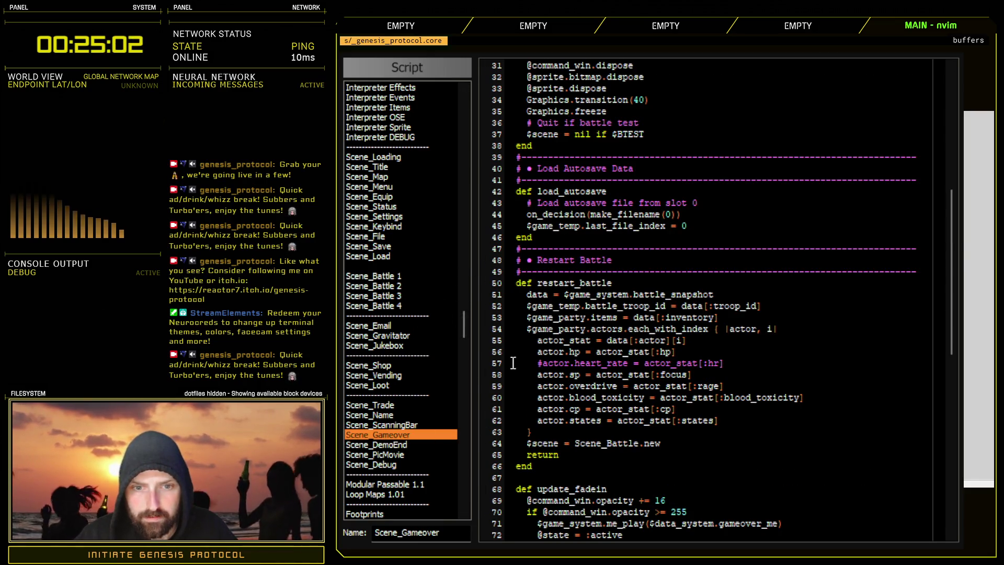
- Delete line 57 '#actor.heart_rate = actor_stat[:hr]' from restart_battle, then go back to Scene_Battle 1's battle_end
triple_click(485, 365)
key("Delete")
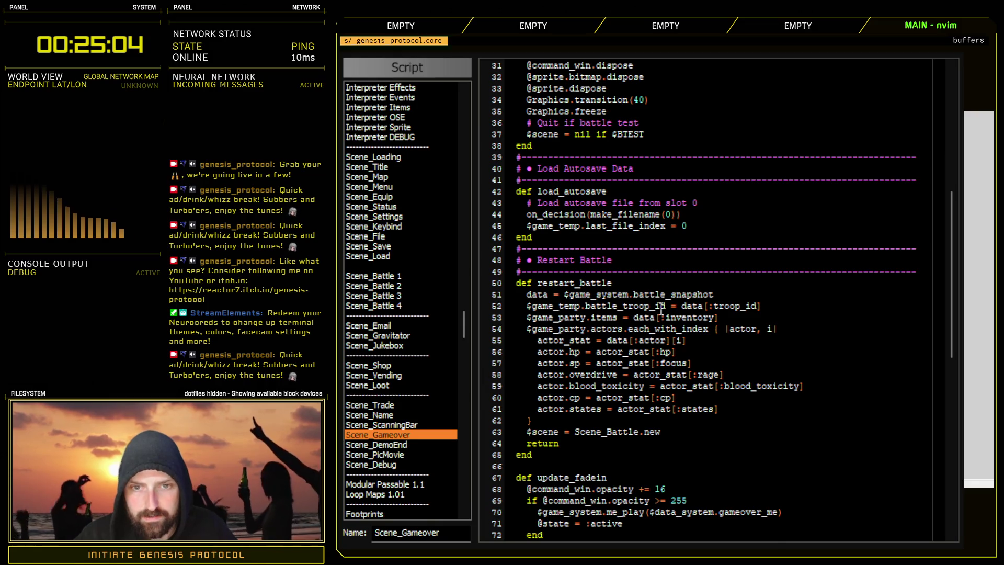
scroll(698, 349, "down", 4)
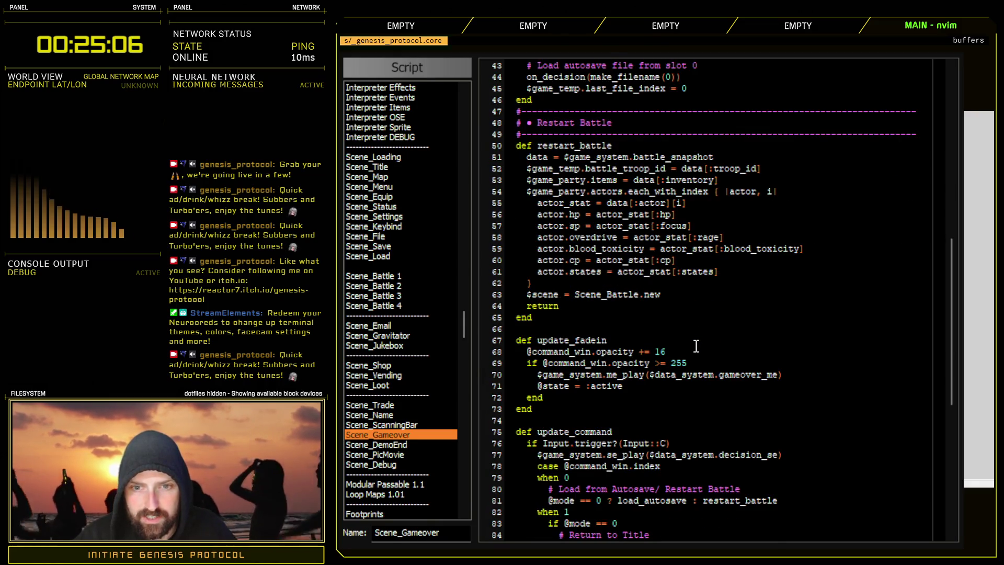
scroll(696, 346, "up", 2)
left_click_drag(590, 238, 597, 328)
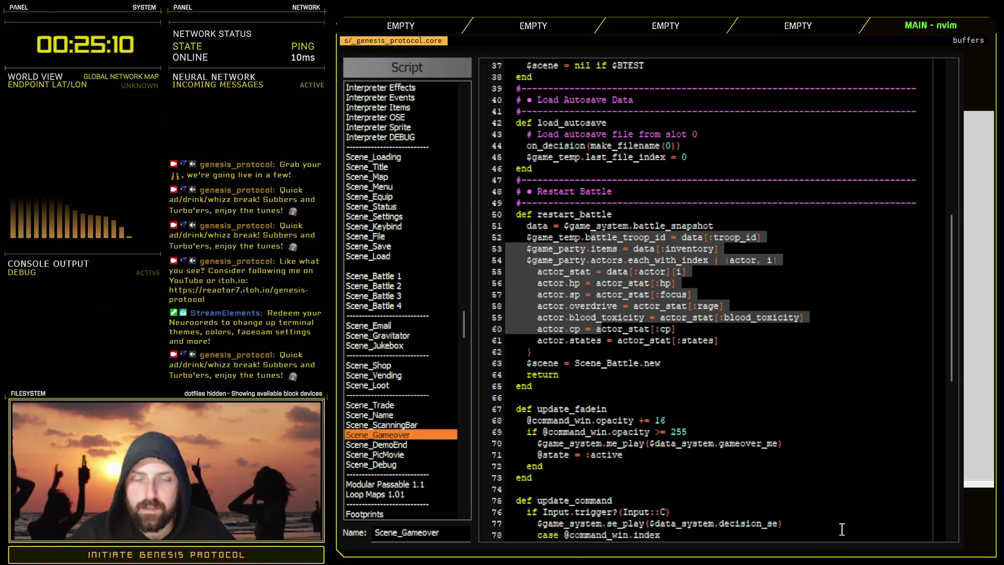
left_click_drag(565, 224, 715, 225)
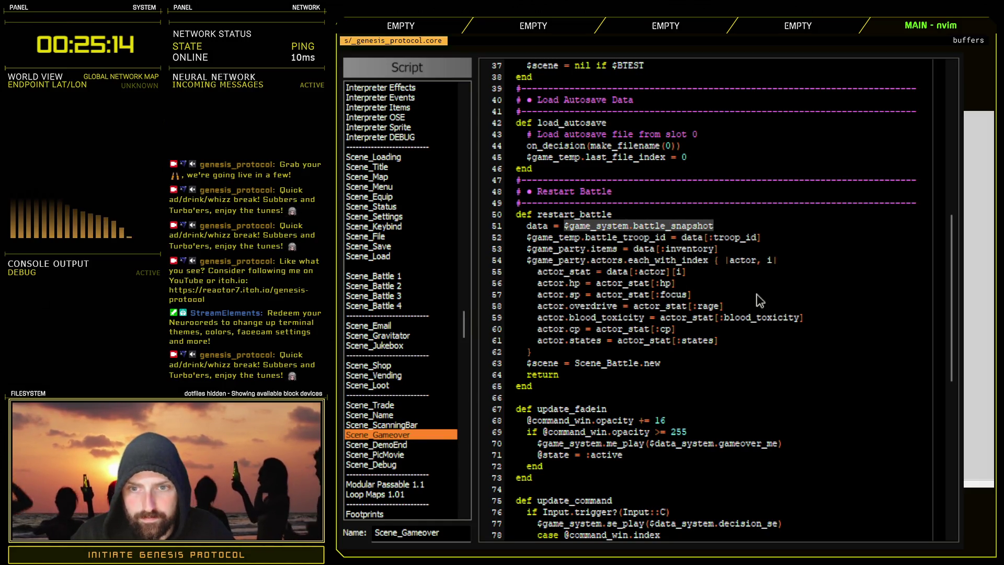
left_click(382, 277)
scroll(660, 335, "down", 14)
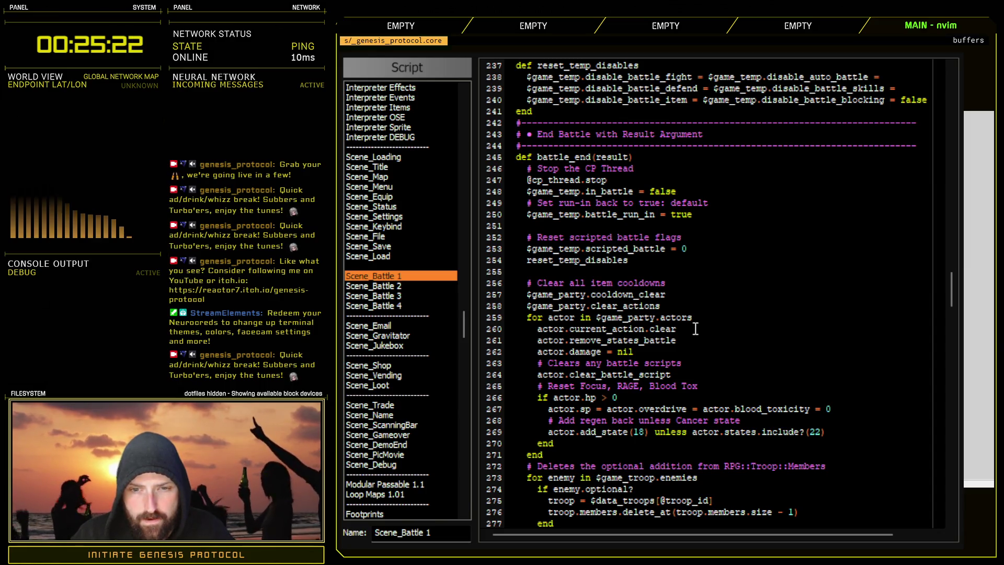
- After line 283 in battle_end, add '# Clear snapshot hash' and '$game_system.battle_snapshot = {}'
scroll(675, 324, "down", 6)
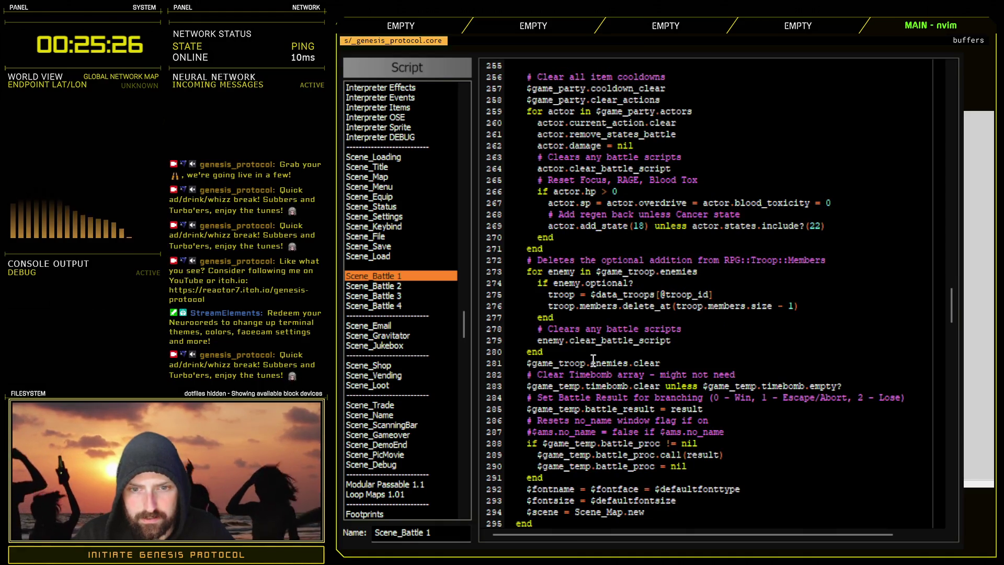
left_click(848, 386)
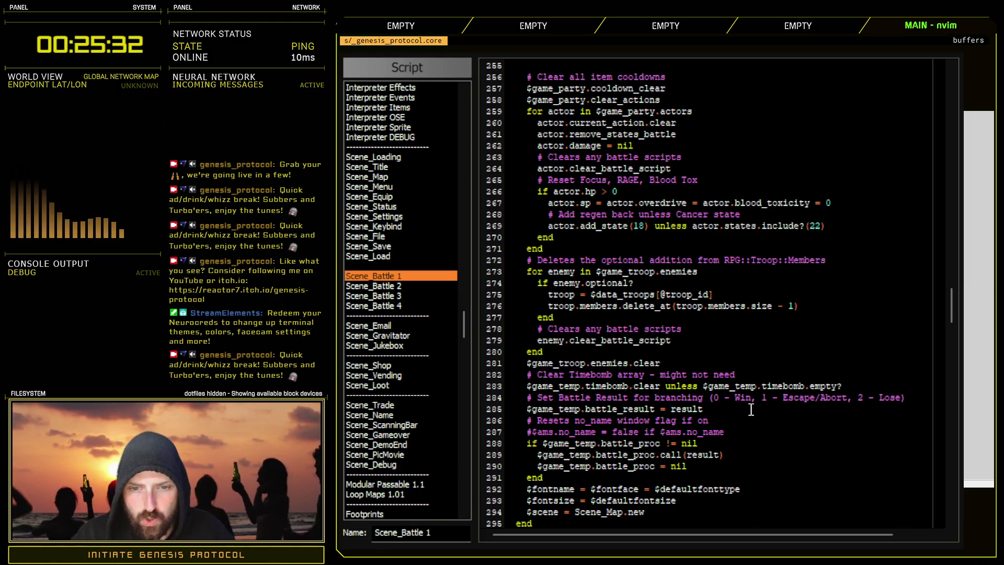
scroll(769, 414, "down", 4)
scroll(782, 356, "up", 4)
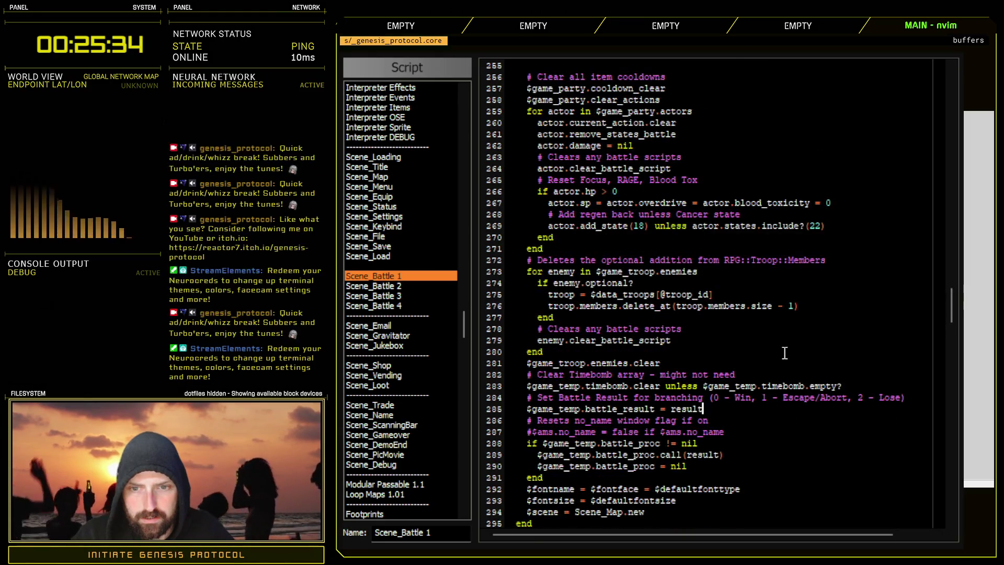
left_click(905, 397)
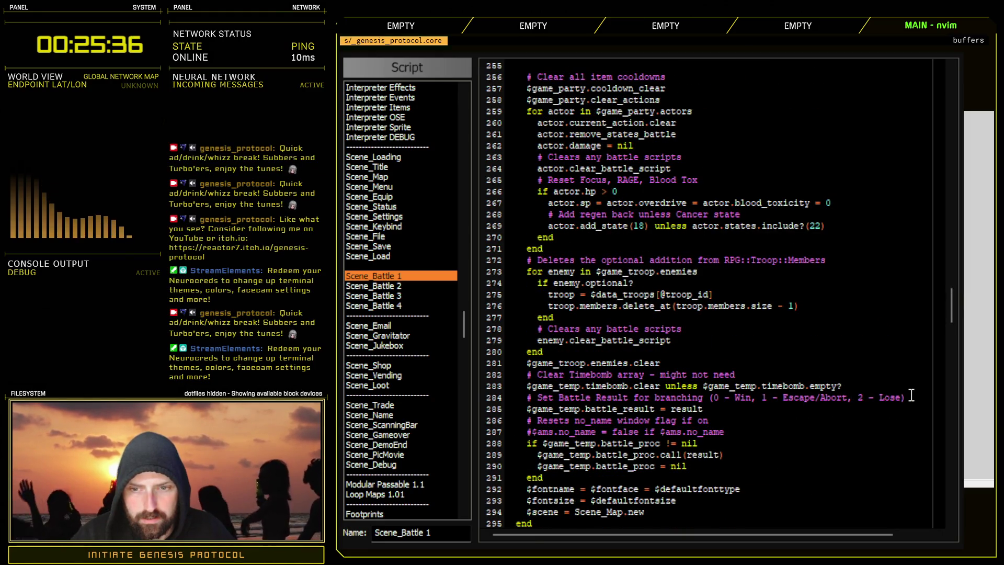
left_click(884, 386)
key("o")
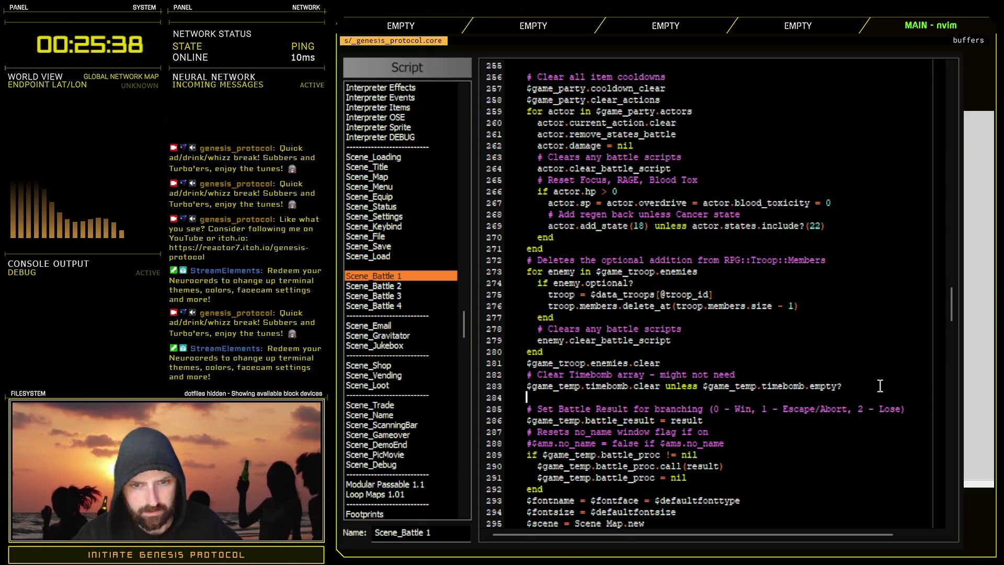
type("$game_system.battle_snapshot")
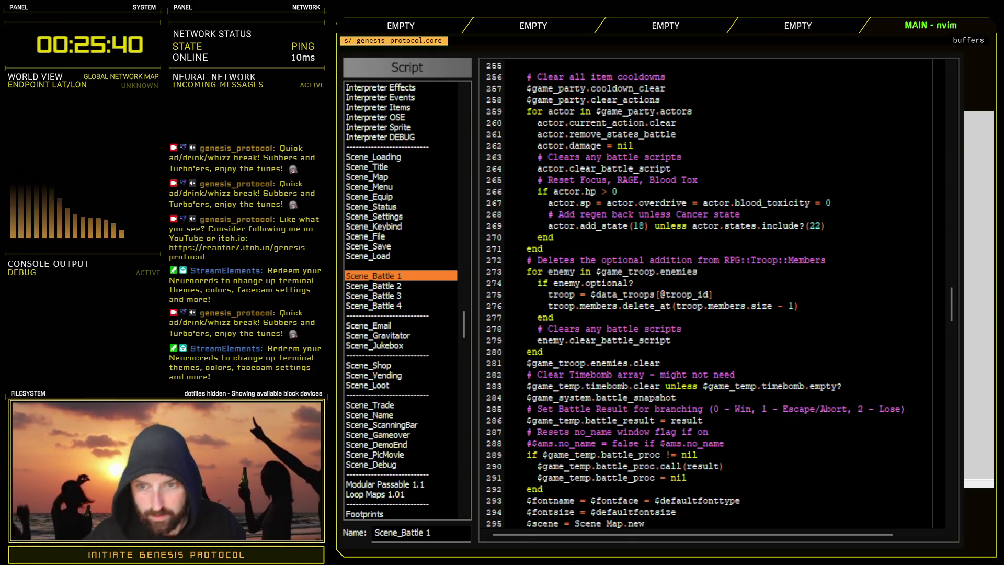
left_click(884, 386)
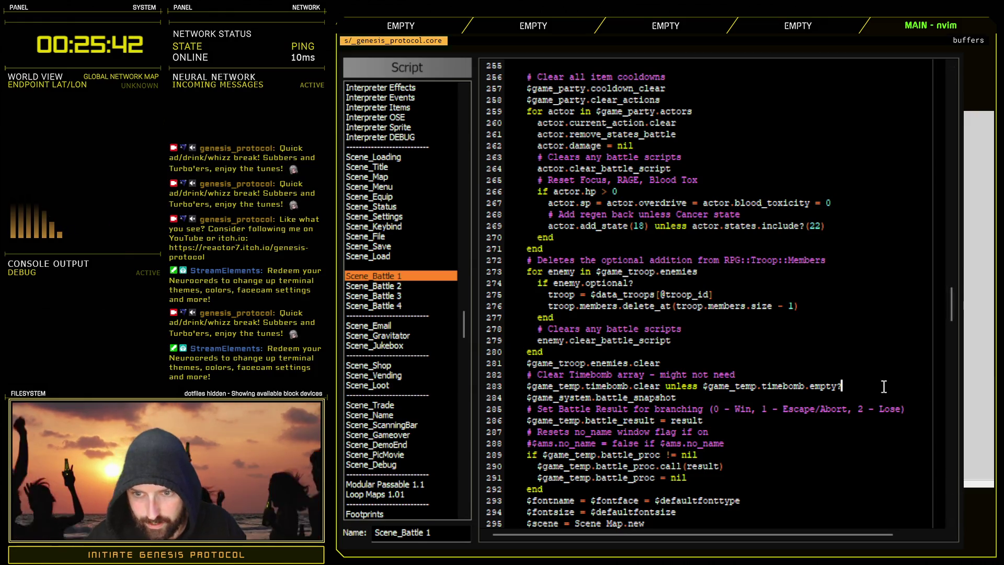
key("Return")
type("# Clear snapshot hash")
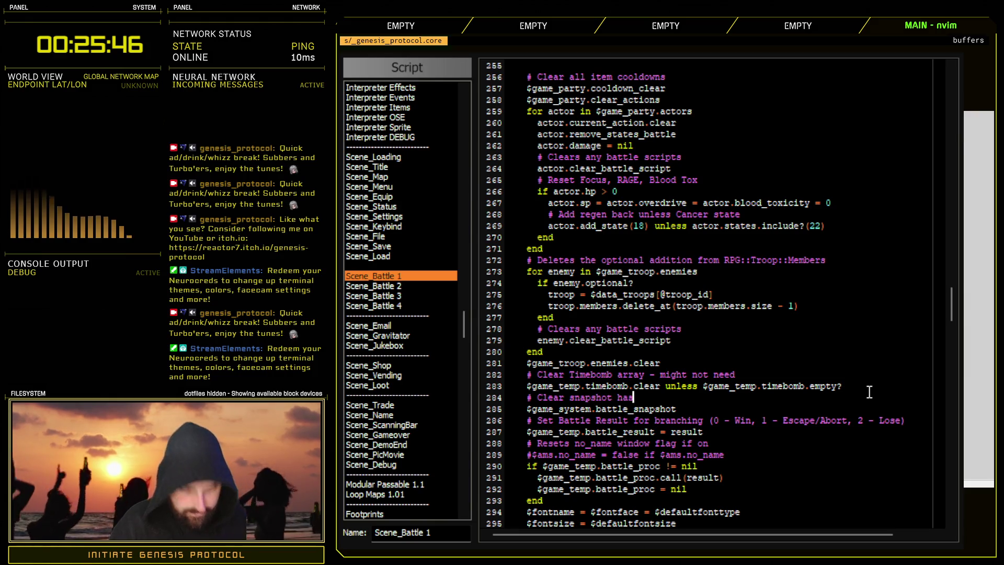
left_click(713, 409)
type("= {")
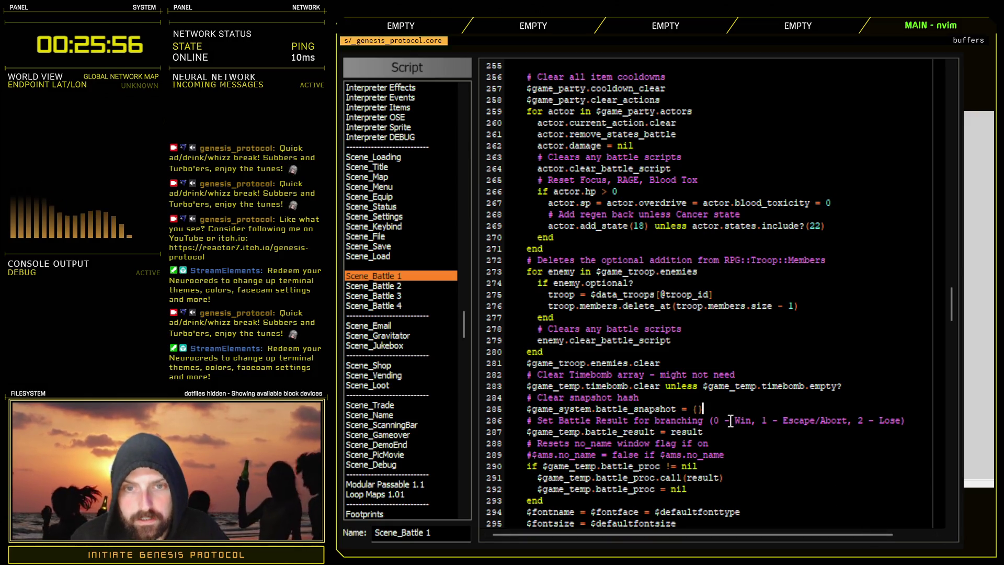
- Comment out the font reset lines 294–295 with # and close the Script Editor
scroll(712, 426, "down", 4)
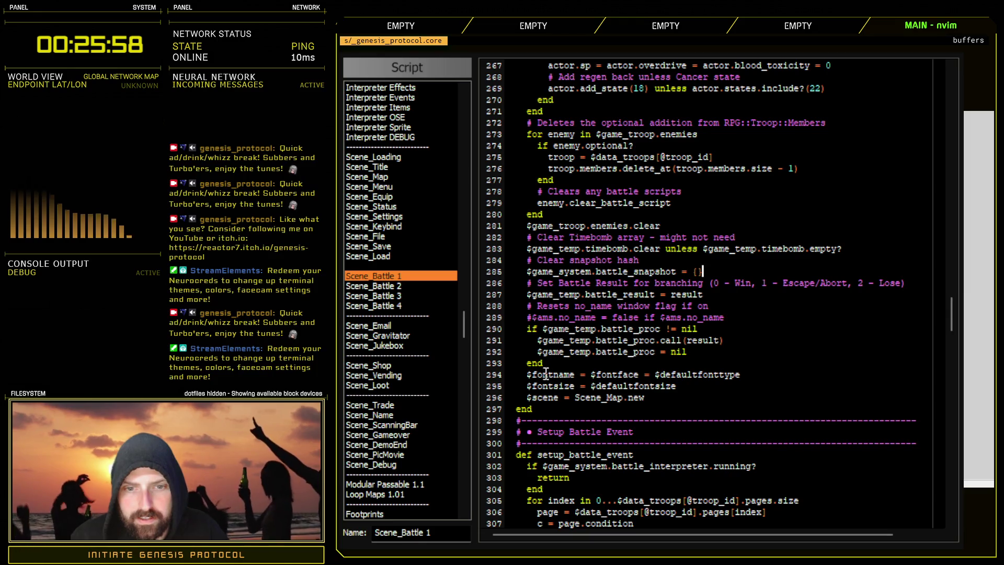
left_click_drag(533, 375, 692, 385)
left_click(722, 386)
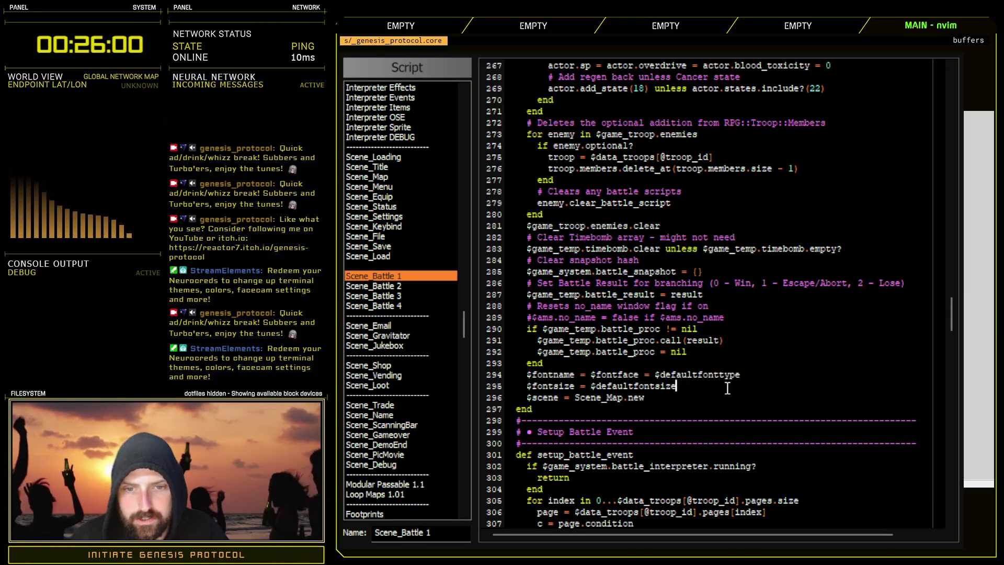
left_click_drag(490, 375, 678, 386)
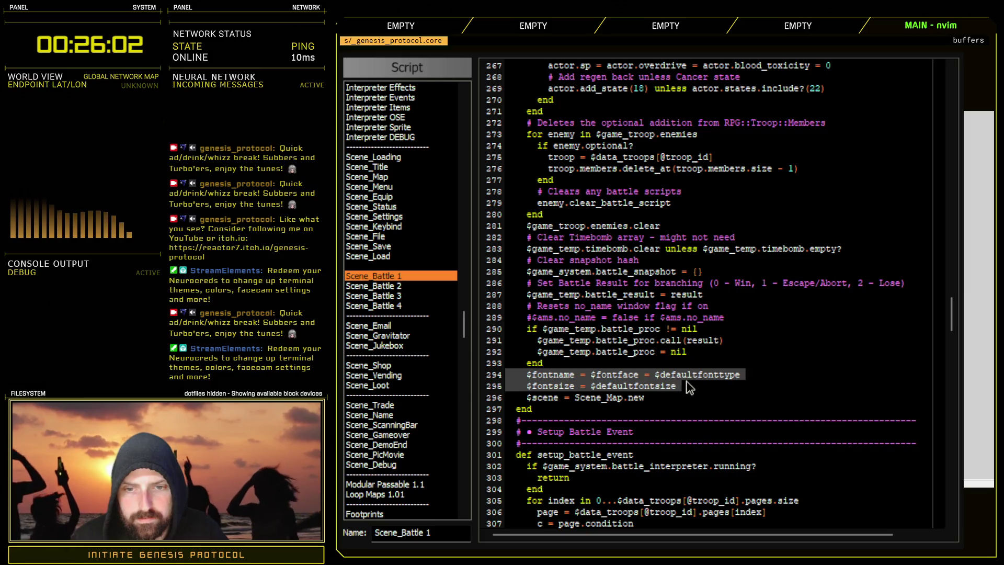
left_click(532, 375)
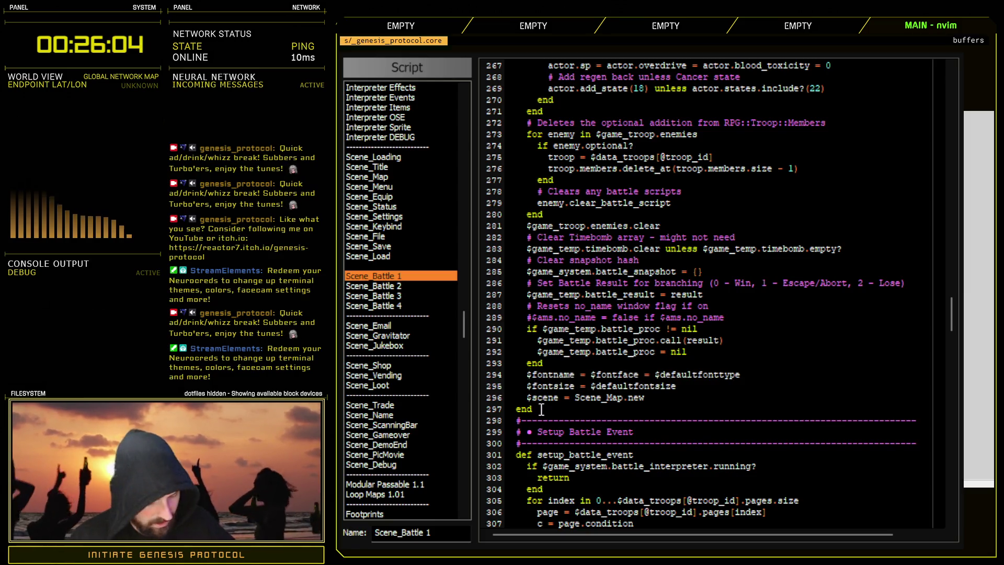
type("#")
key("Down")
type("#")
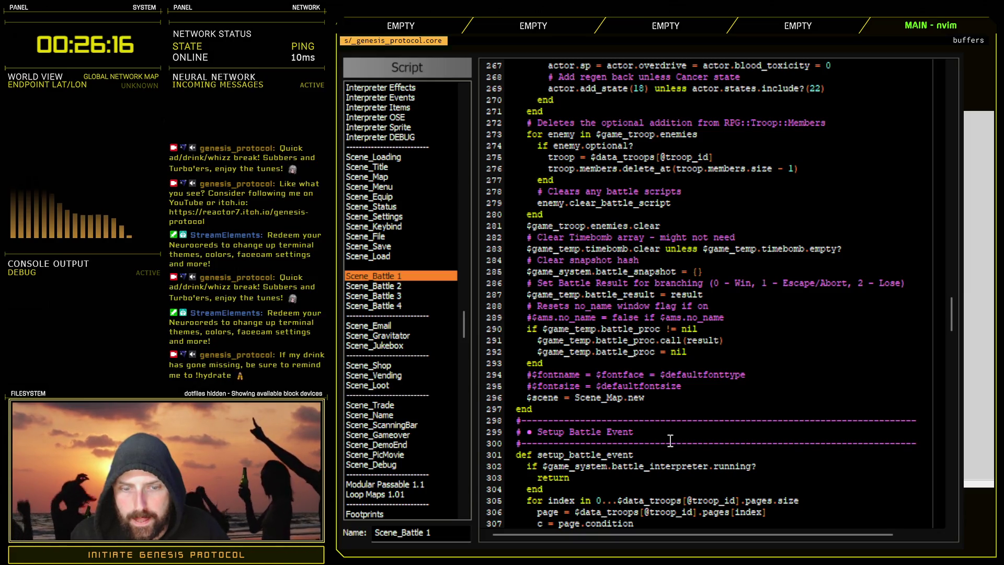
key("F12")
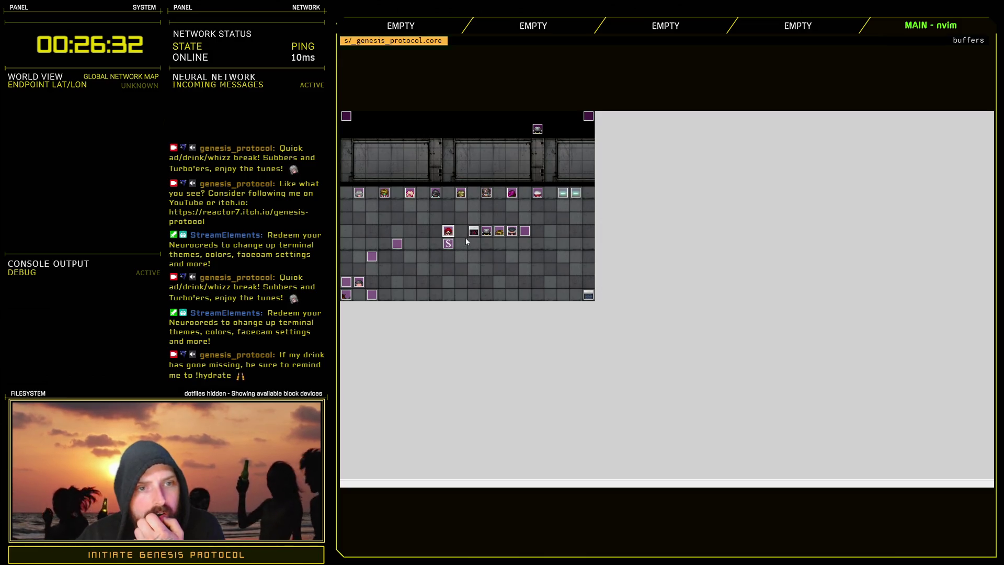
key("Return")
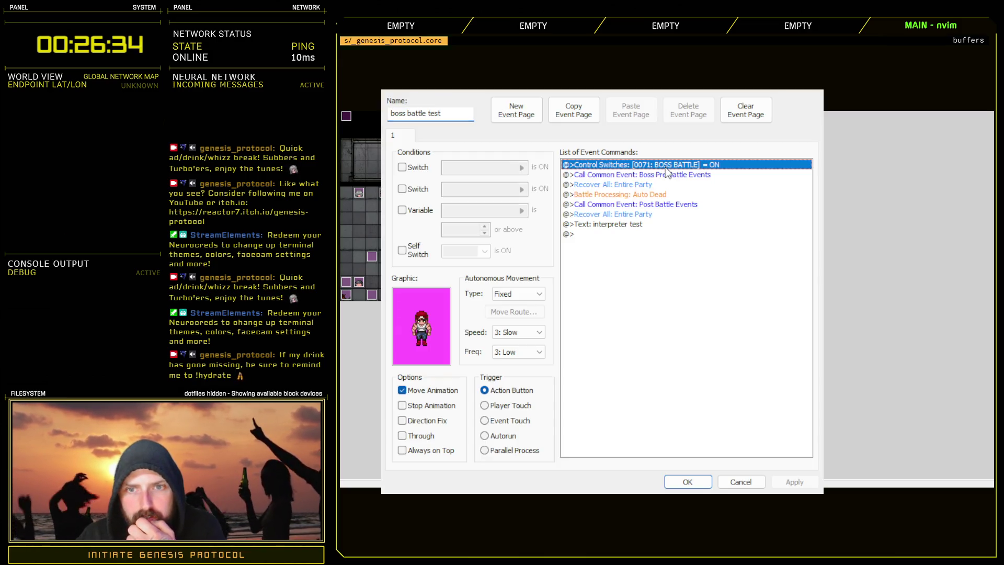
left_click(706, 482)
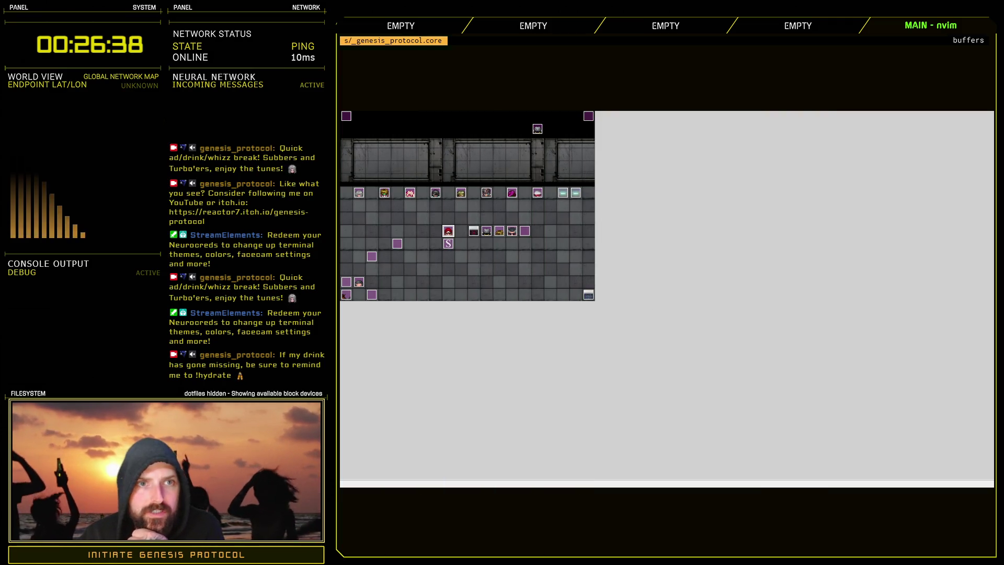
key("F11")
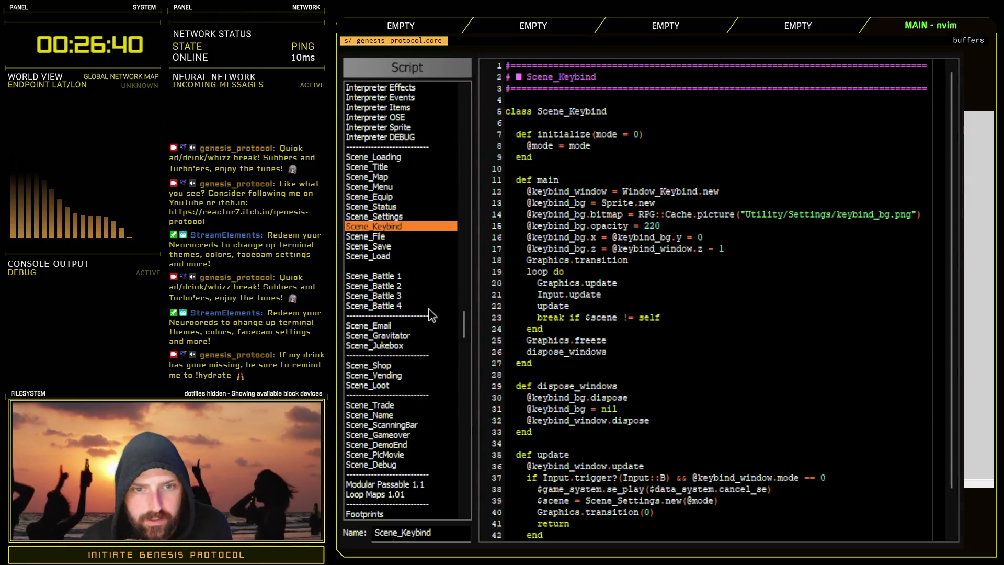
- Search all scripts for 'boss' and locate the BOSS_BATTLE_SWITCH setting in CORE Engine
key("ctrl+shift+f")
type("boss")
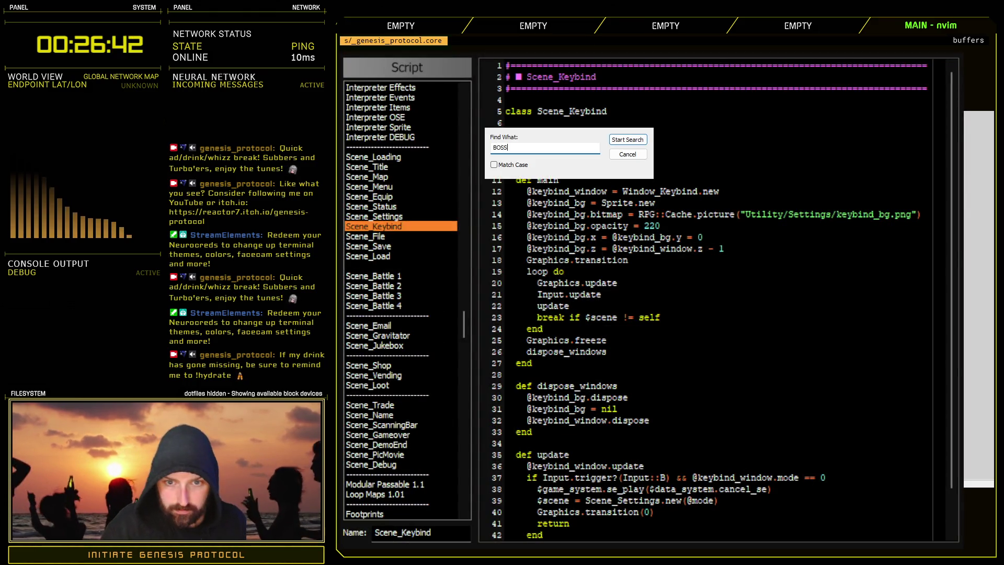
key("Return")
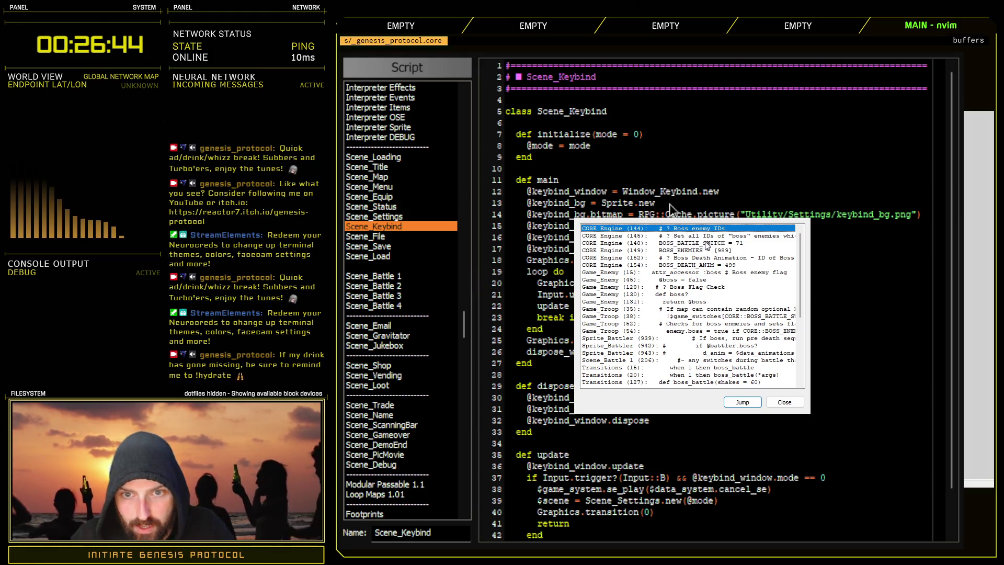
double_click(708, 245)
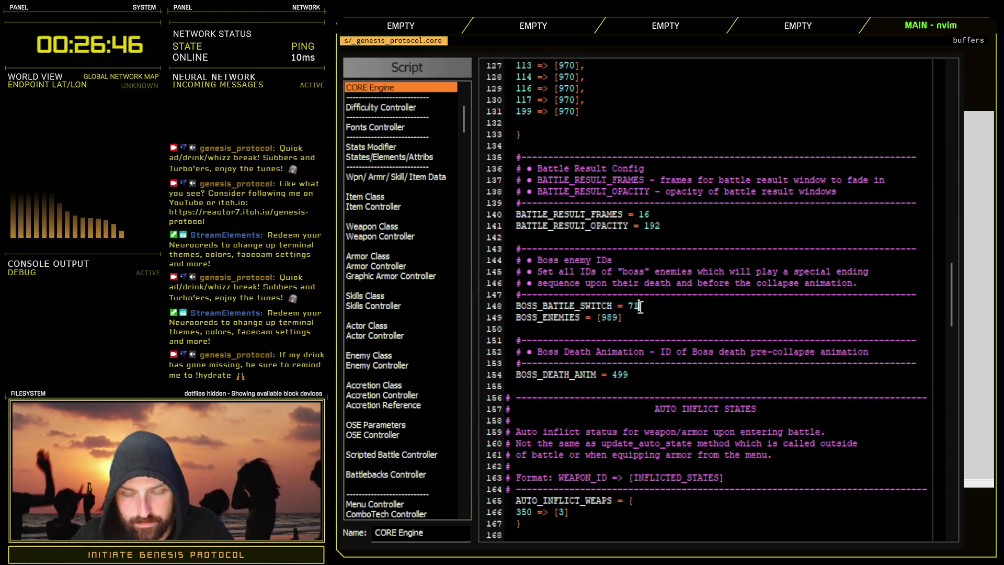
left_click_drag(640, 306, 533, 294)
double_click(563, 306)
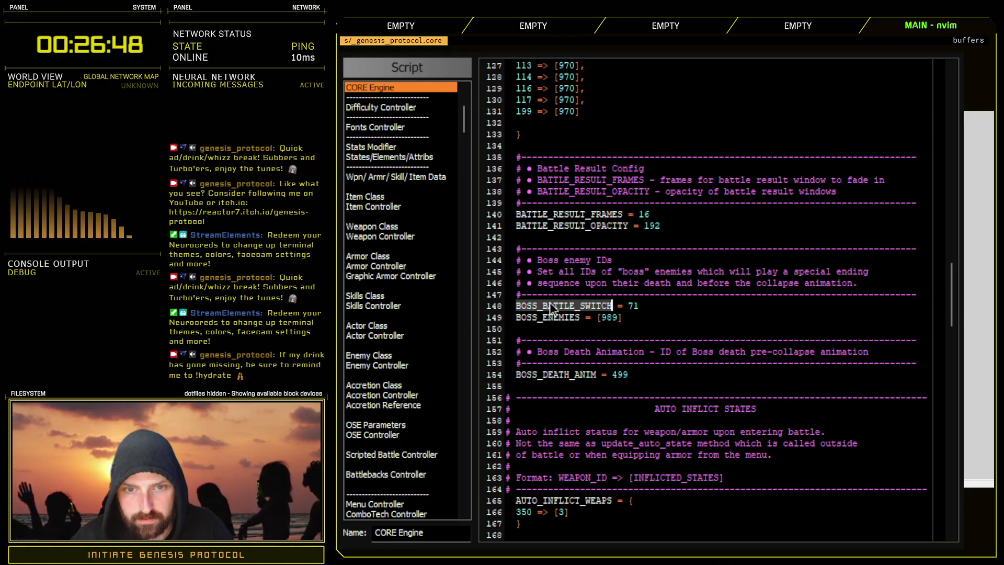
- Search for BOSS_BATTLE_SWITCH and visit its uses in Game_Troop and Transition Pack
left_click(401, 108)
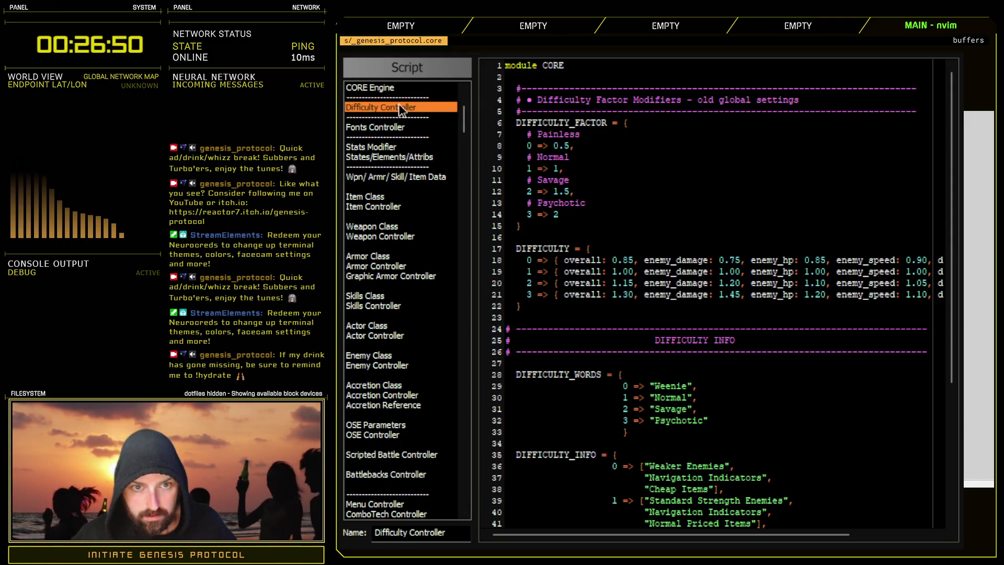
key("ctrl+shift+f")
key("Return")
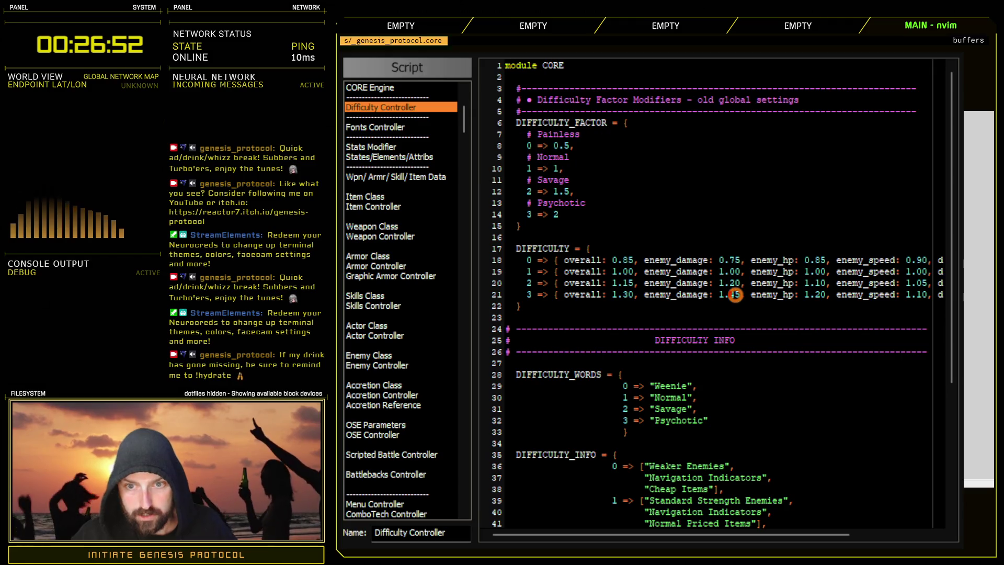
double_click(666, 236)
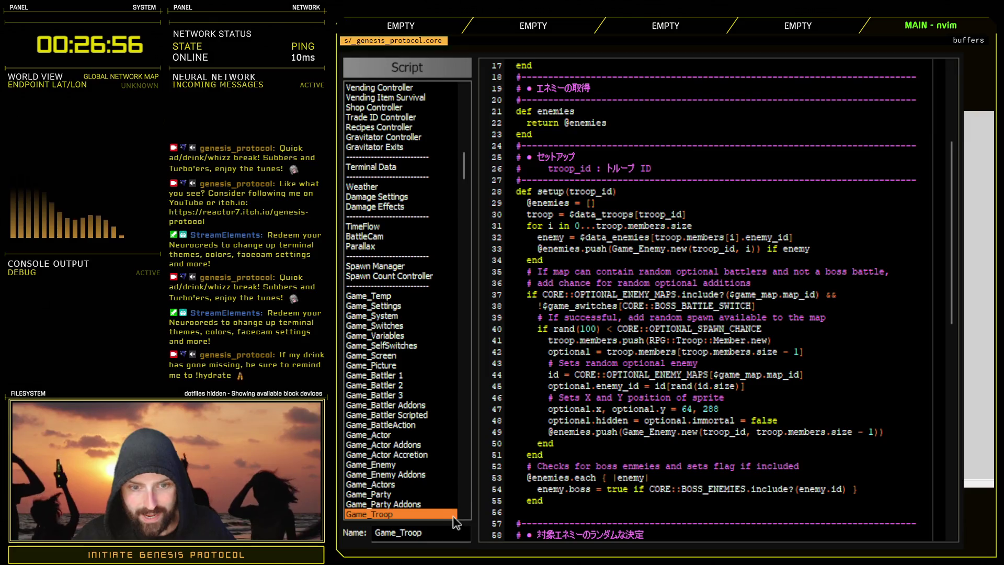
key("ctrl+shift+f")
type("BOSS_BATTLE_SWITCH")
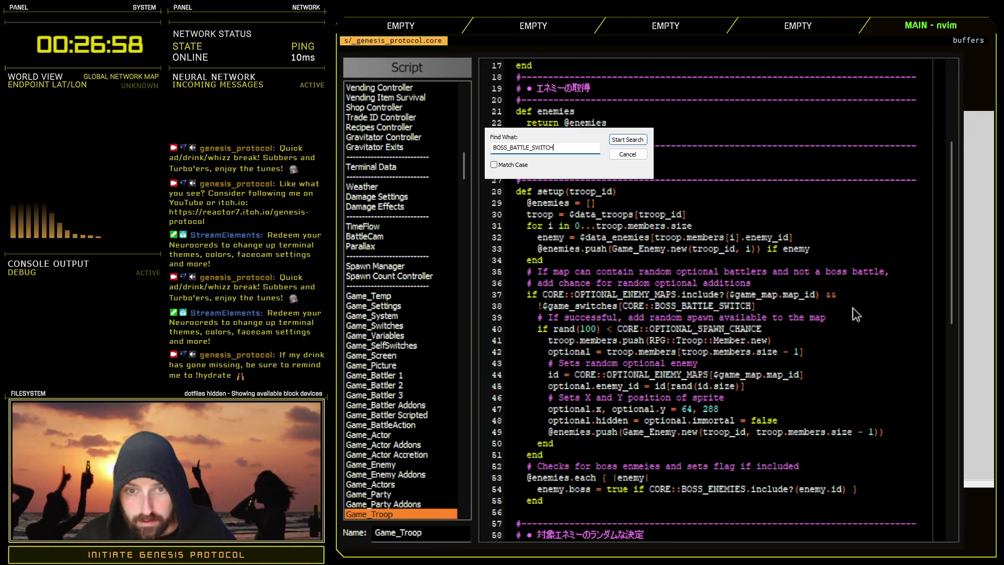
key("Return")
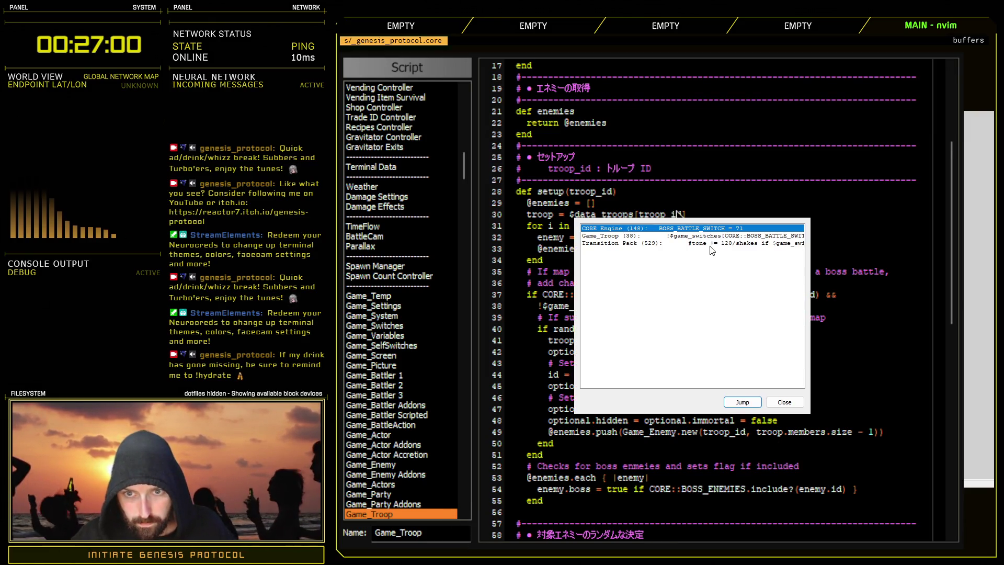
double_click(712, 243)
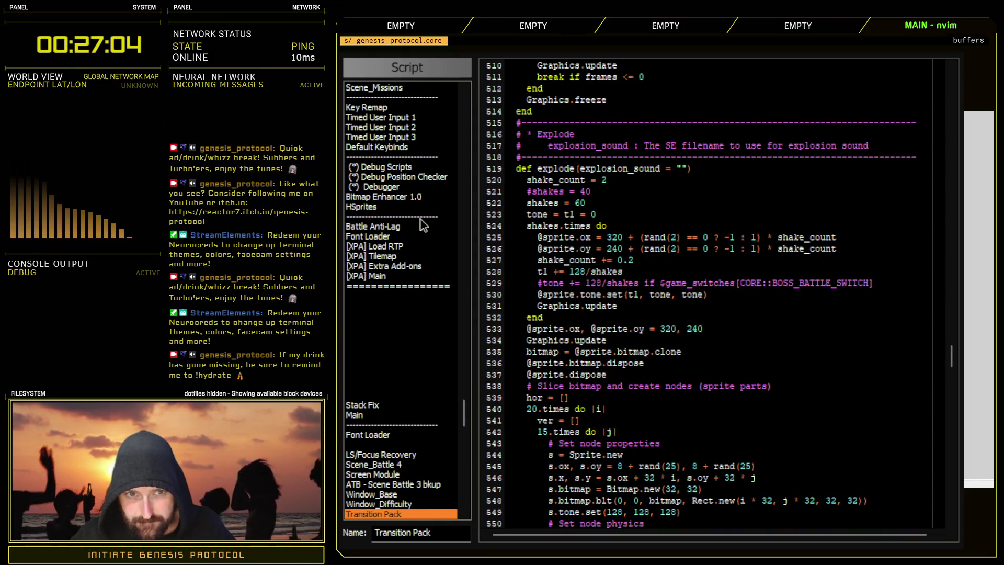
- Go to the Scene_Gameover script and find where the game-over window takes its mode
scroll(357, 296, "up", 4)
scroll(464, 400, "up", 7)
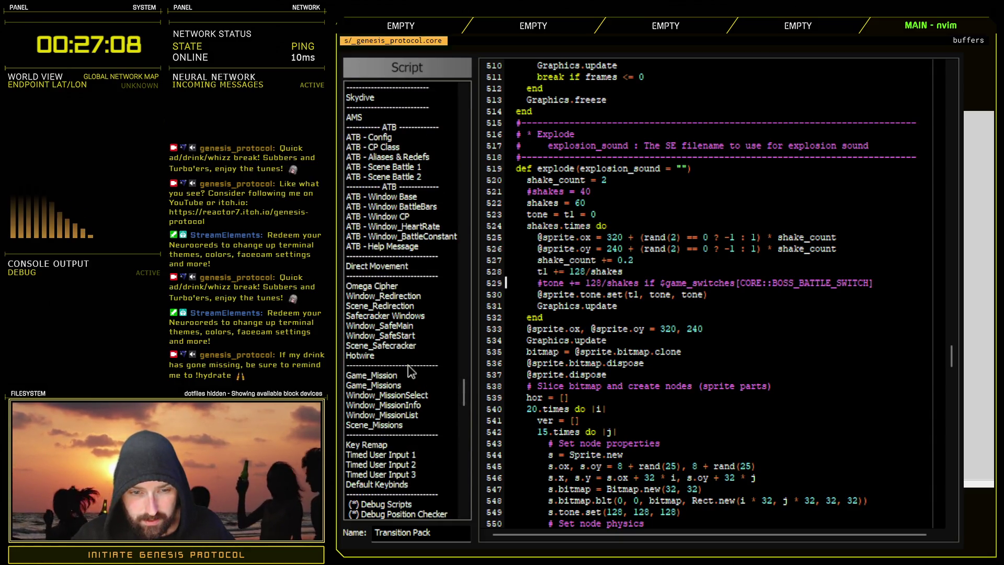
scroll(410, 371, "up", 12)
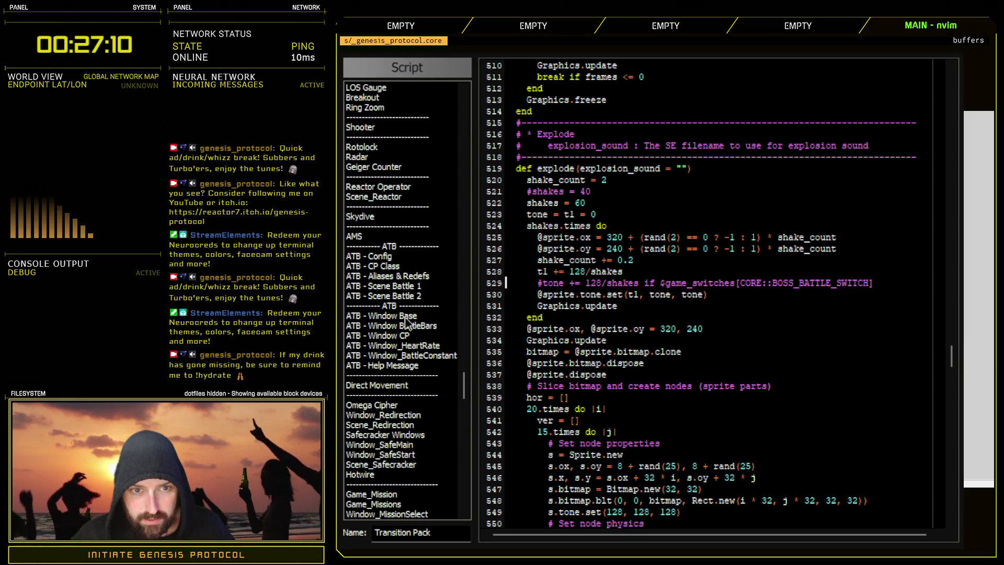
scroll(423, 355, "up", 10)
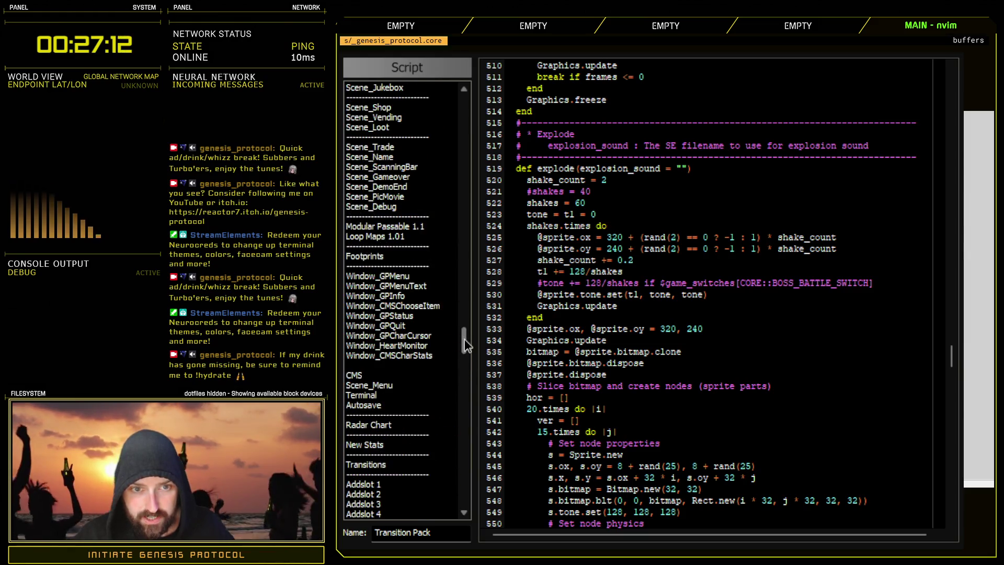
left_click(410, 257)
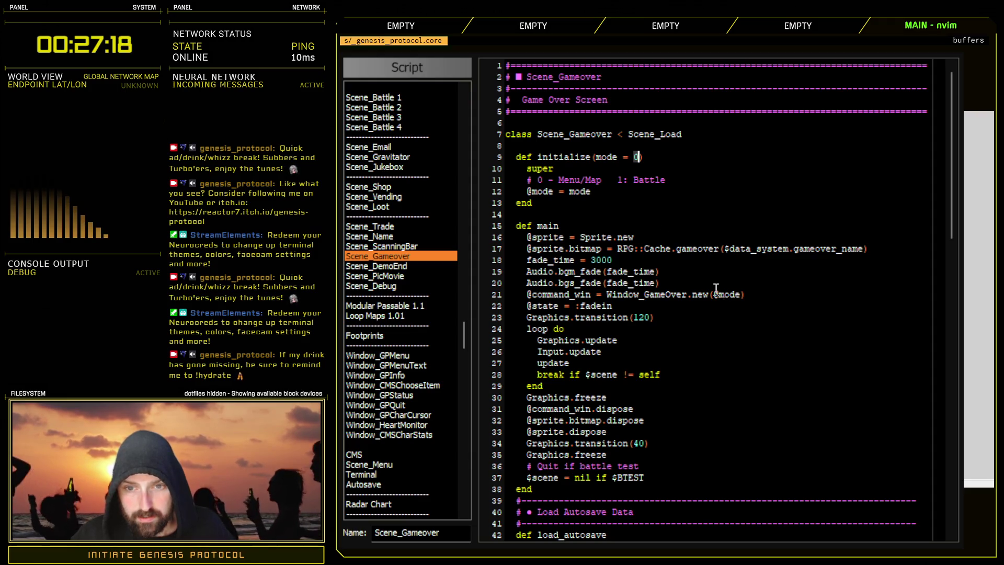
left_click_drag(732, 295, 640, 295)
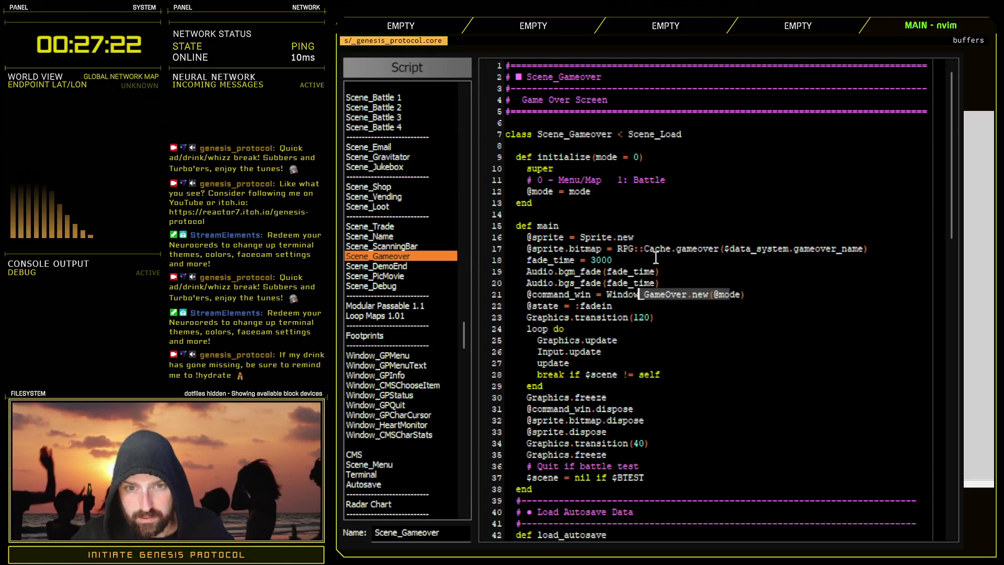
- Rewrite line 11's comment to '# 0 - Menu/Map/Standard Battle 1: Boss Battle', removing the (boss only) note
left_click(667, 180)
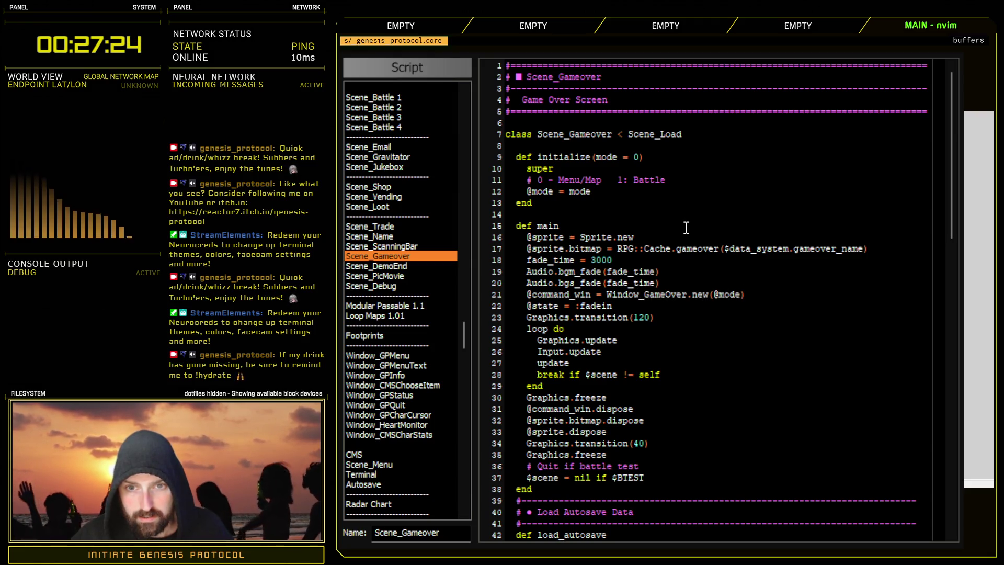
type(" (boss or")
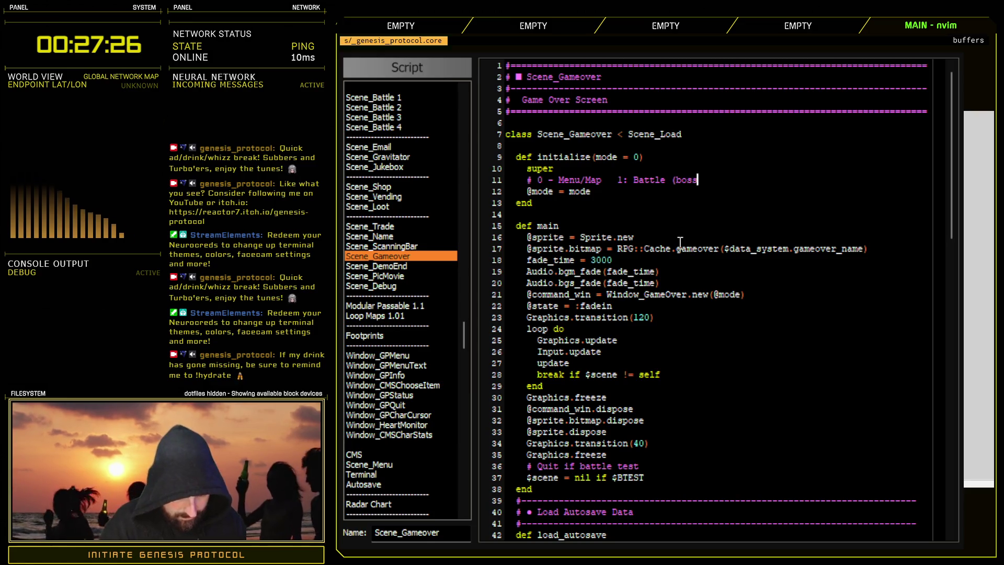
type(")")
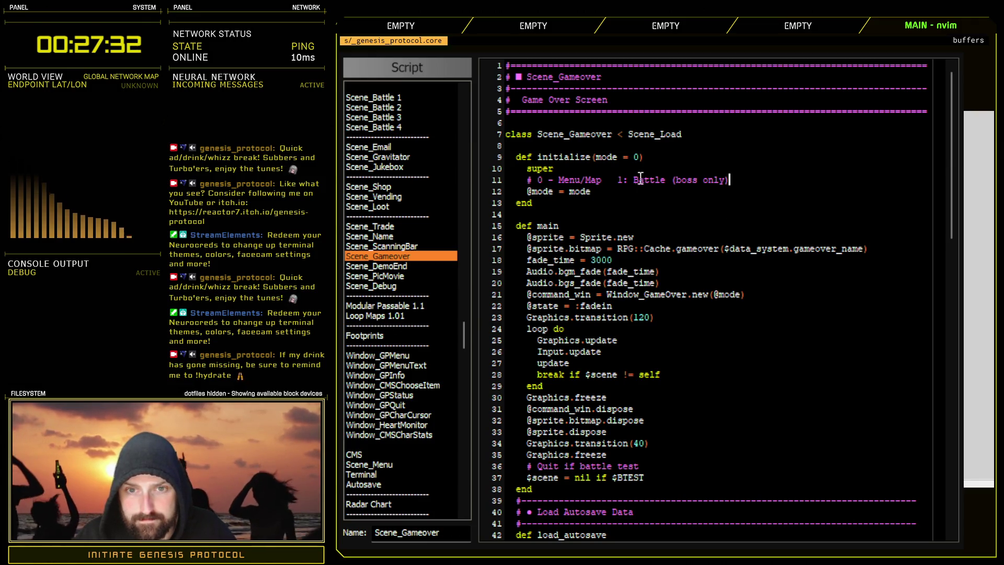
type("/Standar deB")
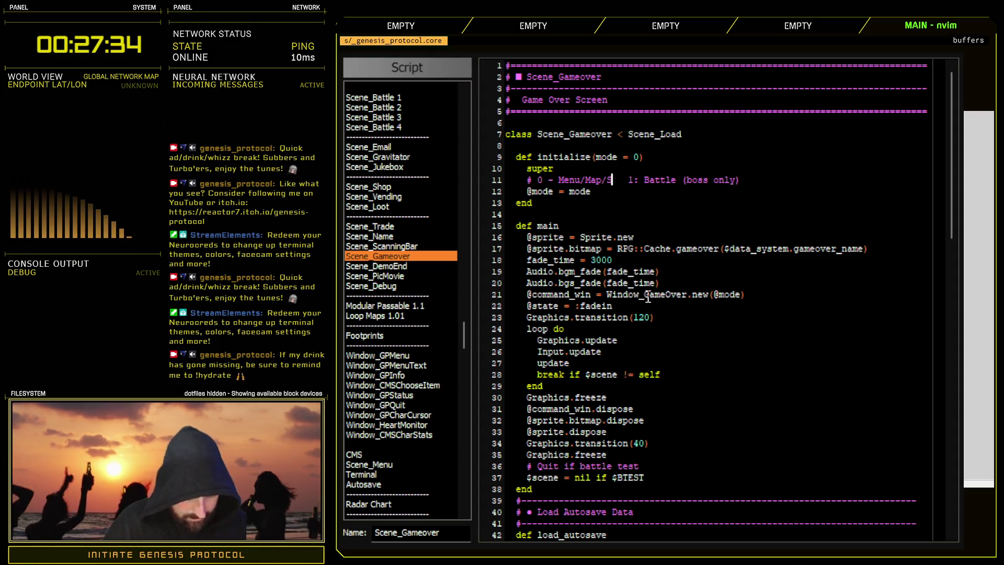
type("attle")
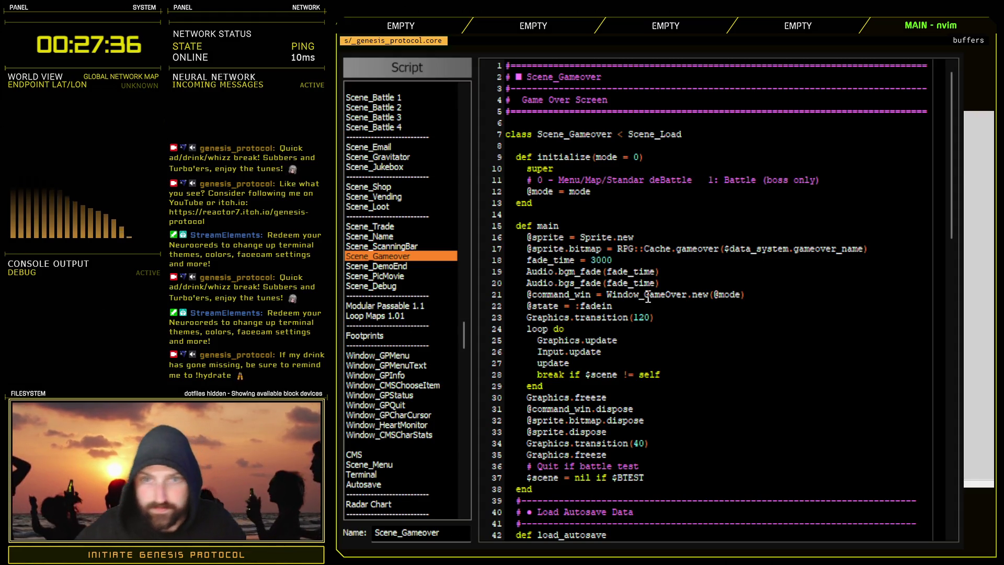
left_click(660, 178)
key("BackSpace")
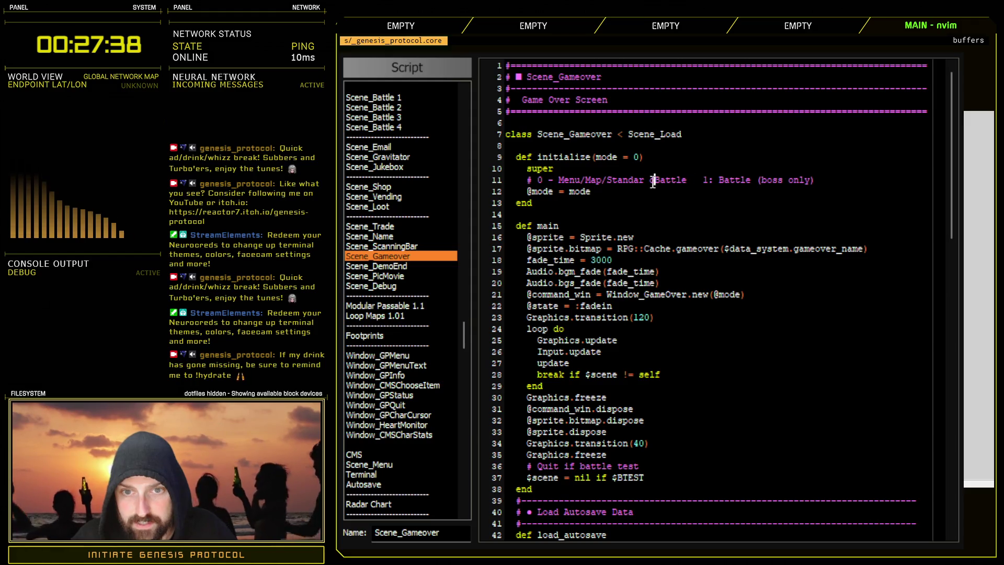
key("Left")
key("BackSpace")
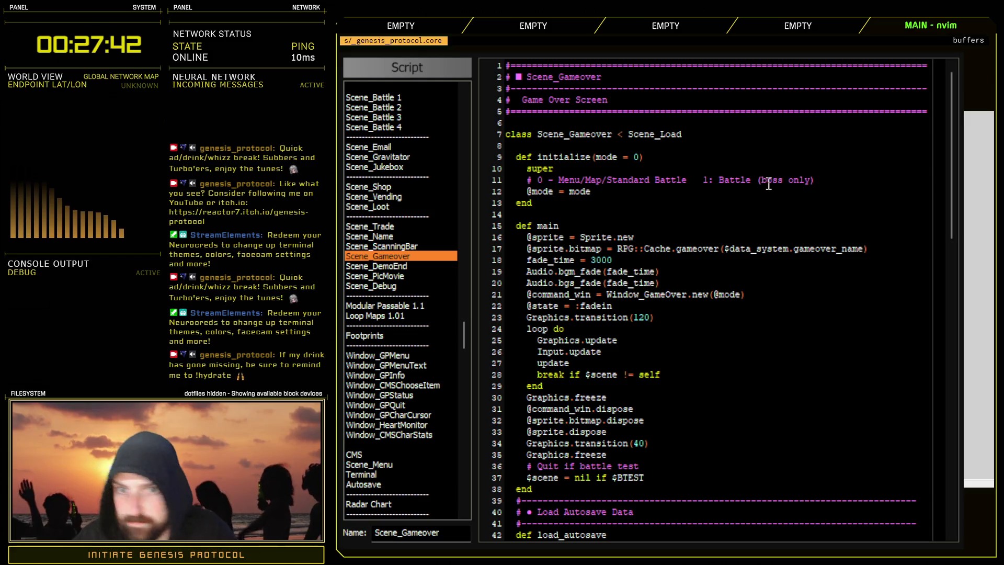
left_click(831, 181)
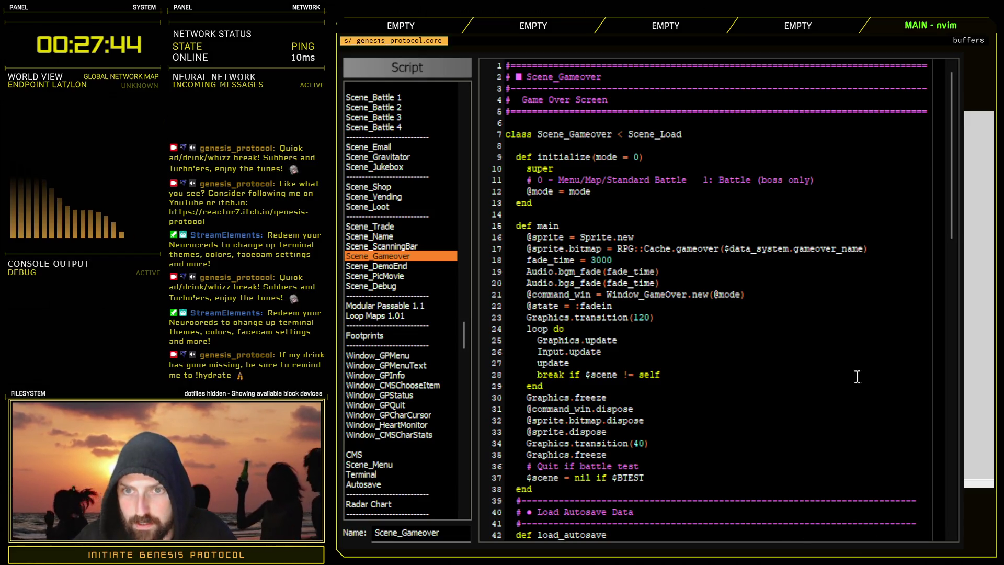
left_click_drag(758, 180, 821, 179)
key("BackSpace")
left_click(722, 179)
type("Boss B")
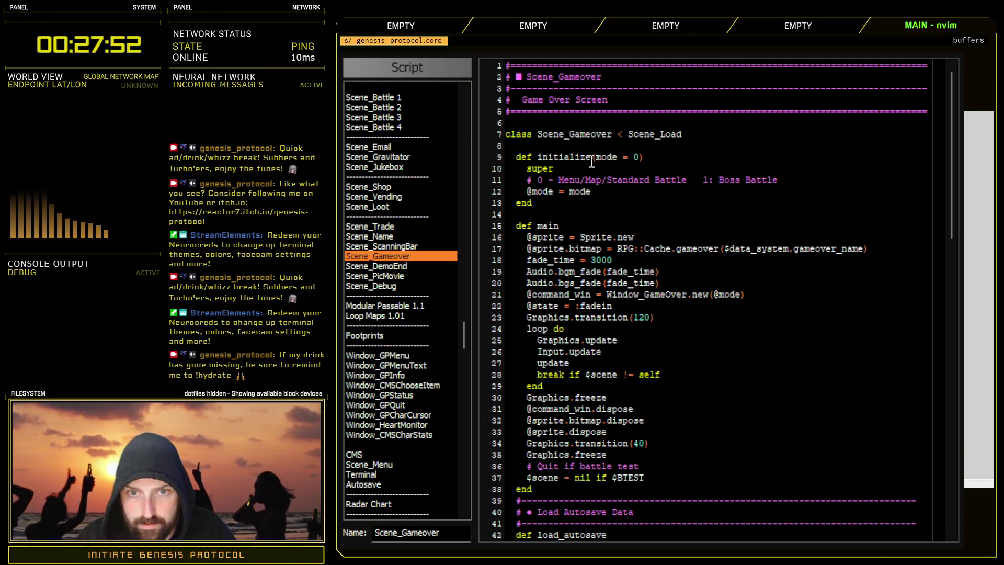
scroll(463, 335, "up", 3)
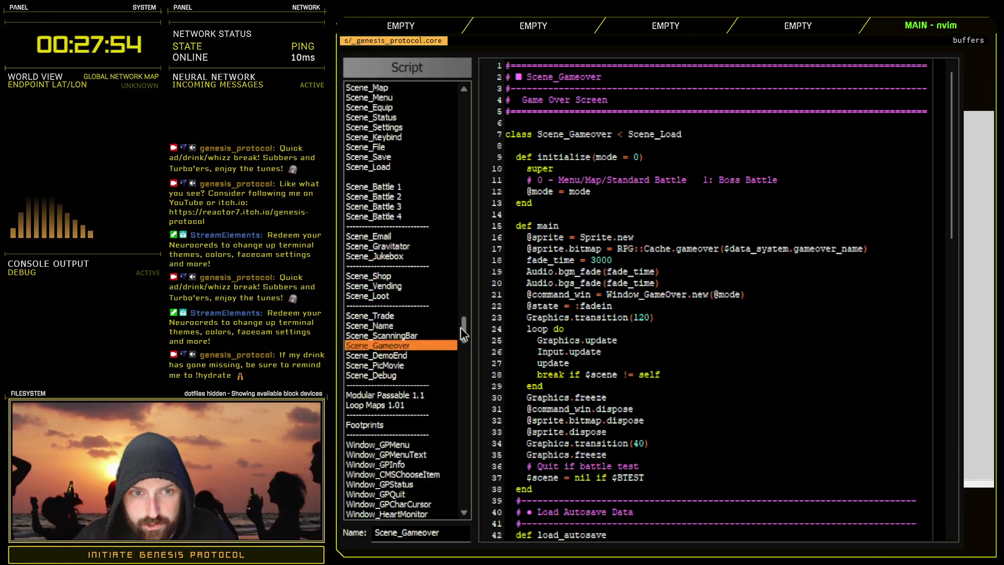
- In Scene_Battle 1, add 'gameover_type = CORE::BOSS_BATTLE_SWITCH ? 1 : 0' and pass gameover_type to Scene_Gameover.new
scroll(463, 335, "up", 3)
left_click(392, 286)
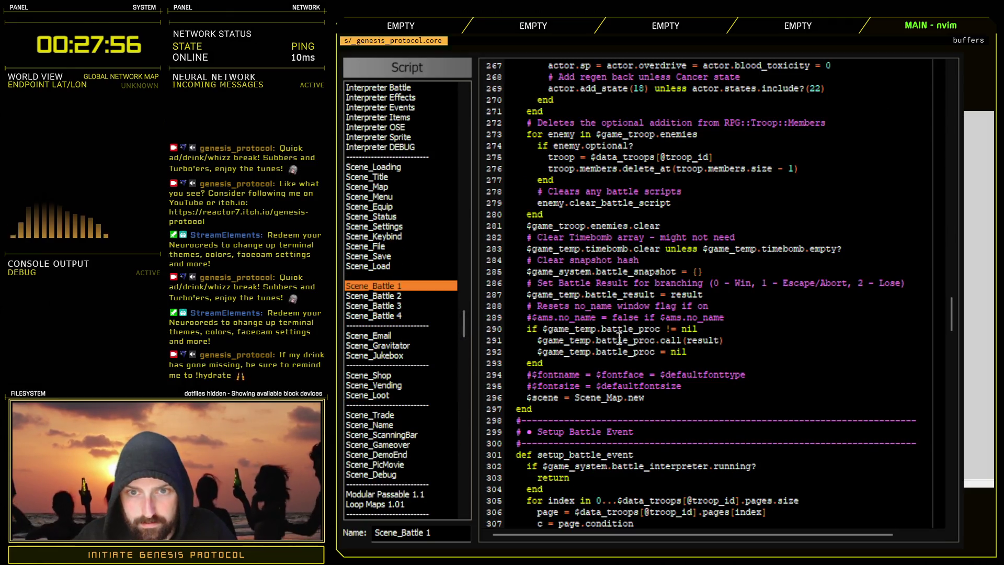
scroll(619, 339, "down", 20)
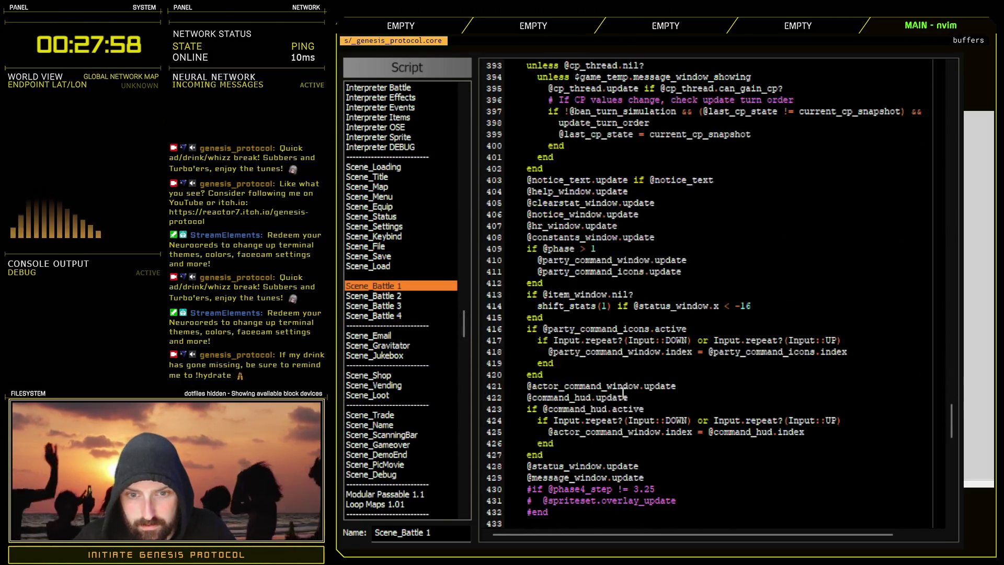
scroll(657, 372, "down", 10)
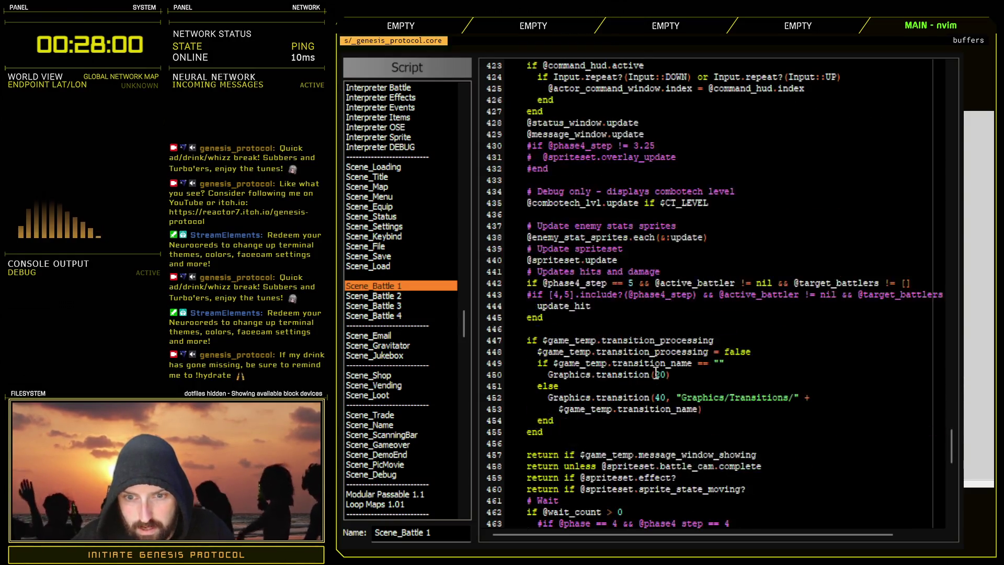
scroll(651, 375, "down", 8)
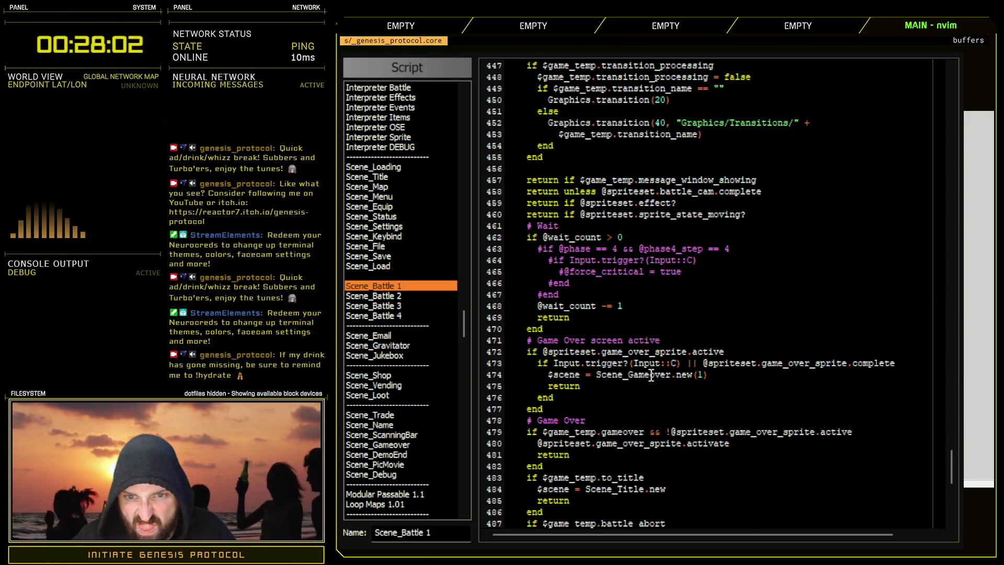
scroll(651, 375, "down", 4)
left_click(912, 225)
key("Return")
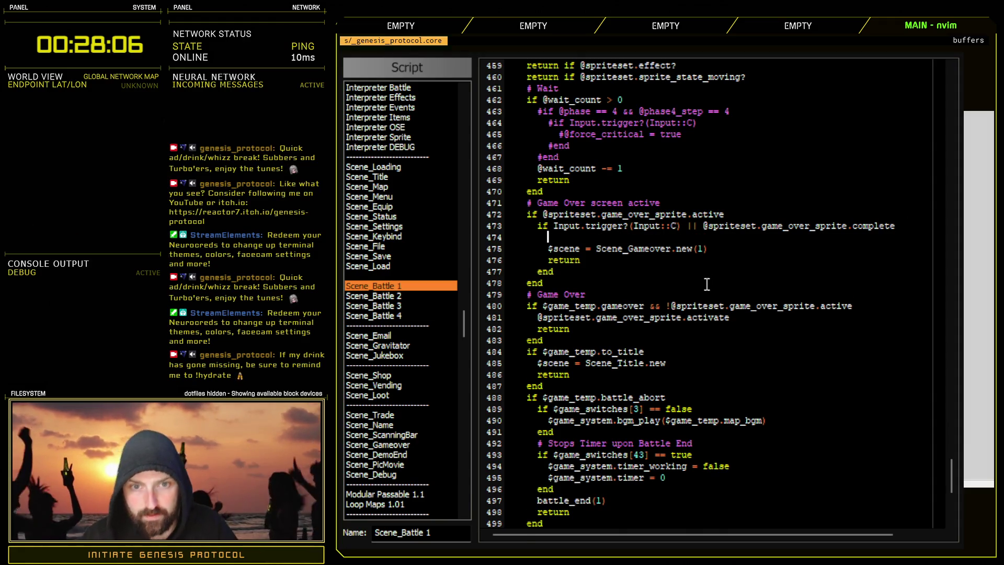
type("game")
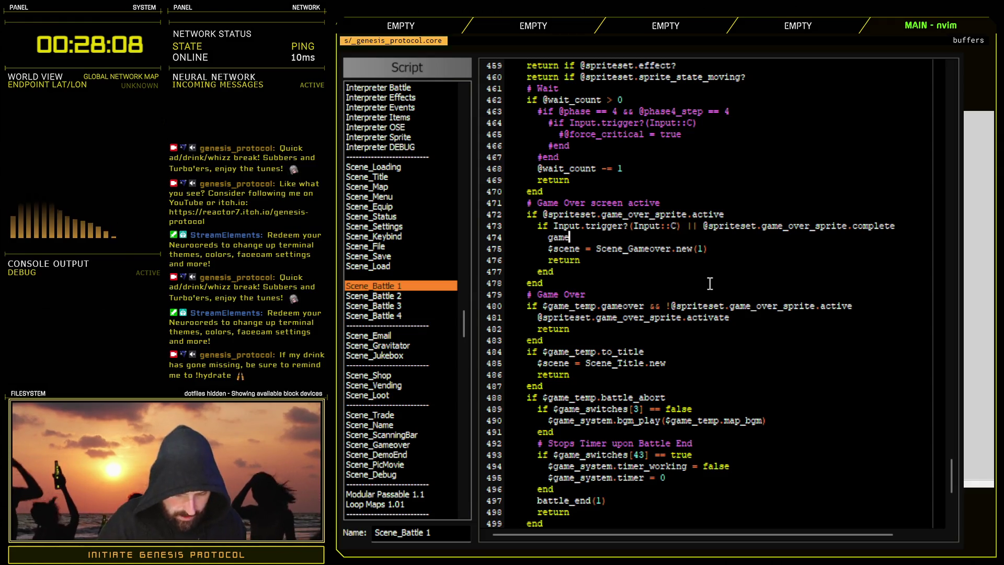
type("over_type")
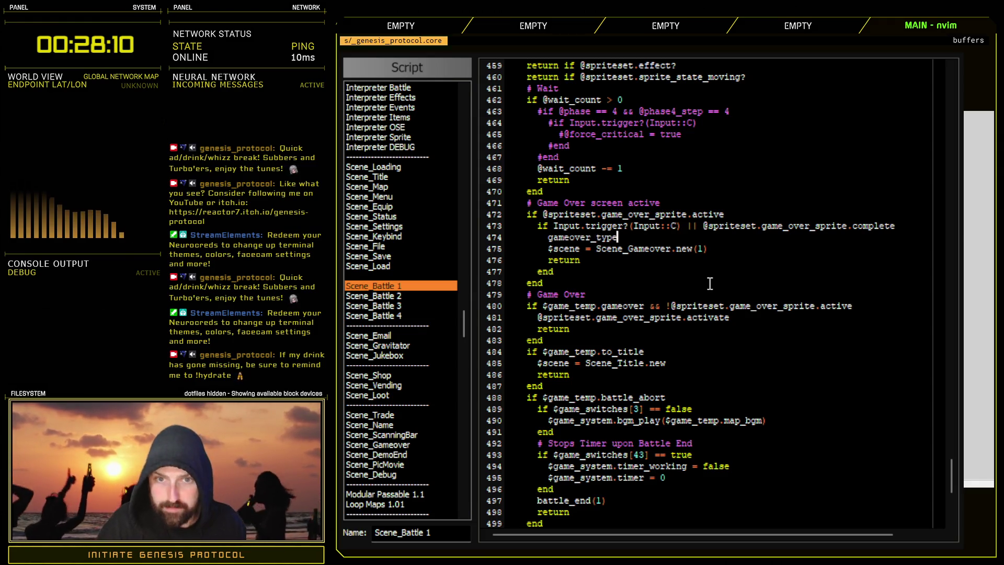
type(" = CORE:")
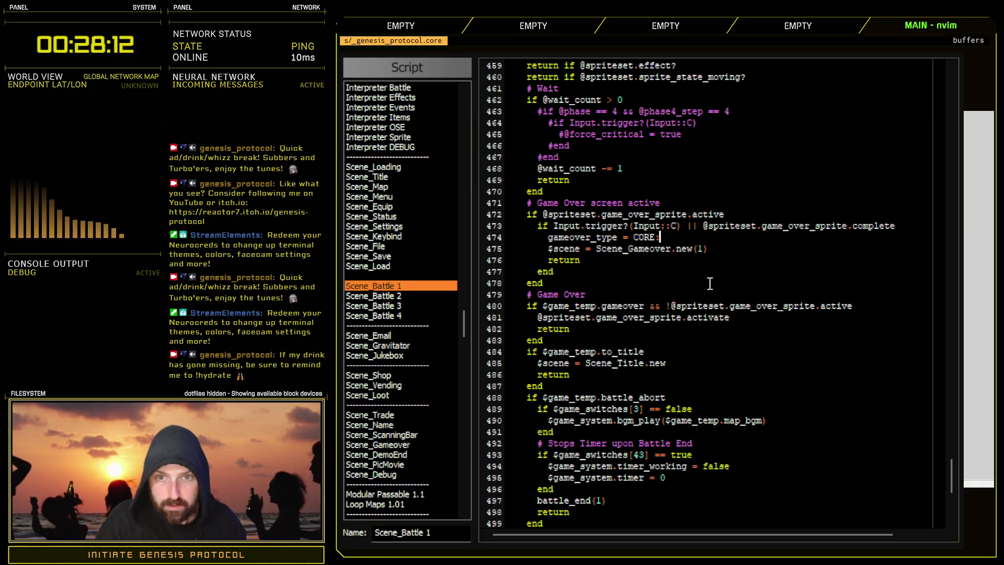
type(":BOSS_BATTLE_SWITCH")
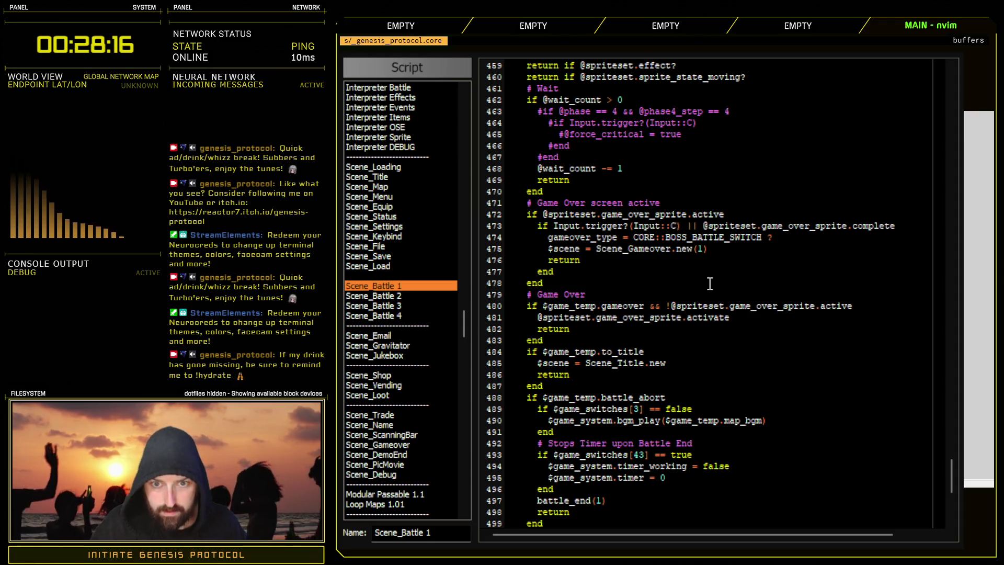
type(" ? 1 : 0")
left_click(701, 249)
type("sgame")
type("over_type")
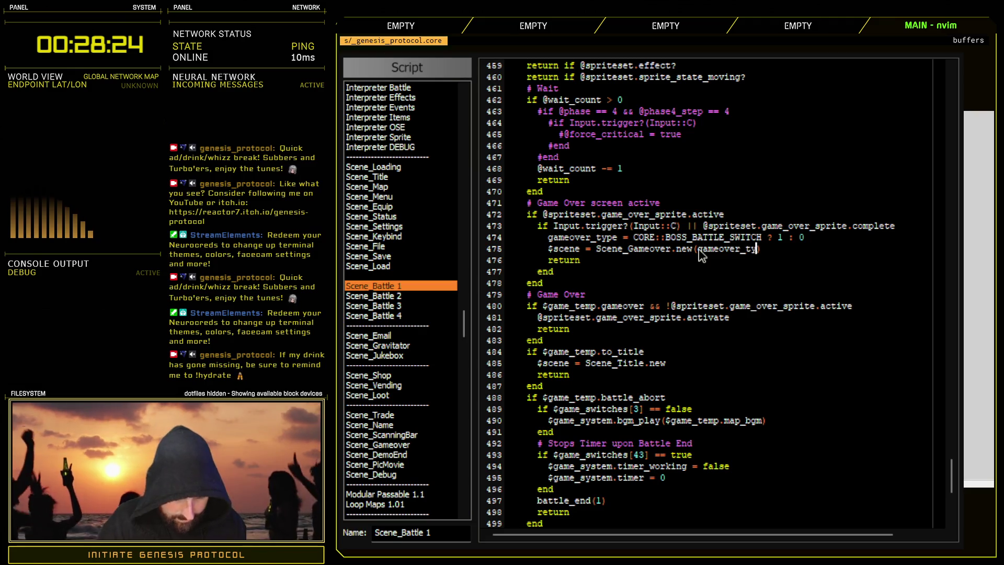
key("Escape")
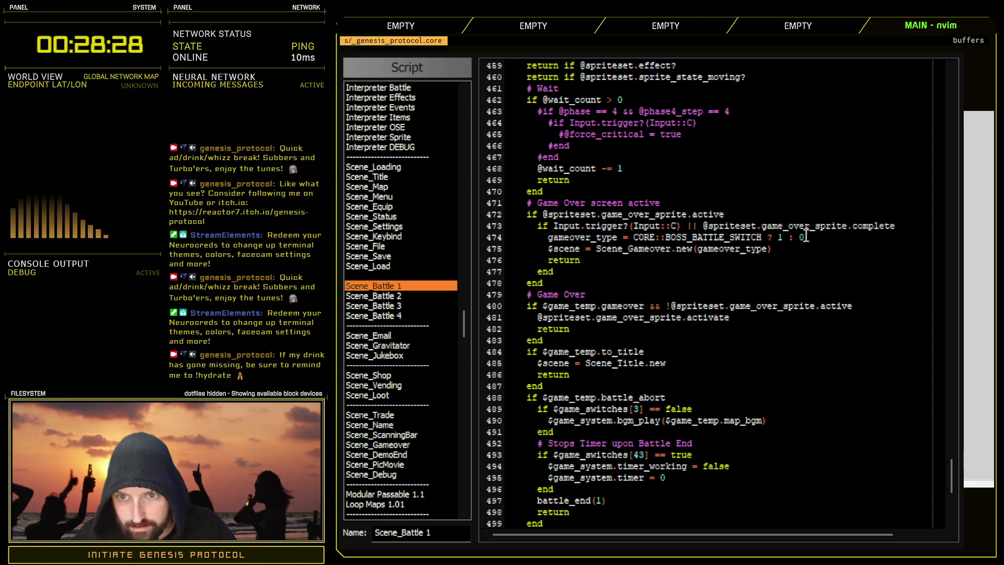
- Add an explanatory comment line about the boss battle restart and close the Script Editor
left_click(903, 226)
key("o")
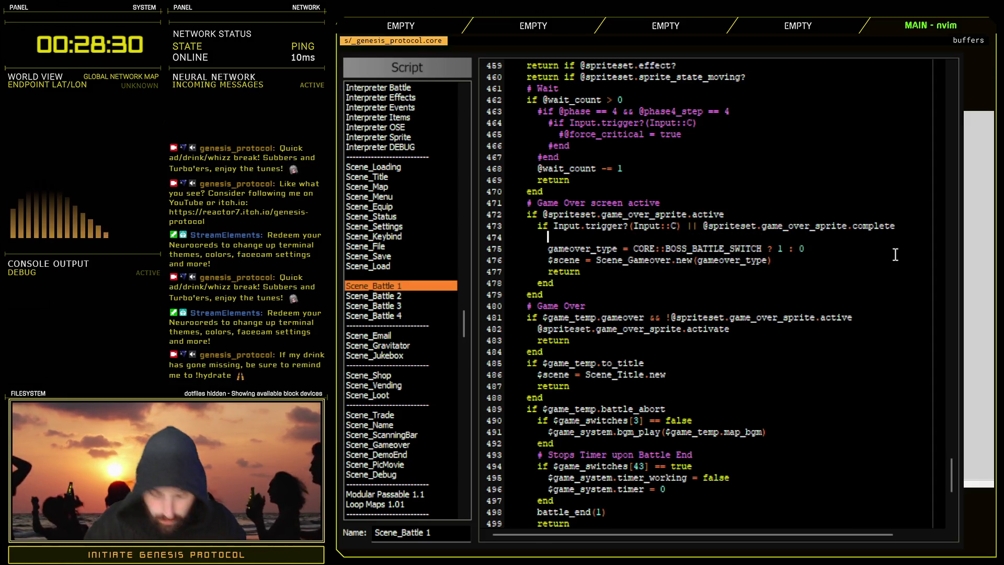
type("oss B")
key("BackSpace")
key("BackSpace")
type("s restart")
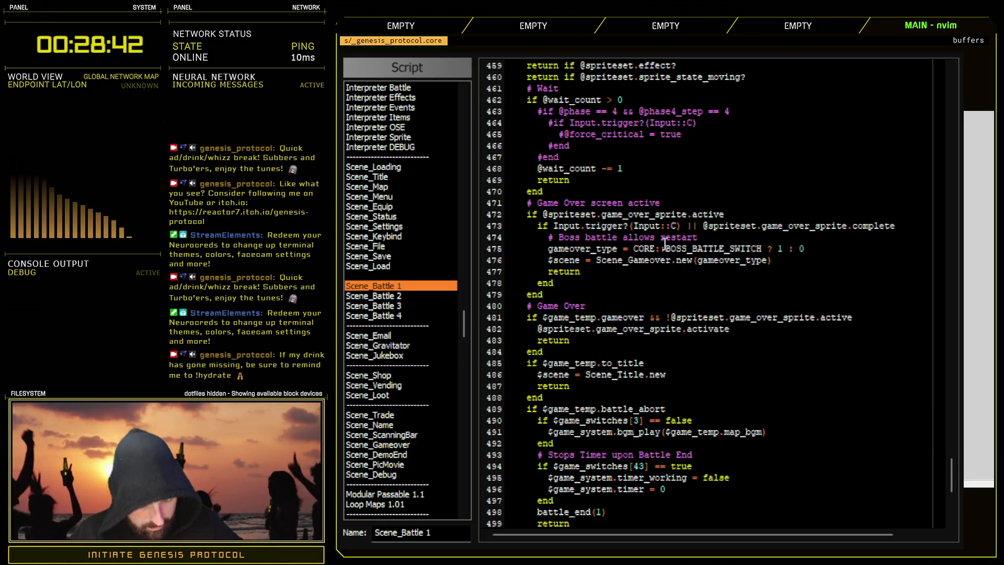
type("battle")
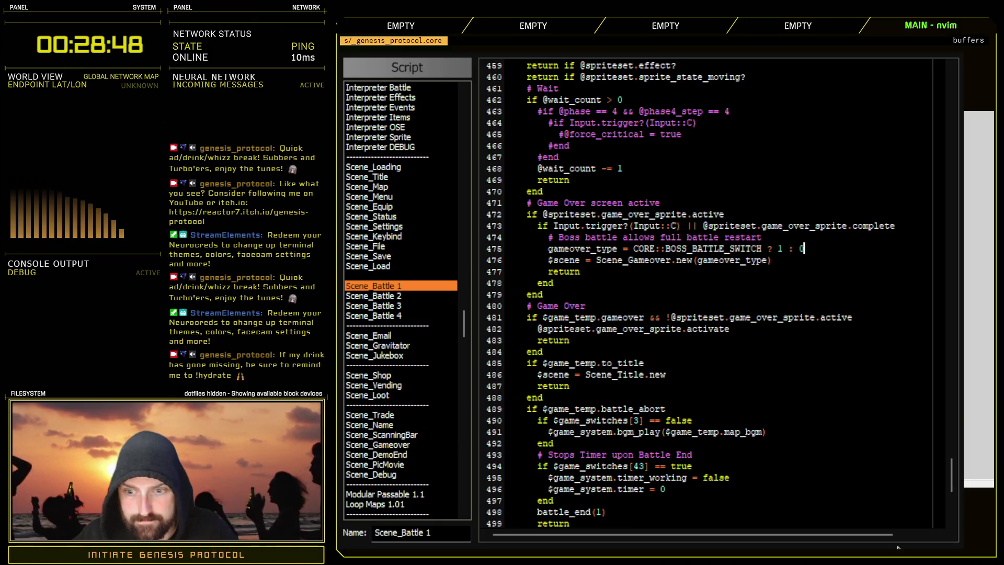
key("F12")
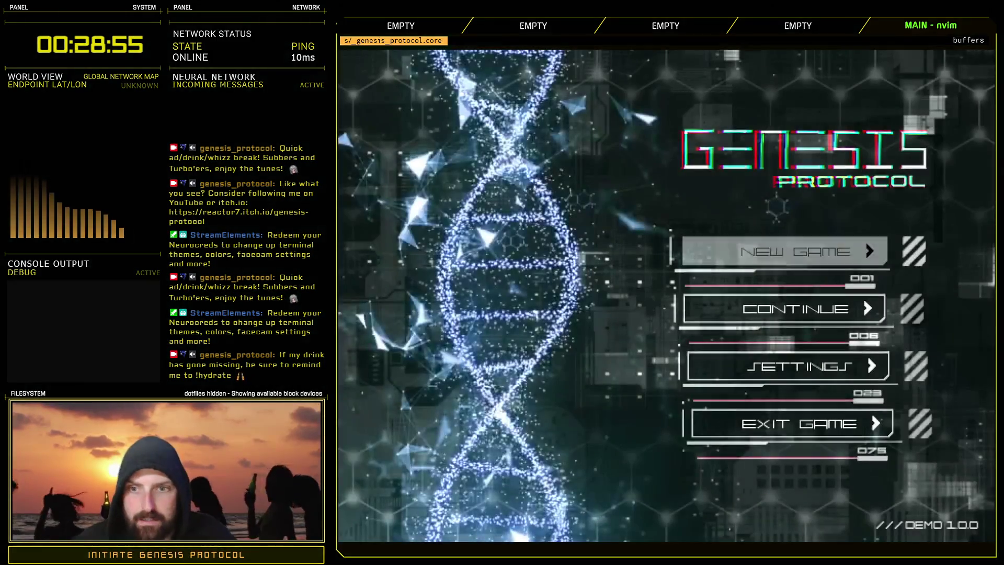
- Playtest on Normal, lose the battle to see Restart Battle offered, then Quit to Title and Exit Game
left_click(774, 252)
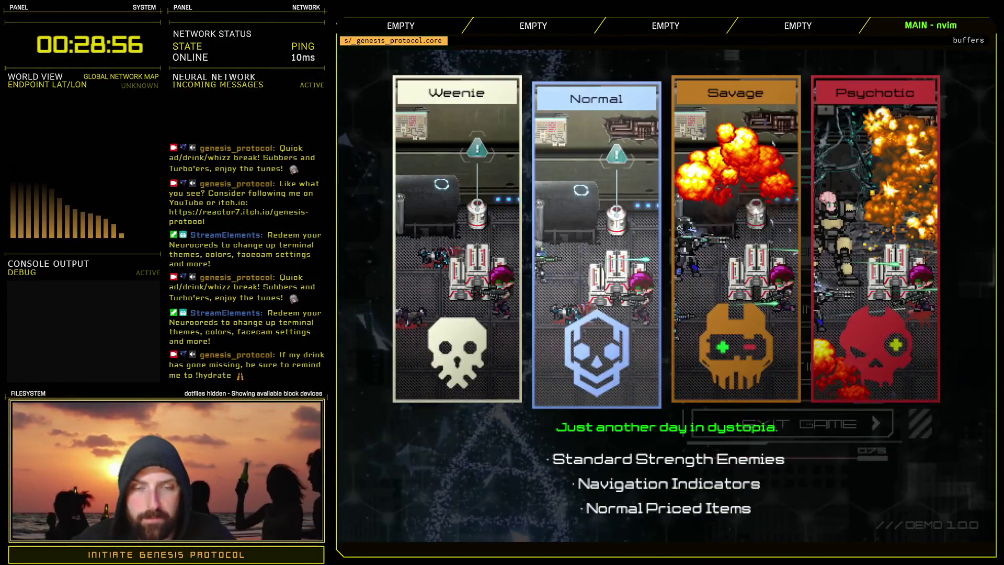
key("Return")
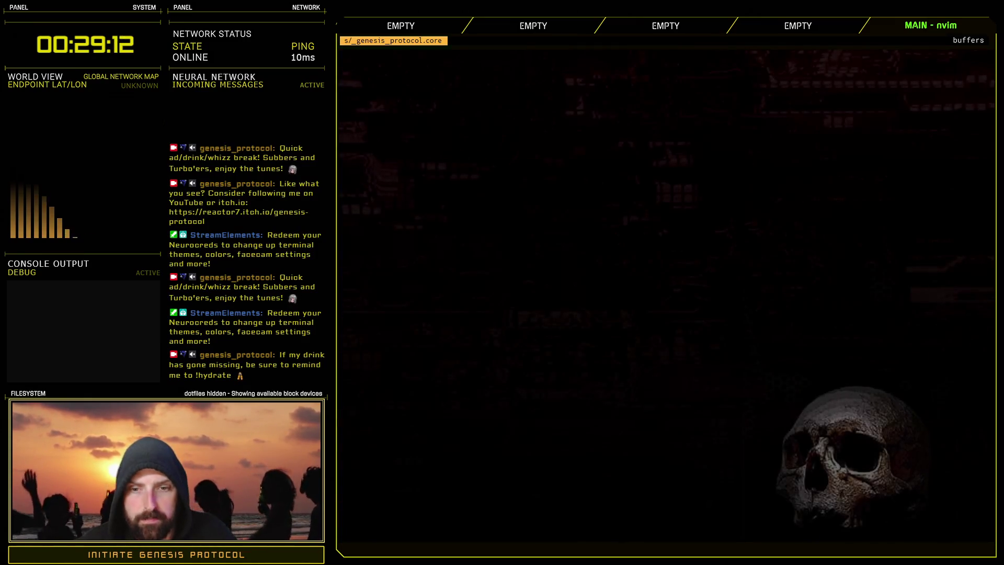
key("Return")
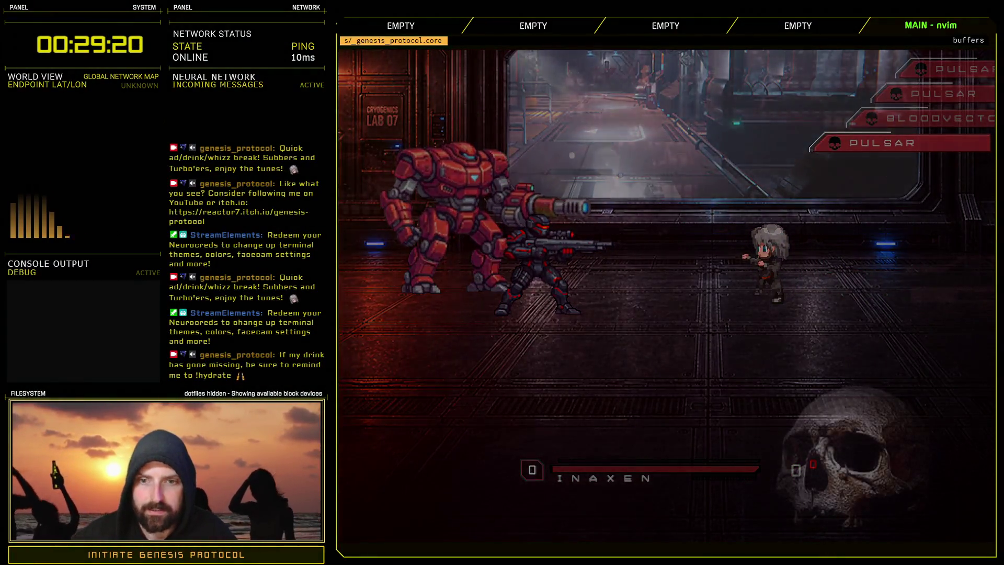
key("Down")
key("Down")
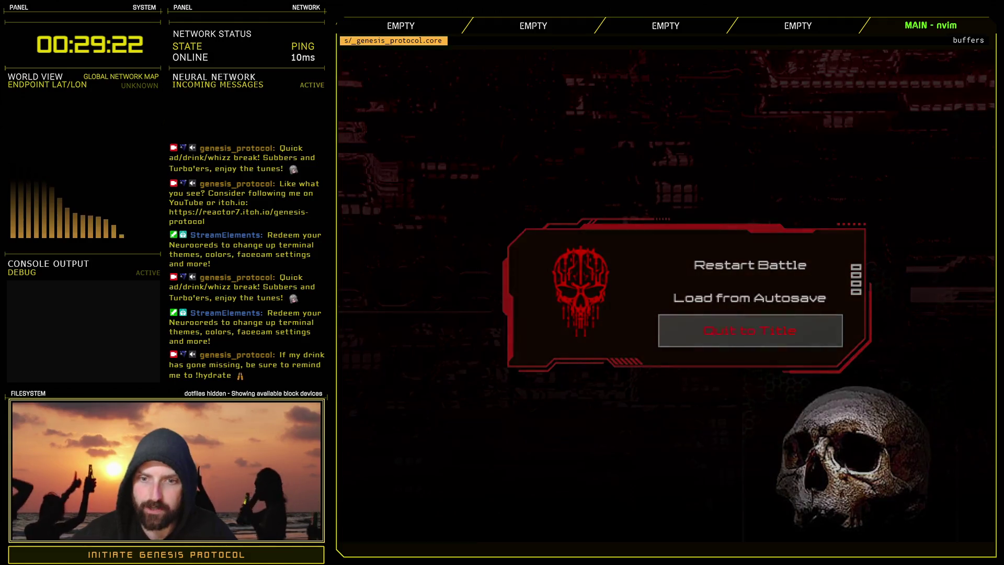
key("Return")
key("Down")
key("Down")
key("Down")
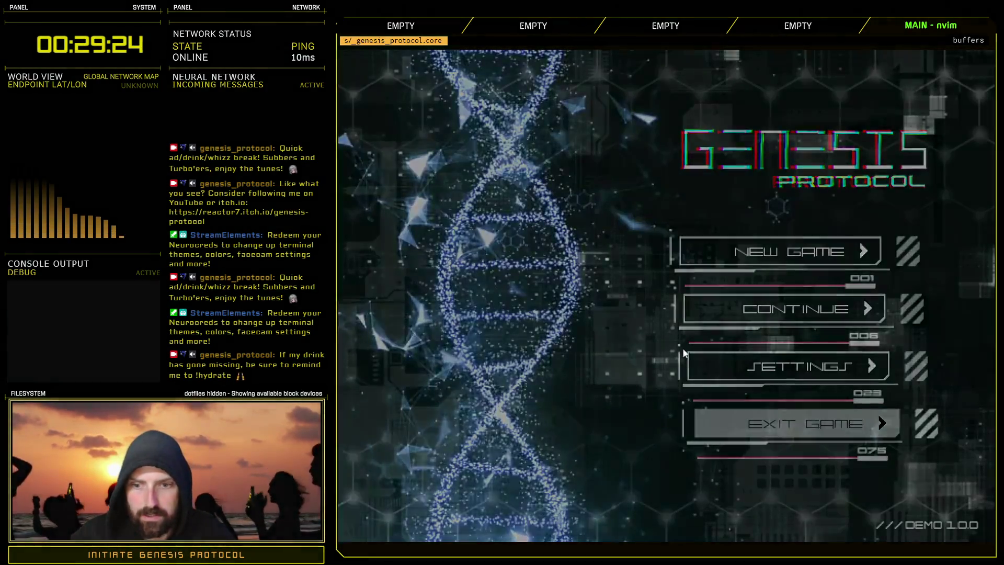
key("Return")
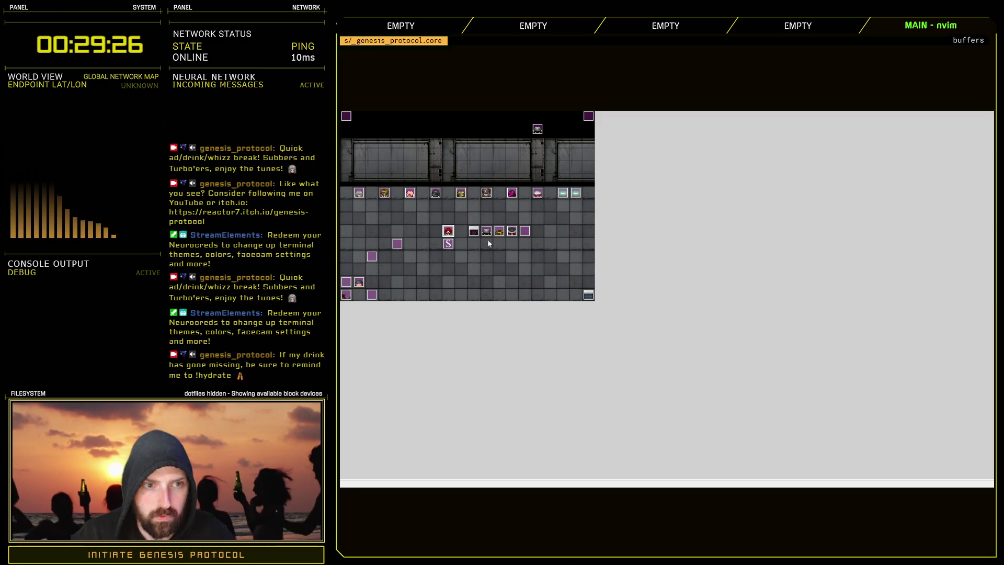
key("Return")
- Delete the 'Control Switches: BOSS BATTLE = ON' command from the boss battle test event and confirm with OK
left_click(654, 164)
key("Delete")
left_click(692, 480)
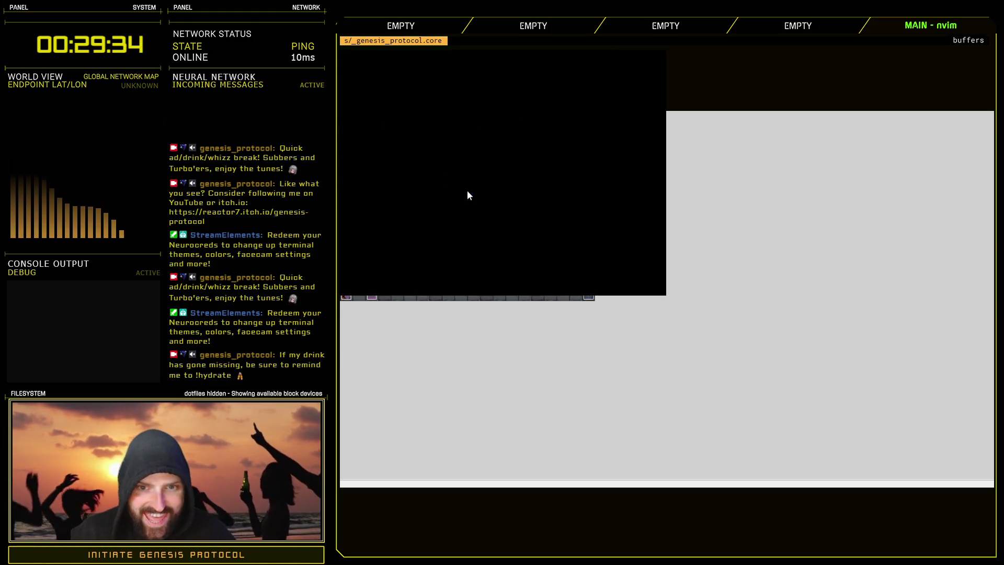
- Playtest on Normal, lose and use Restart Battle, then Quit to Title and Exit Game
key("Return")
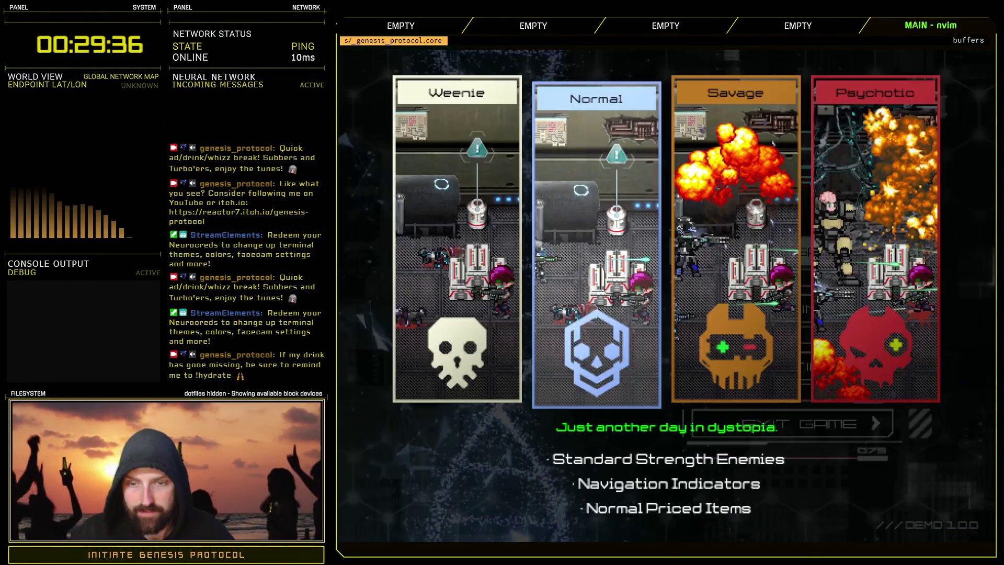
key("Return")
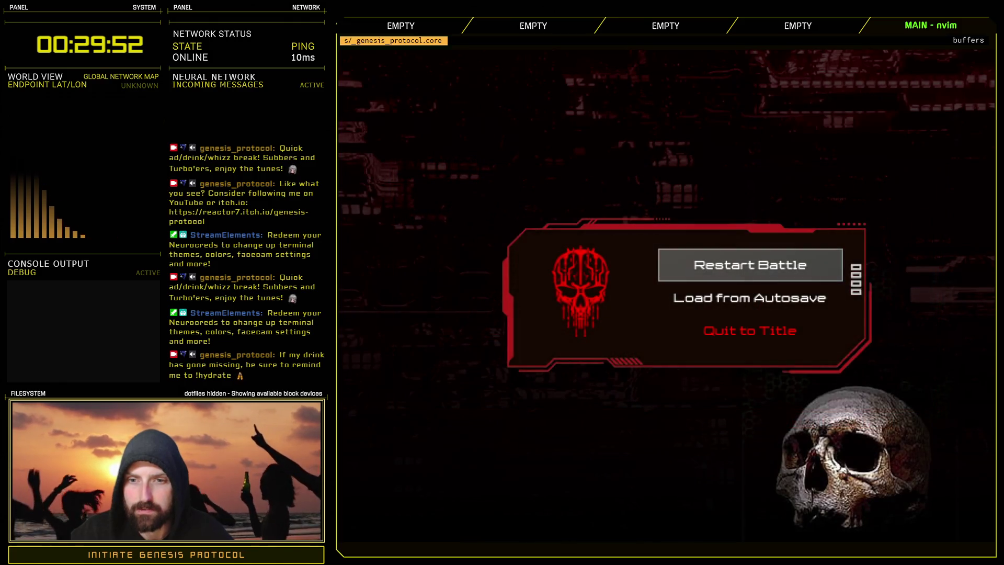
key("Return")
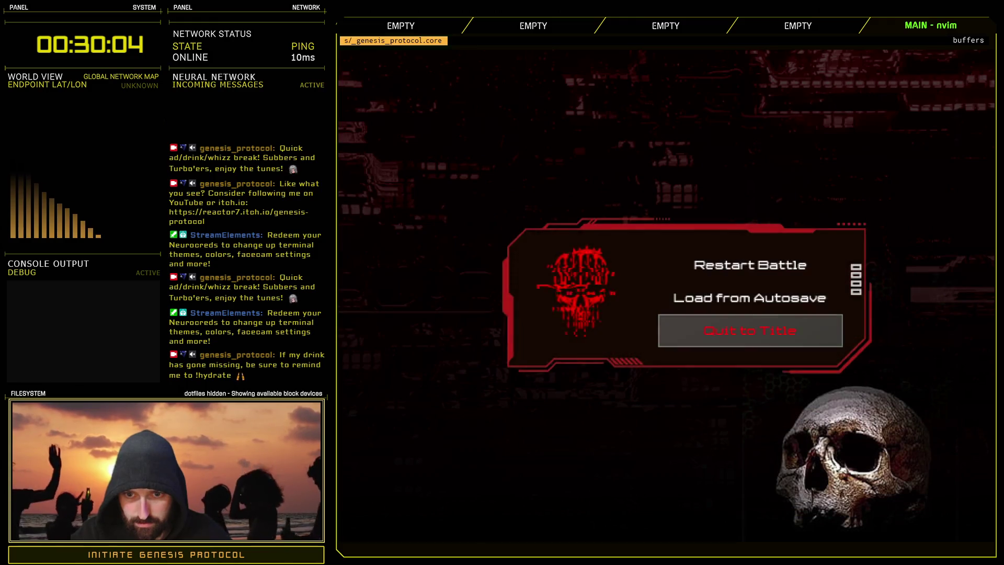
left_click(749, 330)
key("Down")
key("Down")
key("Down")
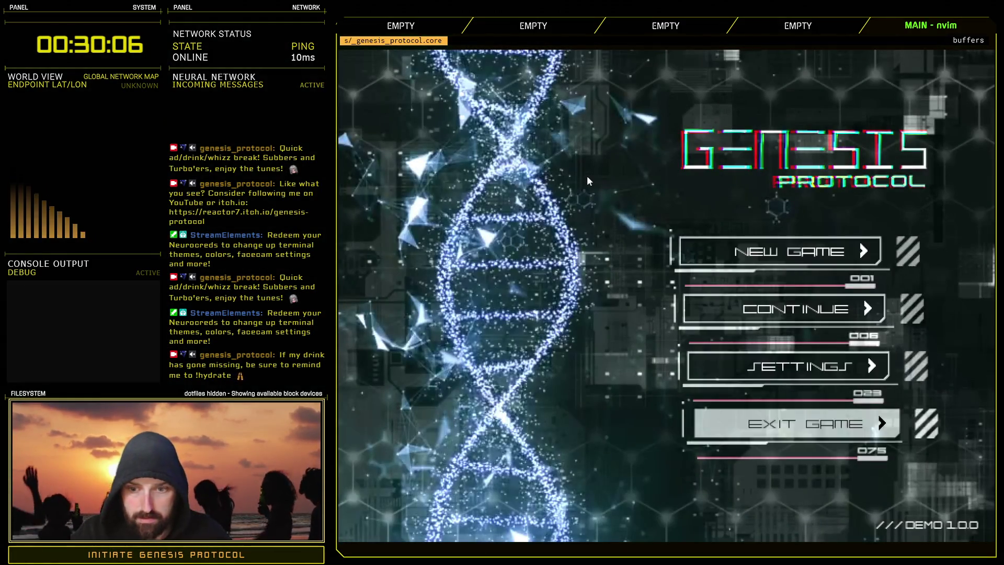
key("Return")
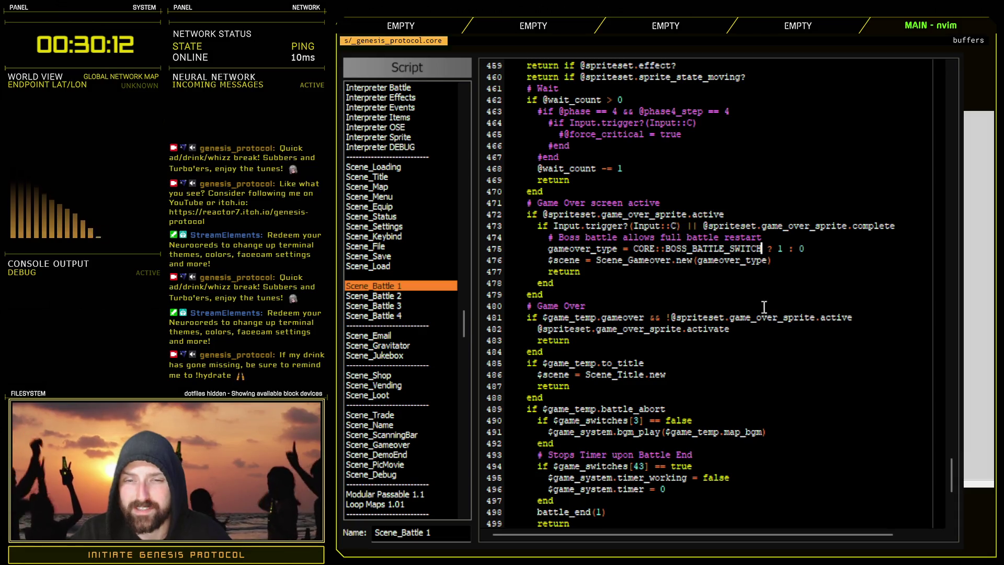
- Change line 475 to check $game_switches[CORE::BOSS_BATTLE_SWITCH] ? 1 : 0 and close the Script editor
key("Return")
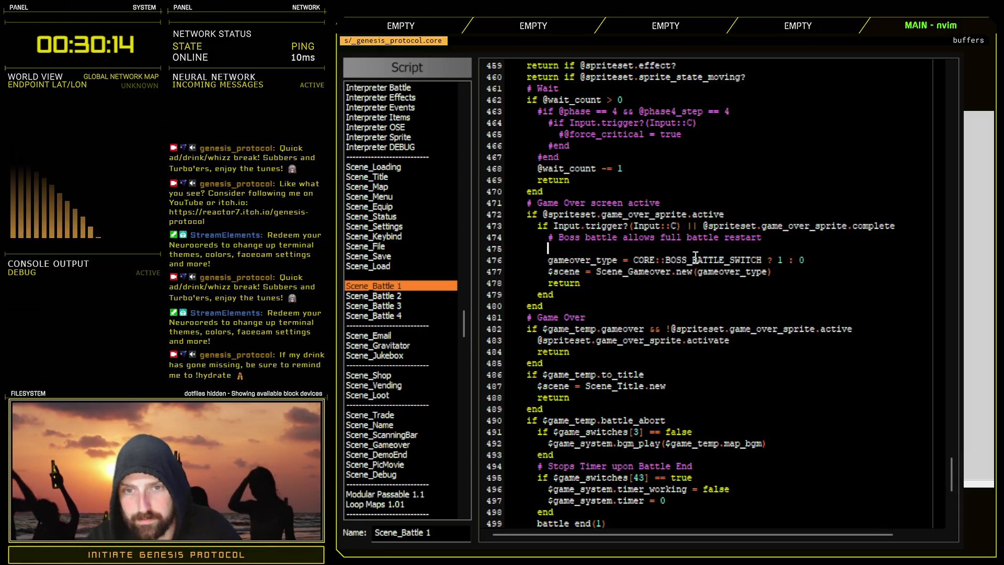
left_click_drag(655, 256, 711, 265)
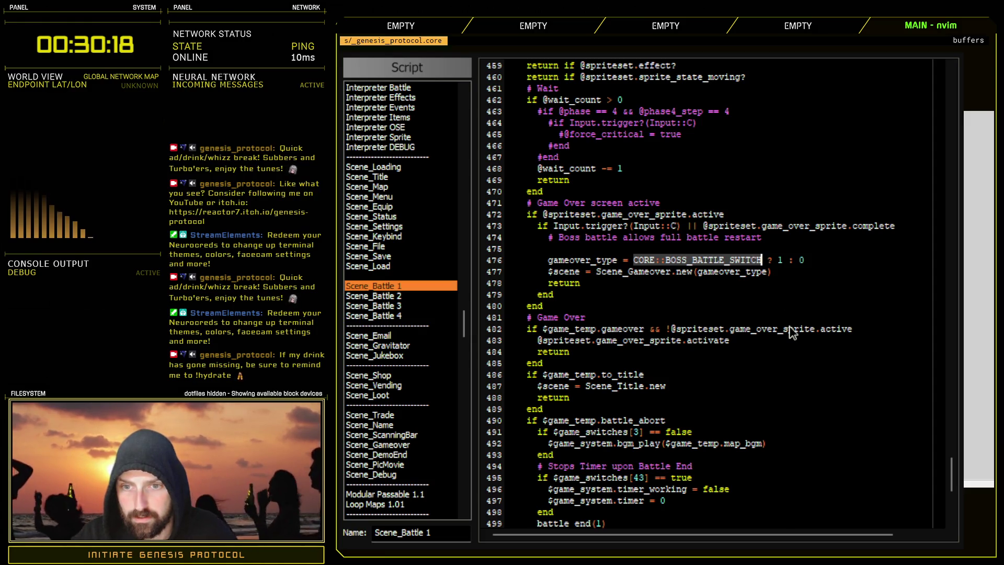
left_click(634, 260)
left_click(791, 241)
key("Delete")
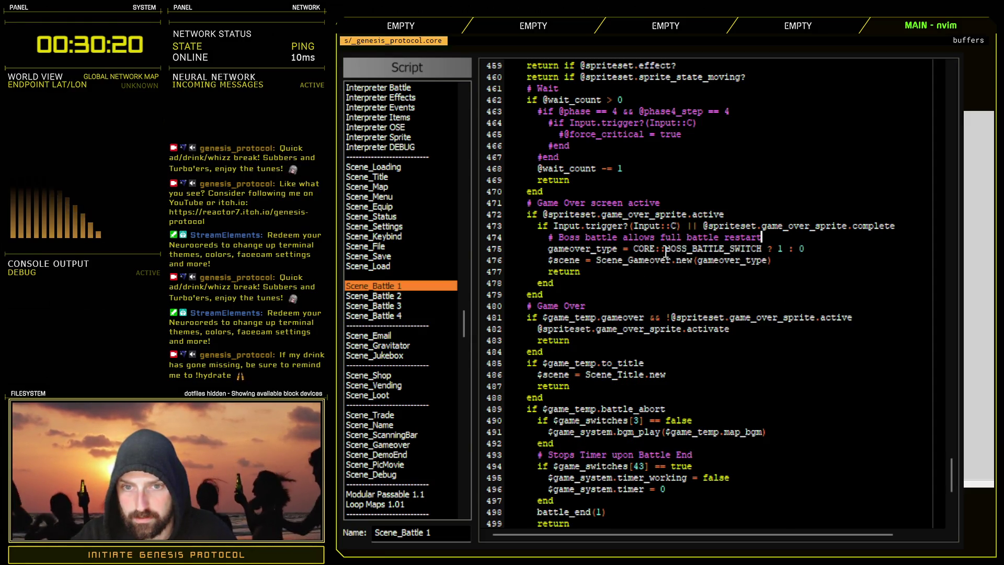
type("$game_switcvhe")
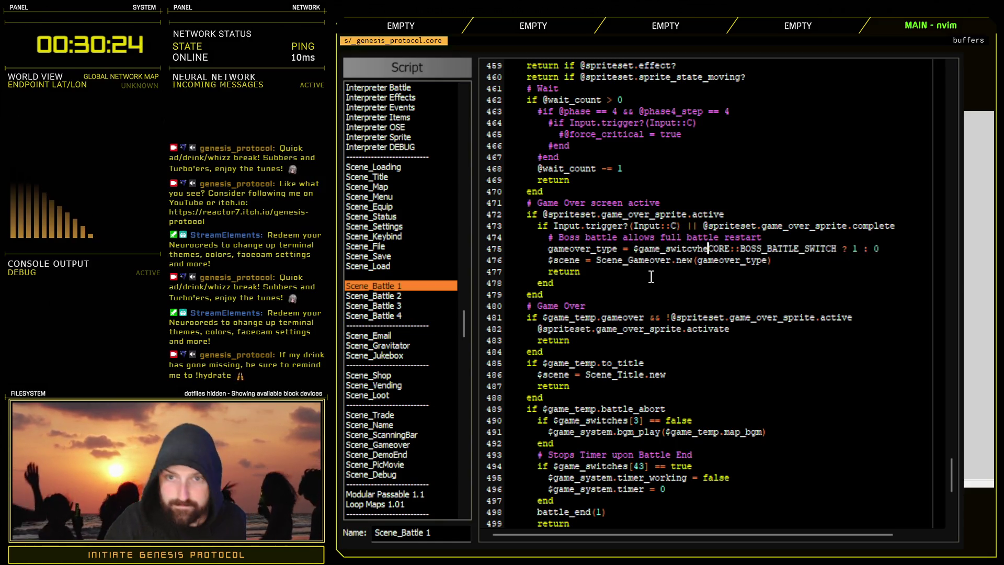
type("s")
key("BackSpace")
key("BackSpace")
key("BackSpace")
type("hes")
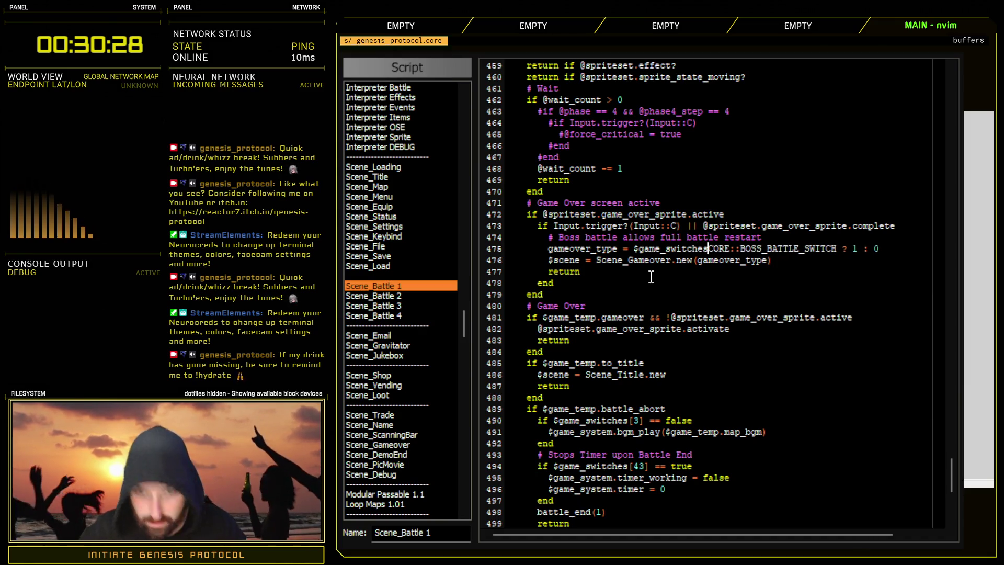
type("[")
key("Right")
key("Right")
key("Right")
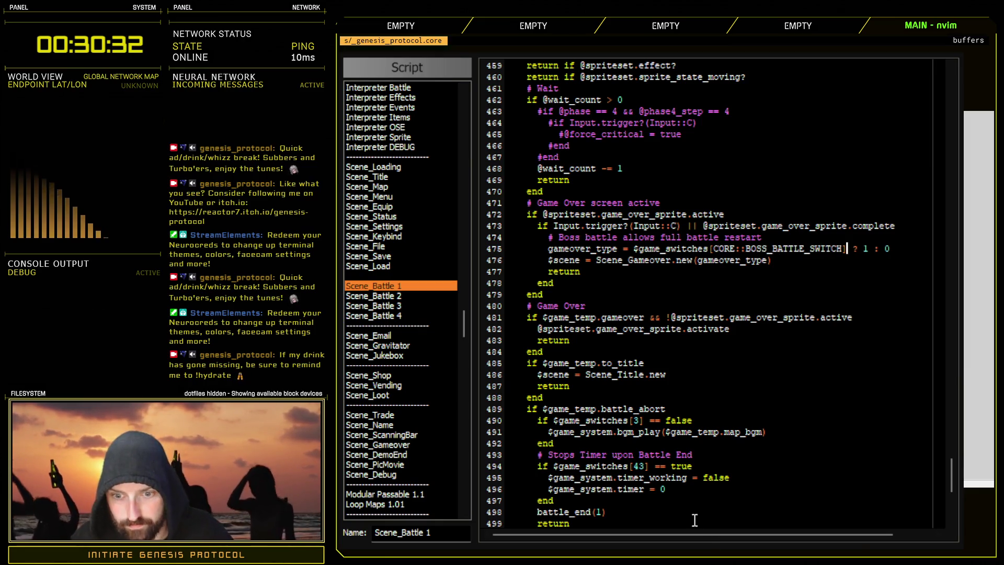
key("Escape")
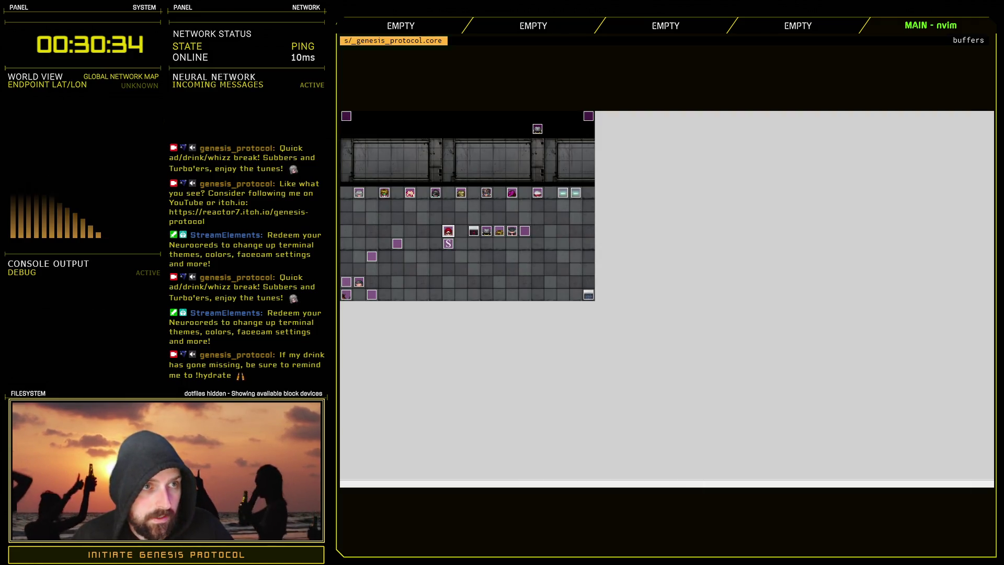
- Playtest a New Game on Normal, lose, and verify the game-over menu lacks Restart Battle, then Exit Game
key("F12")
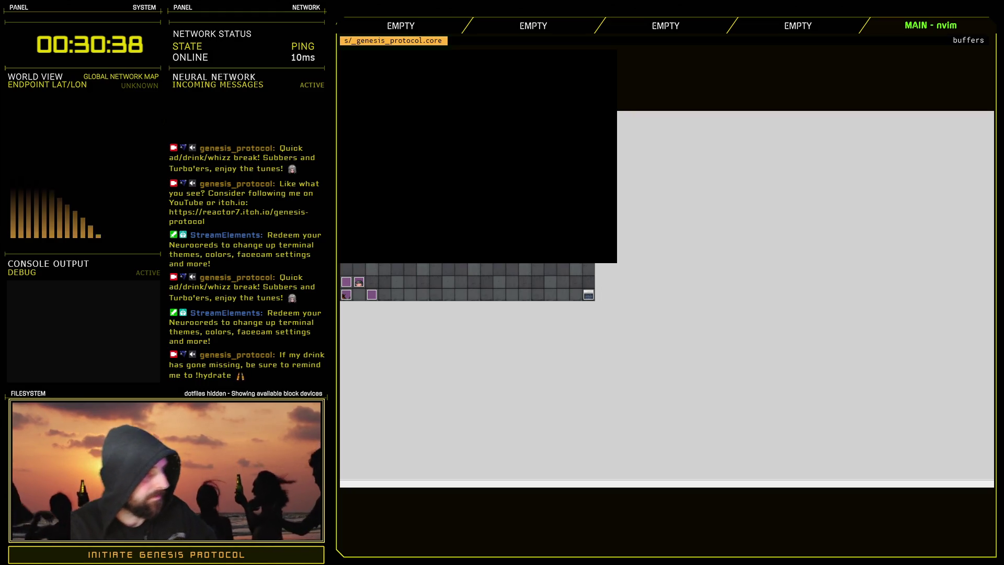
key("Return")
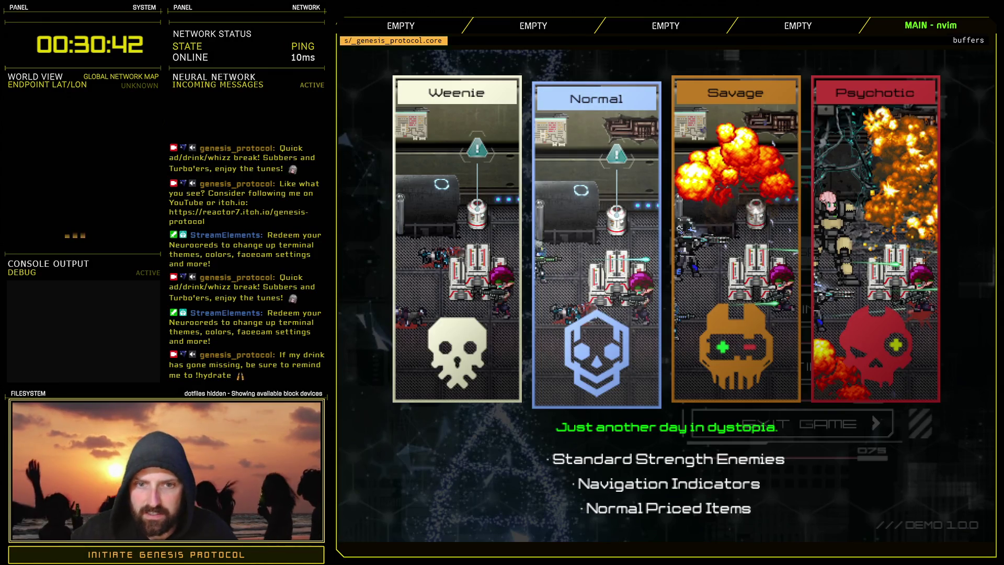
key("Return")
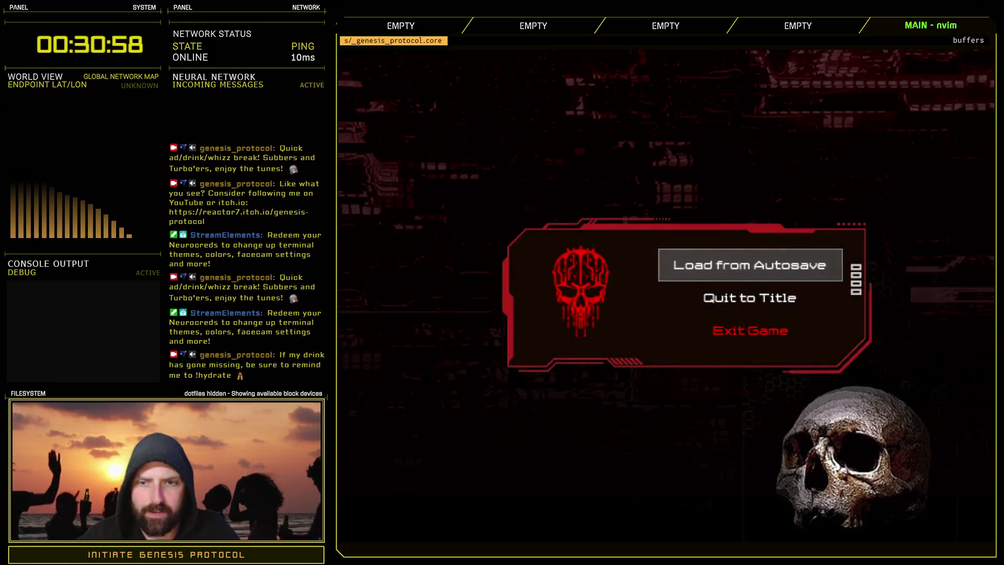
key("Down")
key("Down")
key("Down")
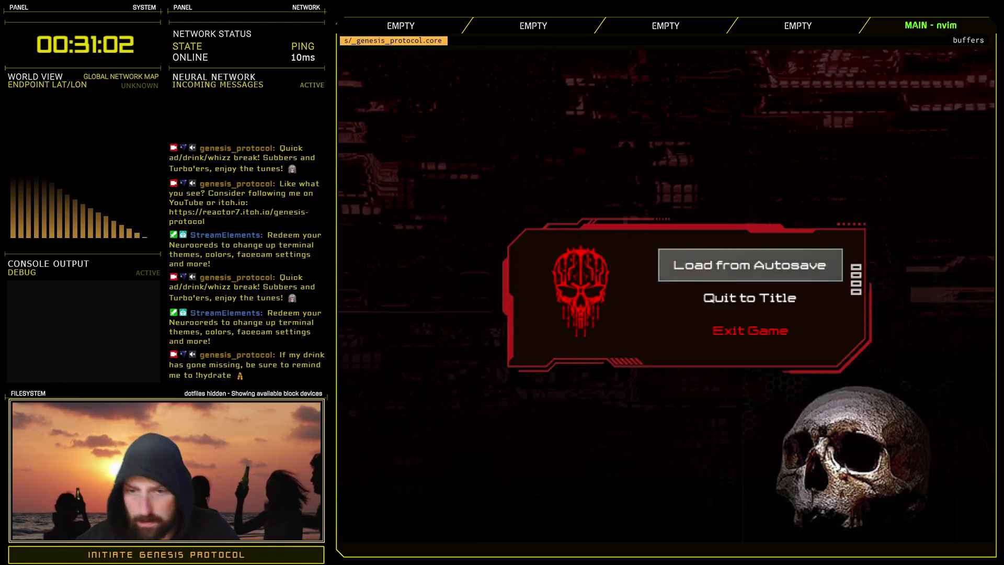
key("Down")
key("Down")
key("Return")
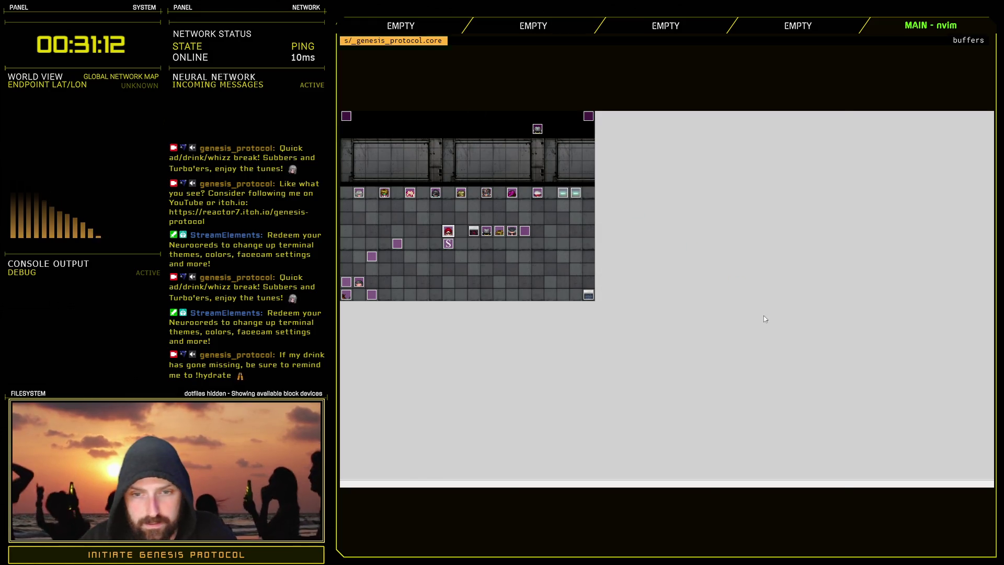
key("F9")
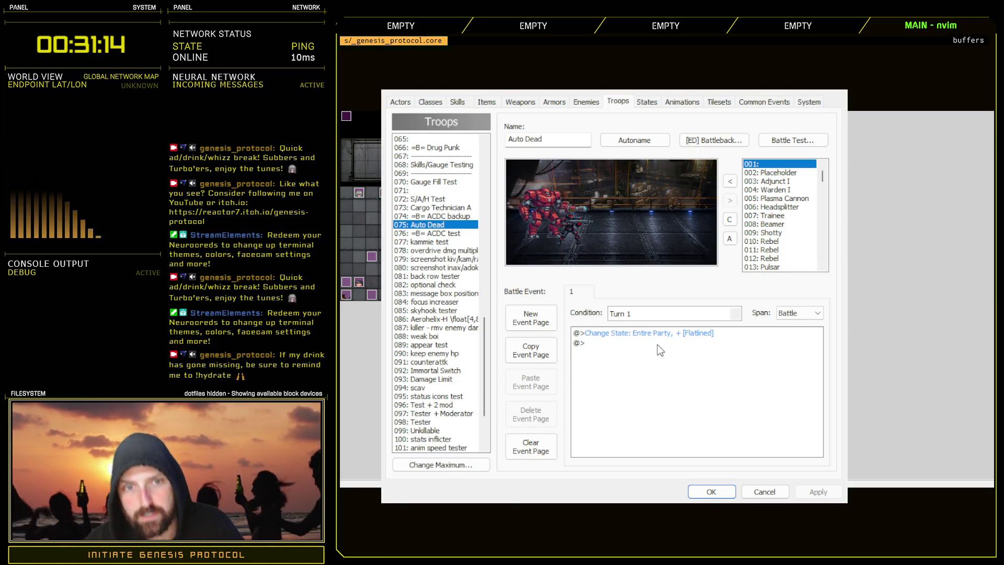
left_click_drag(486, 347, 468, 171)
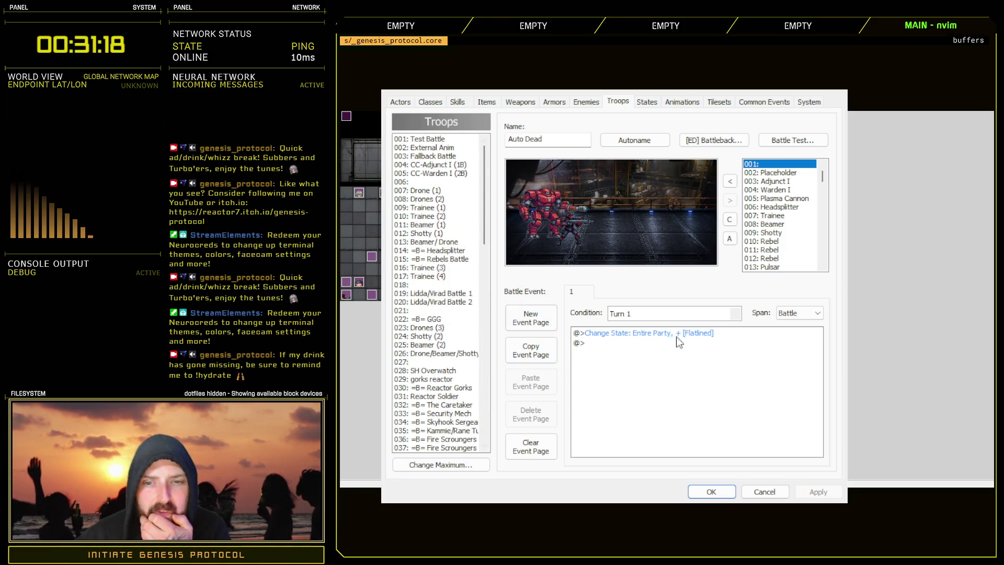
left_click(423, 139)
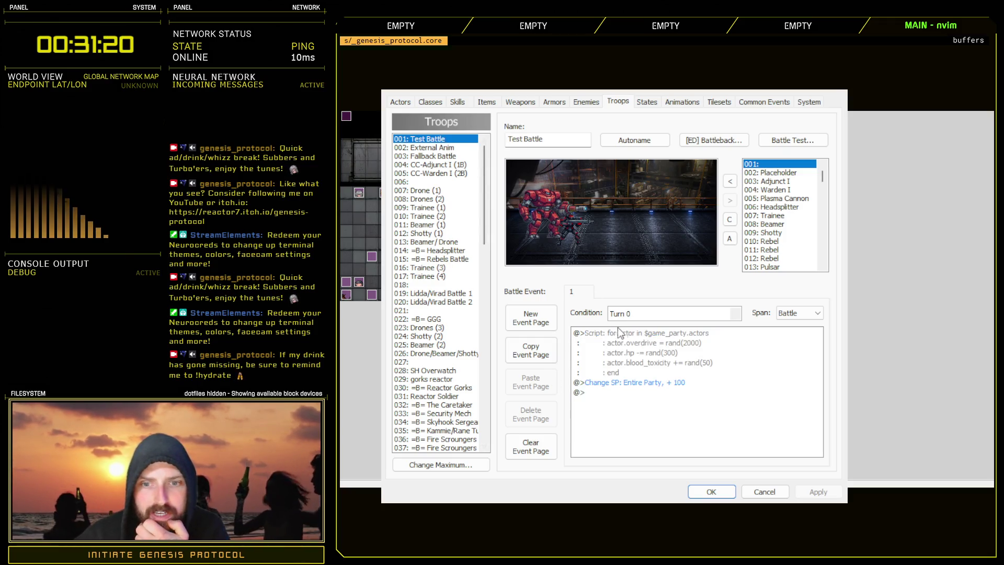
left_click(451, 148)
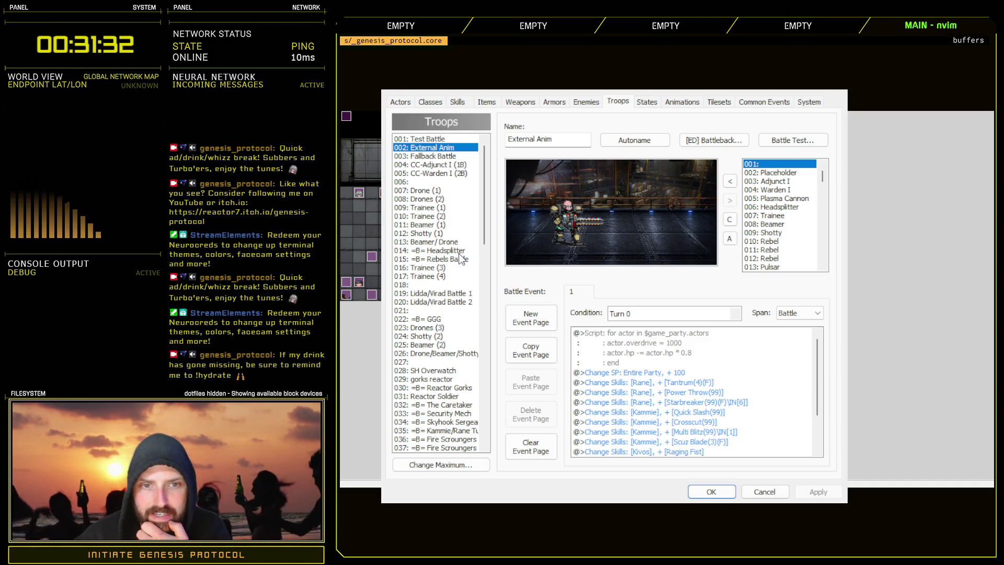
left_click(460, 251)
left_click(678, 374)
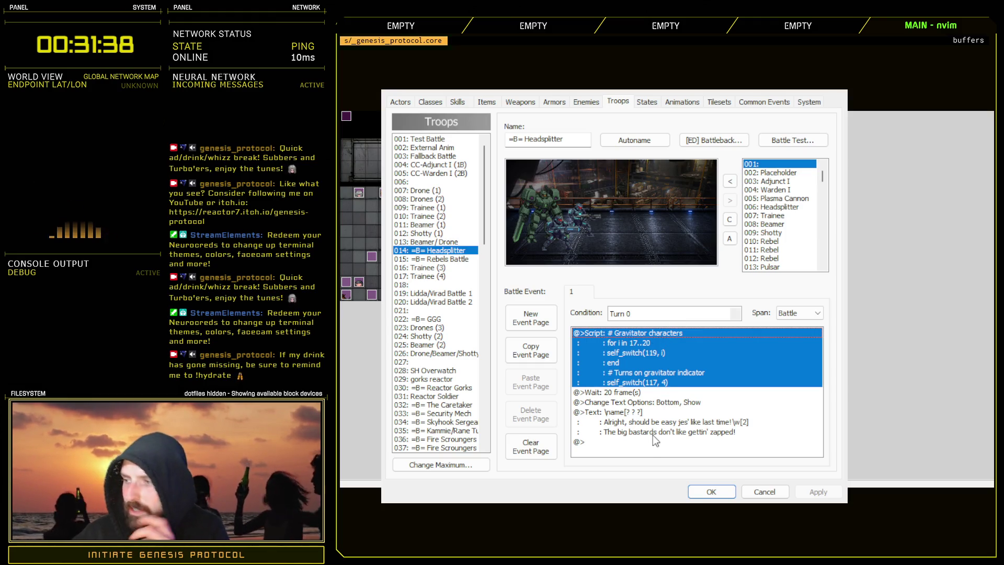
left_click(765, 492)
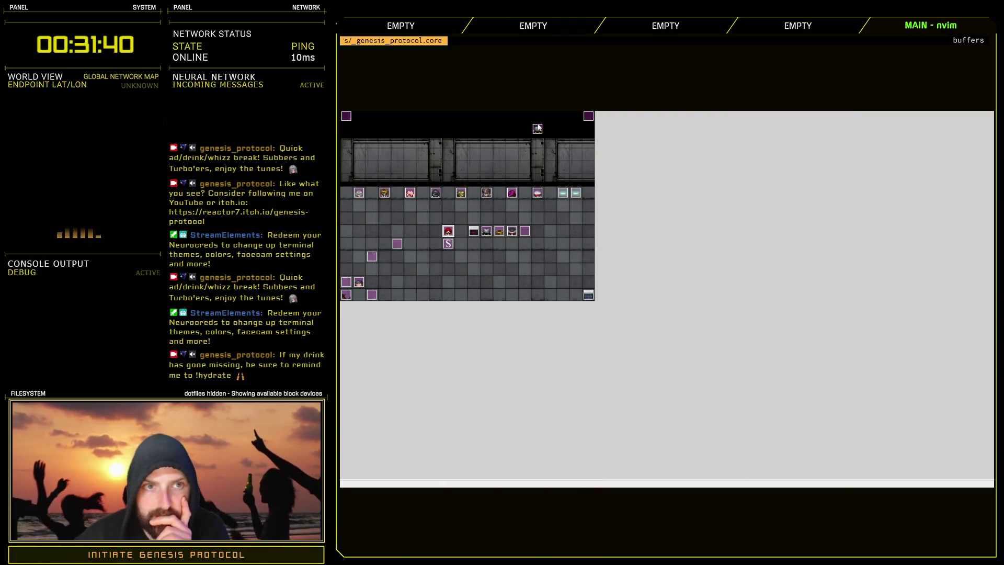
key("ctrl+r")
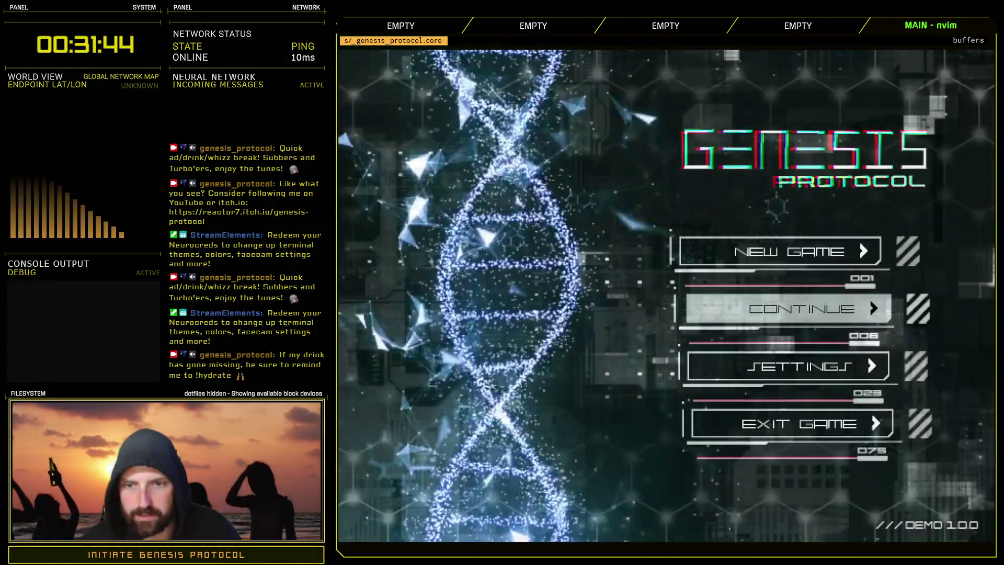
- Continue from a saved game, ending up on save slot 3 after first loading slot 4
key("Return")
key("Down")
key("Down")
key("Down")
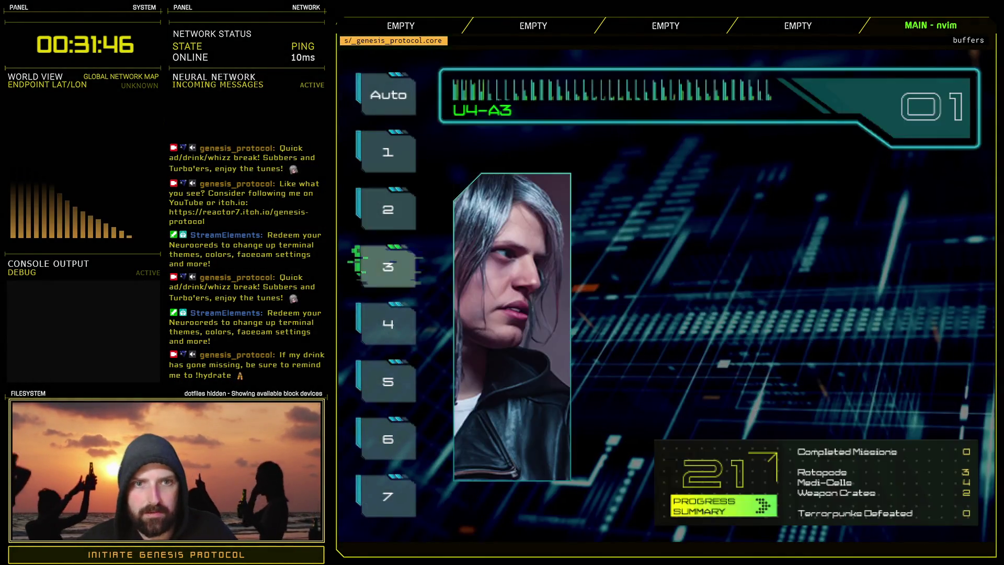
key("Down")
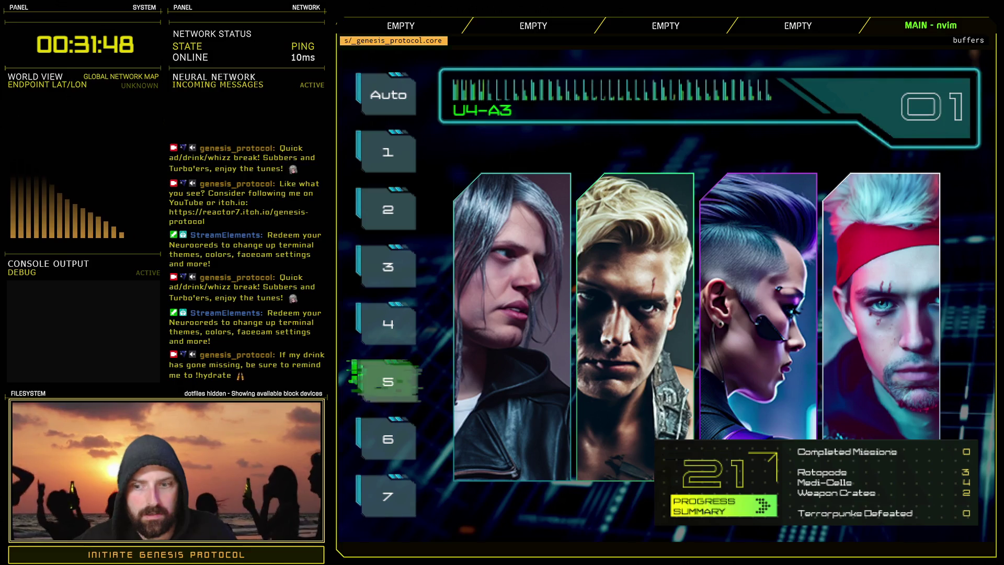
key("Up")
key("Return")
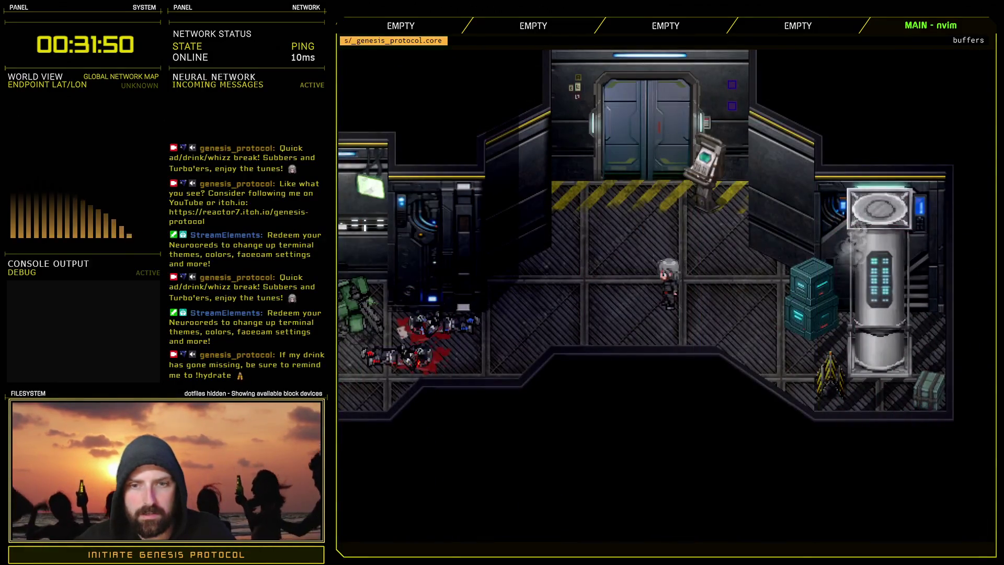
key("Escape")
key("Up")
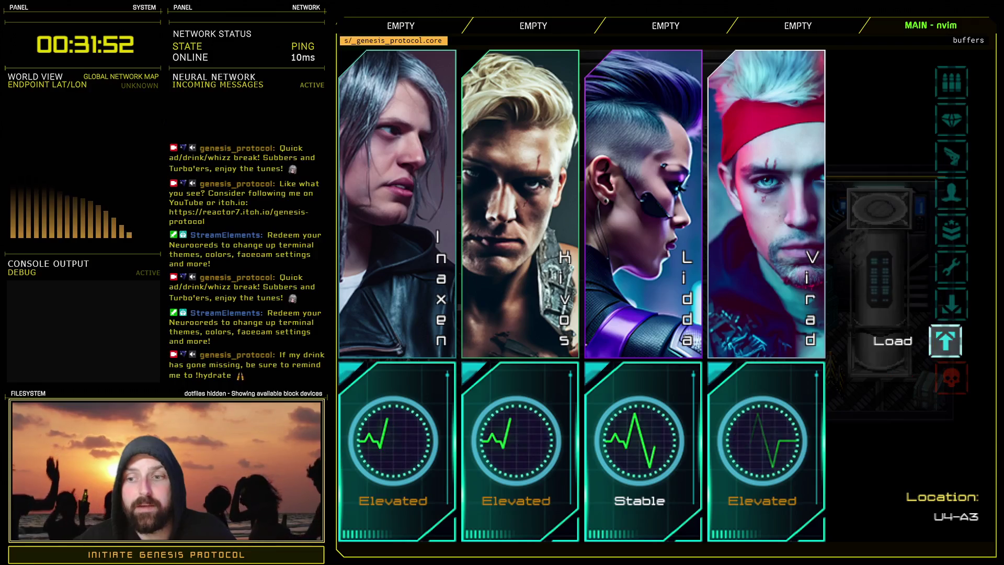
key("Return")
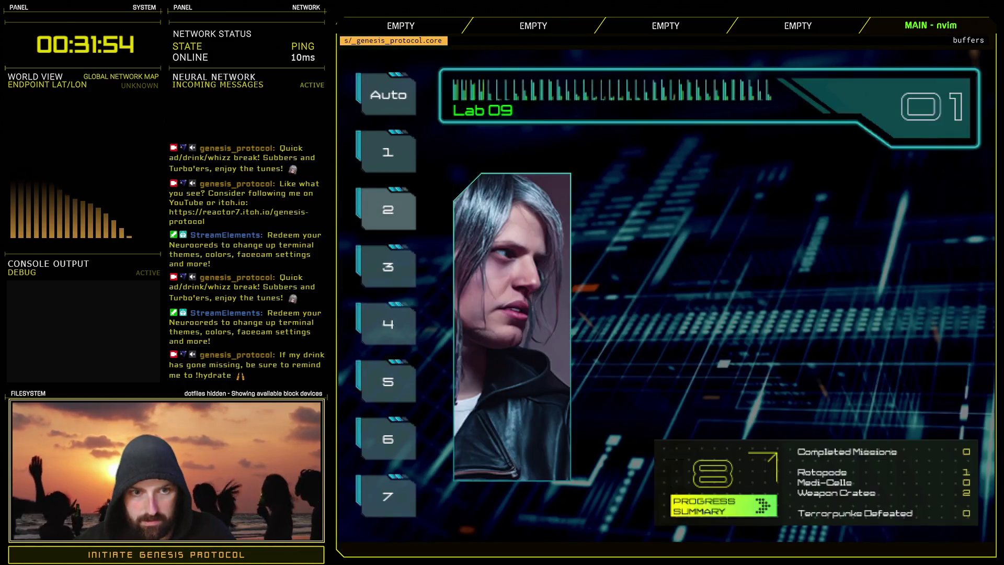
key("Up")
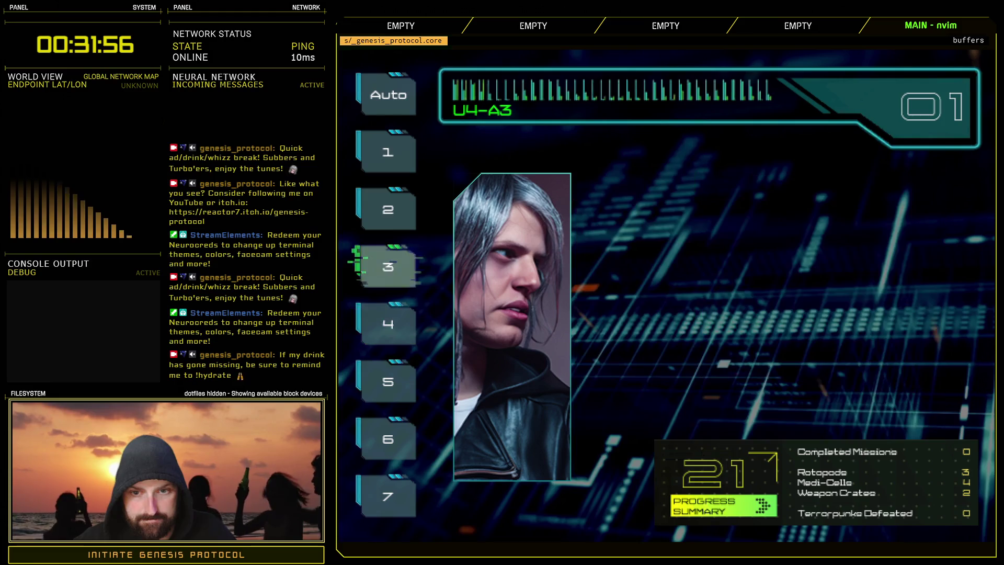
key("Return")
- Walk right through the corridor and up to the door, choosing Inaxen's first dialogue option
key("Right")
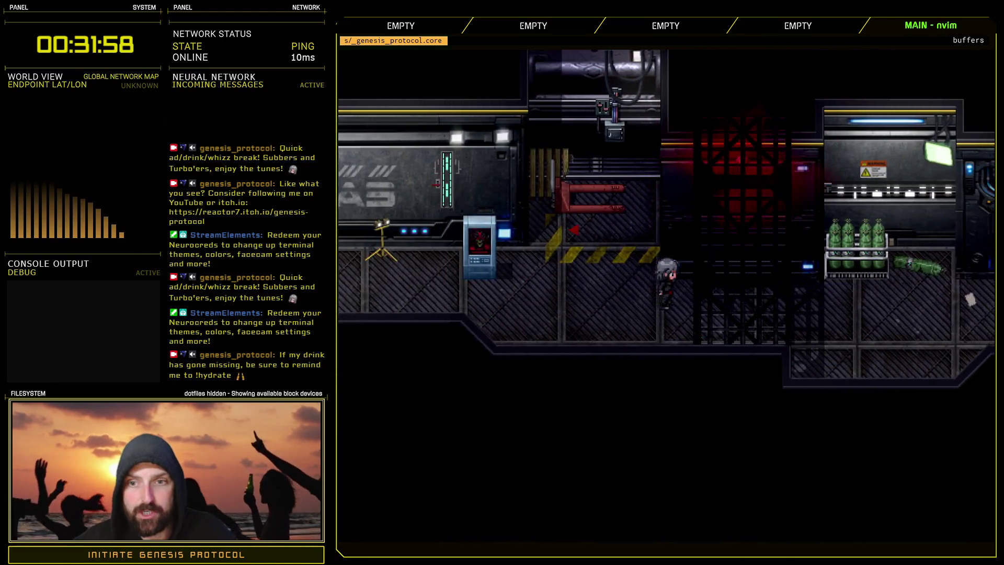
key("Right")
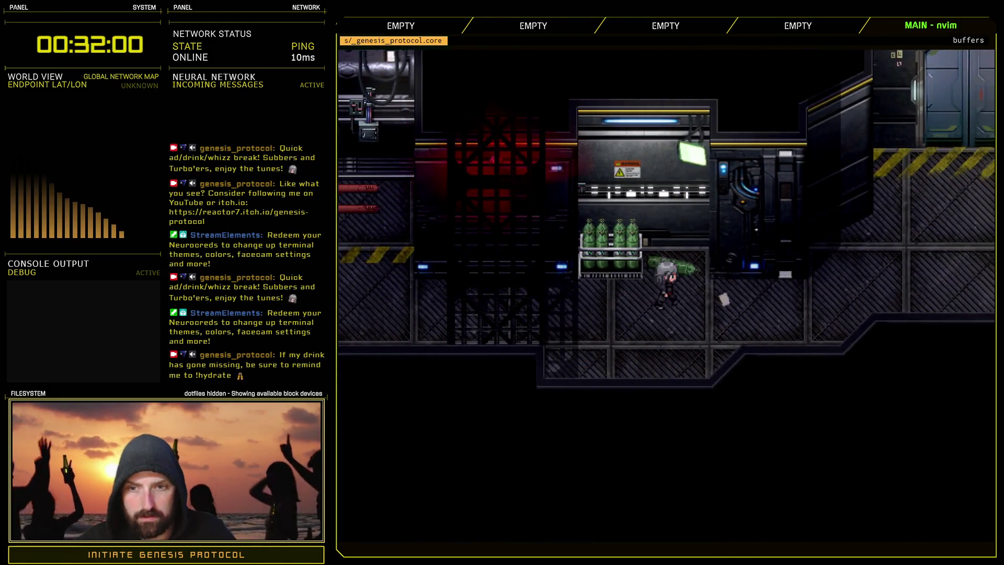
key("Right")
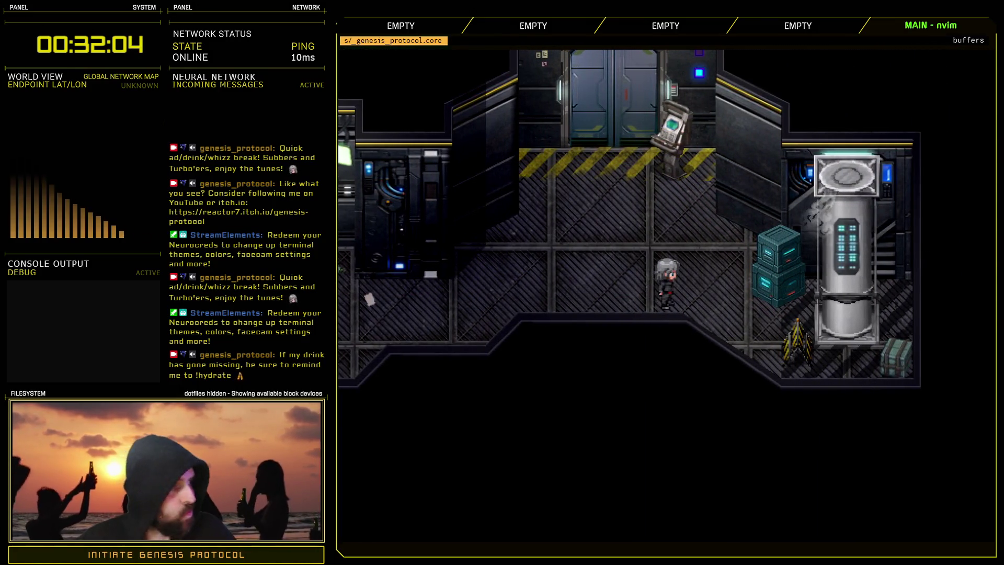
key("Up")
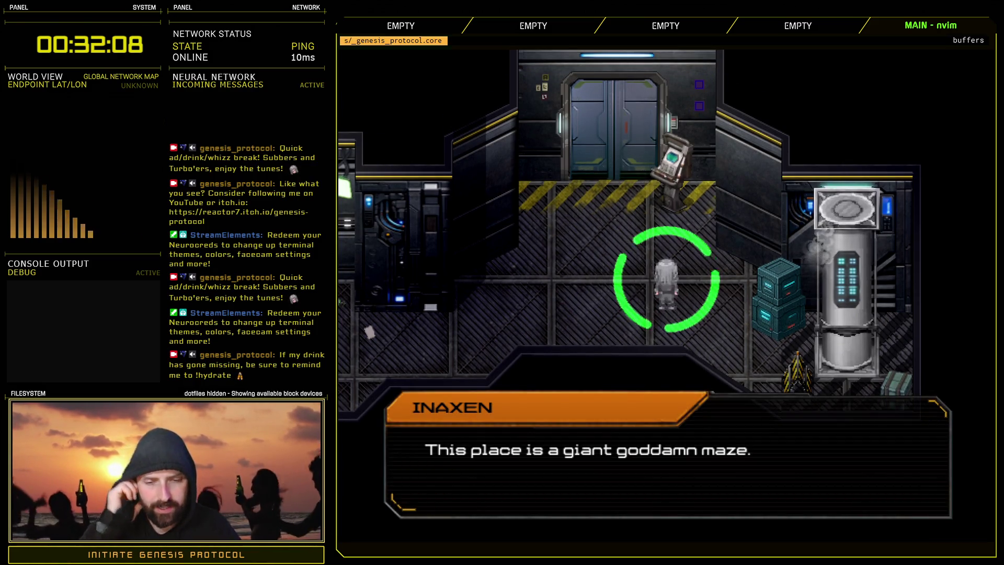
key("Return")
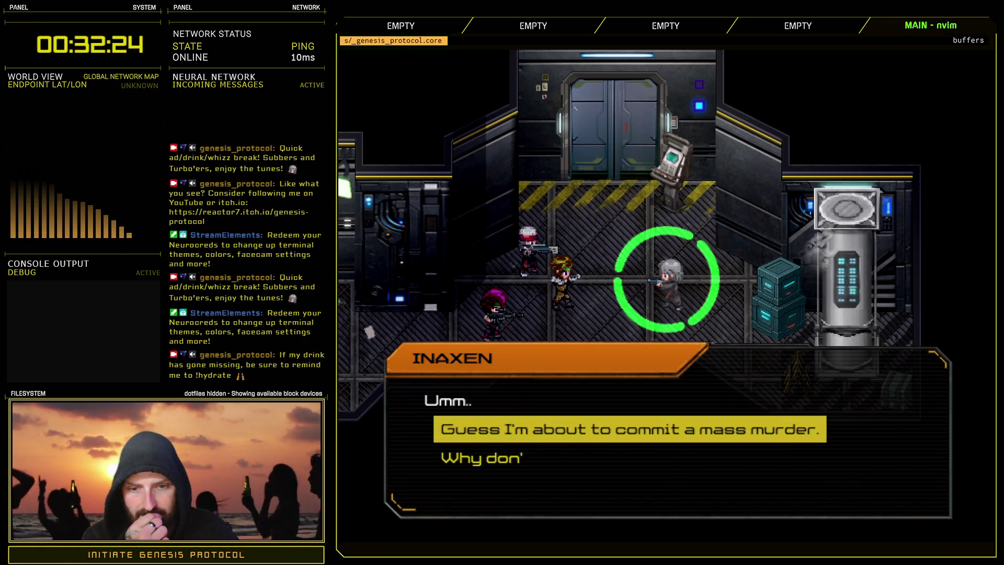
key("Return")
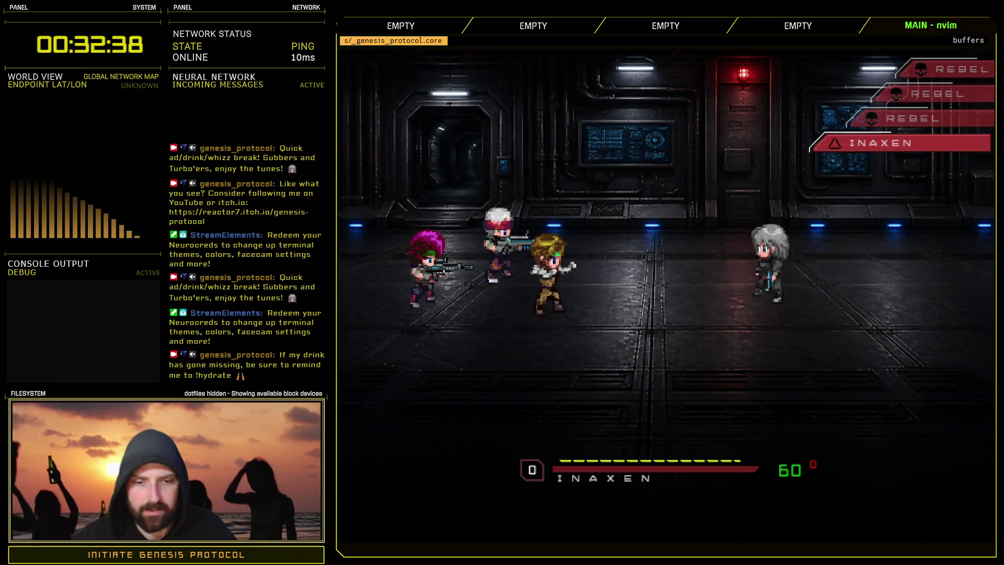
- Have Inaxen defend for three turns against the Rebels
key("Down")
key("Down")
key("Return")
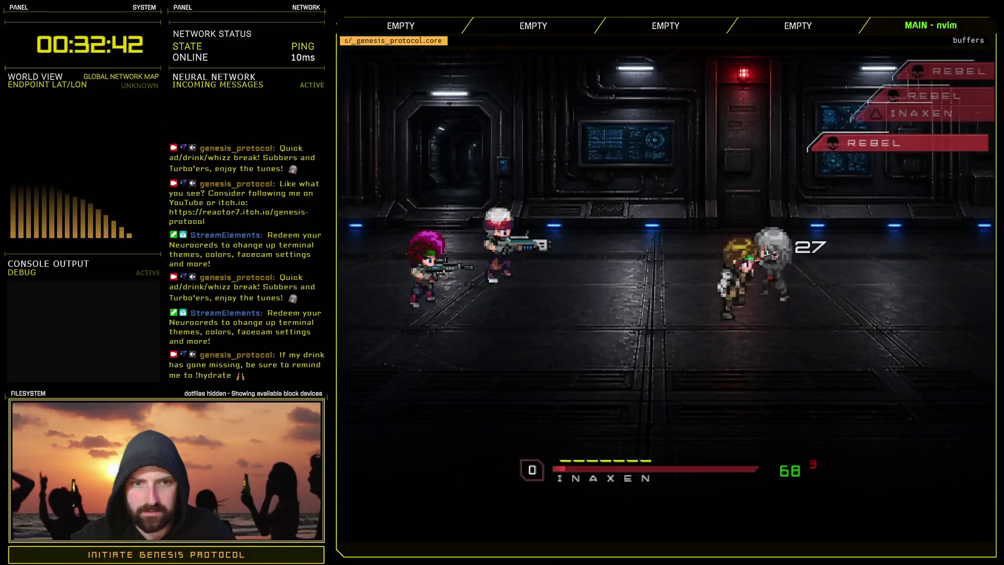
key("Down")
key("Down")
key("Return")
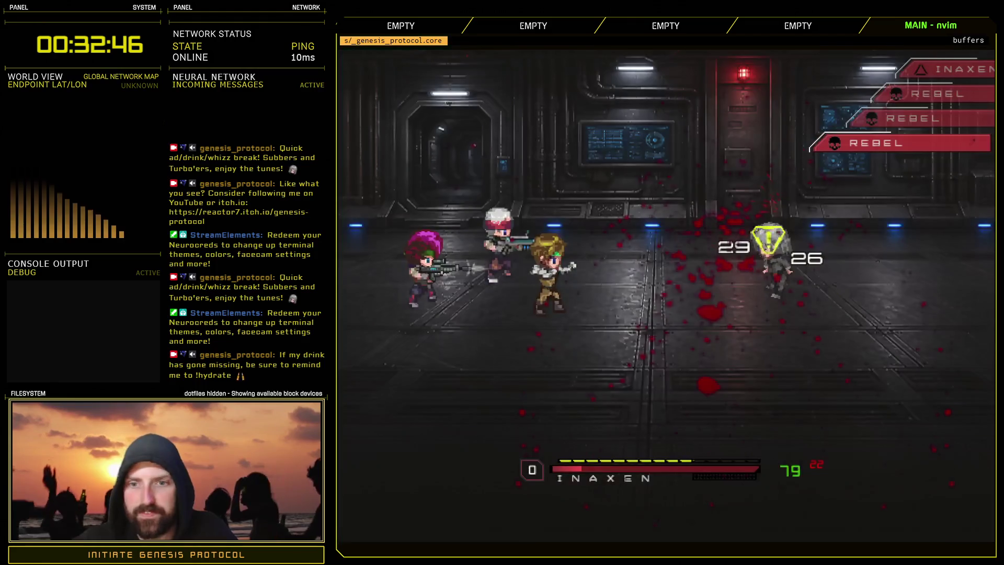
key("Down")
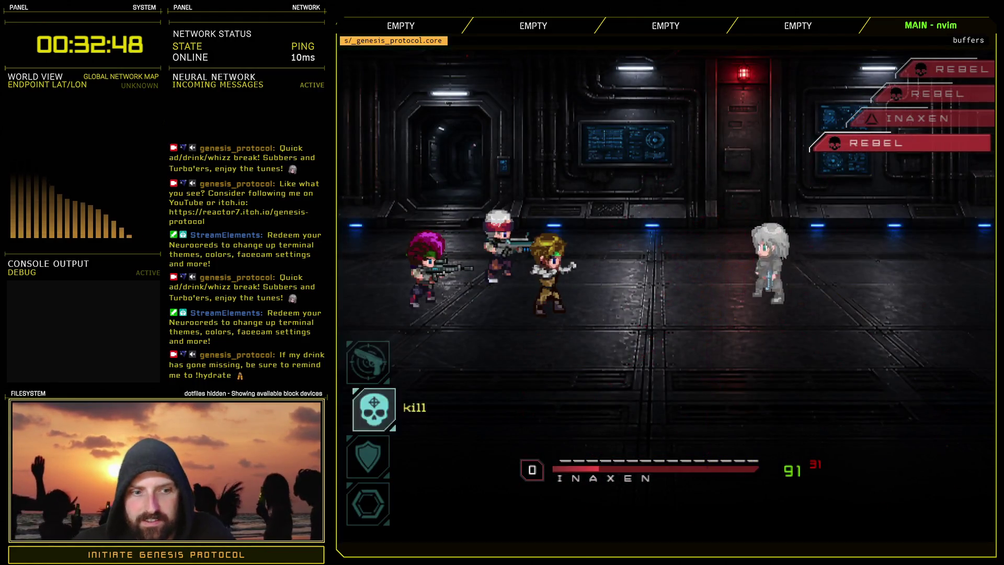
key("Down")
key("Return")
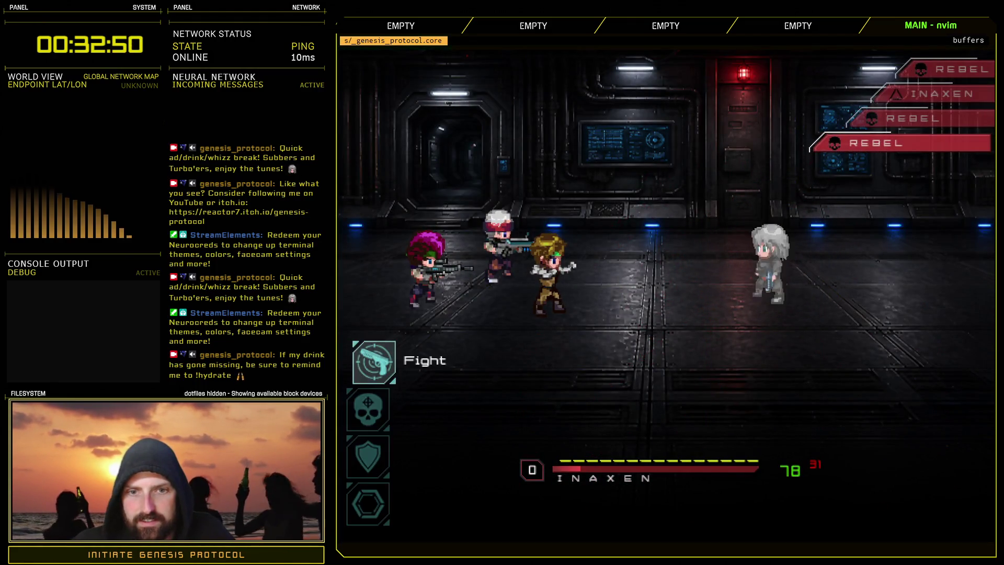
- Attack the Rebels with Fast Blast until they are defeated
key("Return")
key("Return")
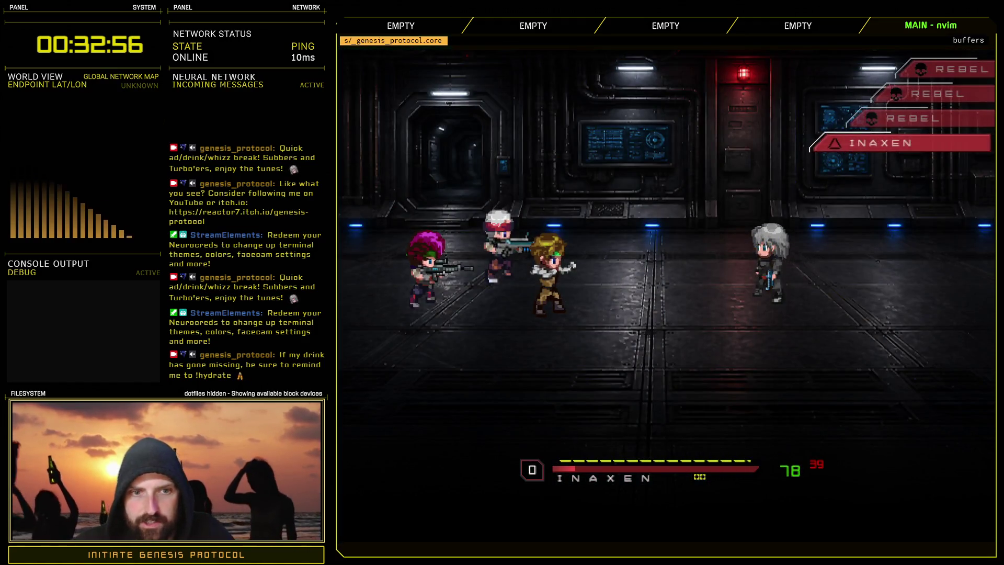
key("Return")
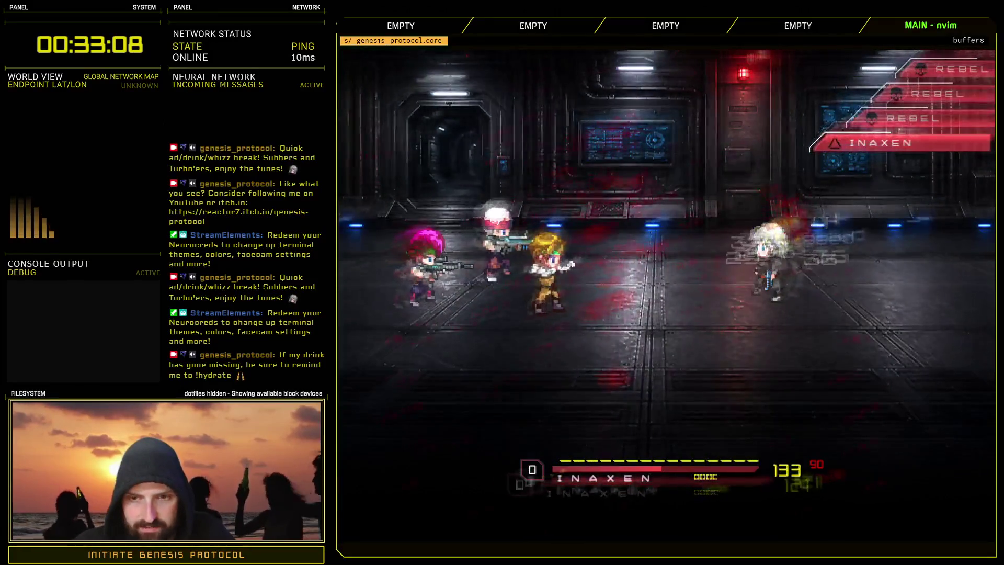
key("Return")
key("Return")
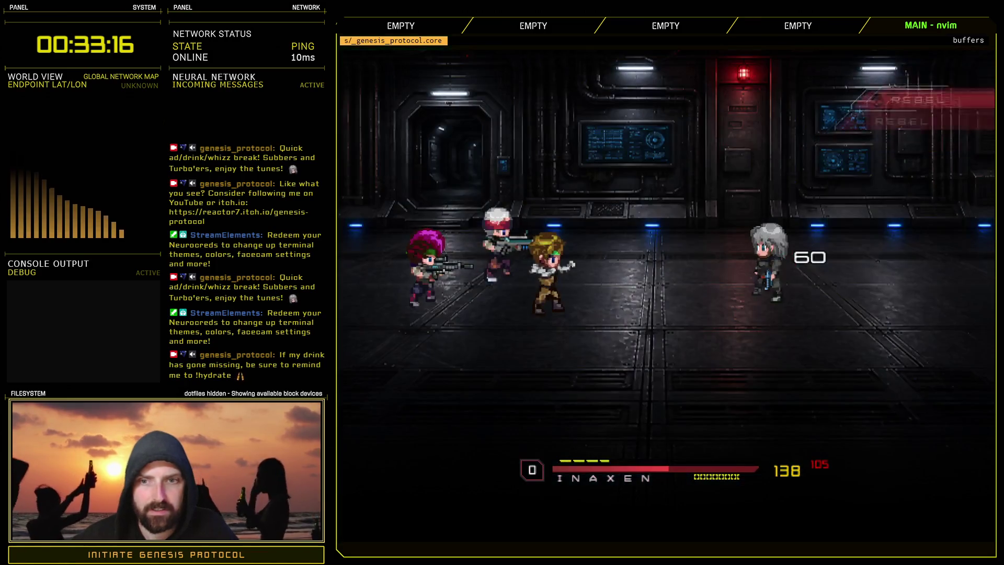
key("Return")
key("Return")
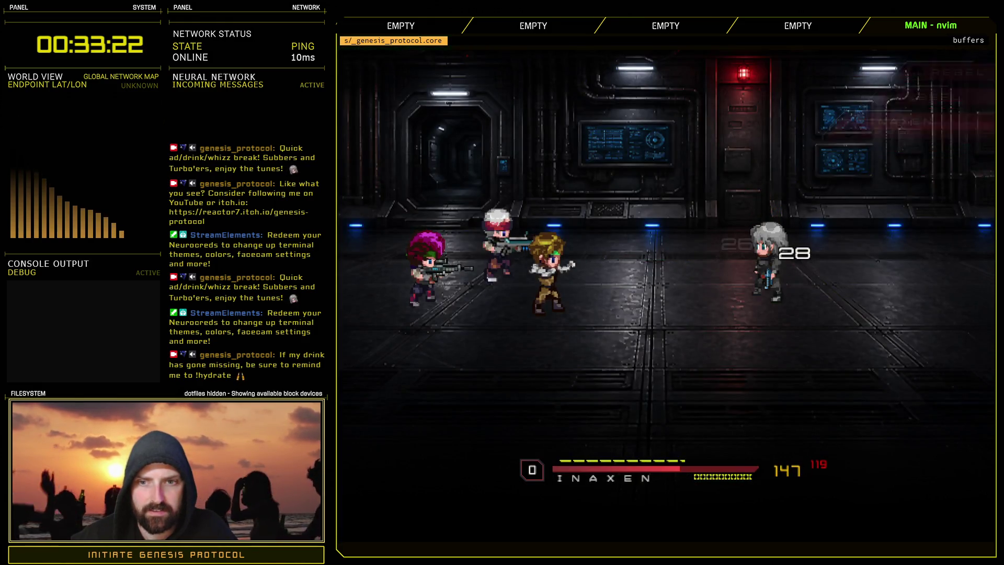
key("Return")
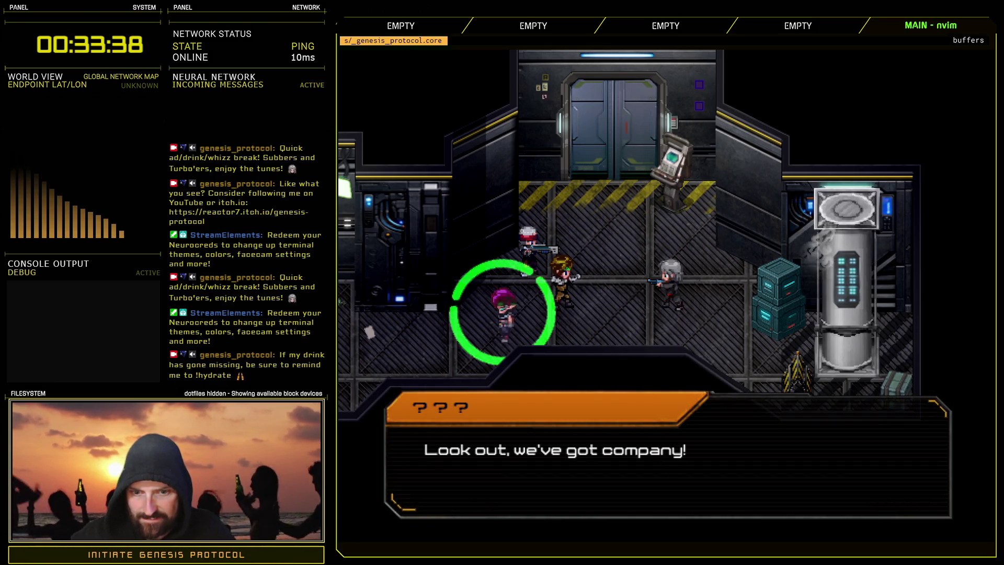
- Advance the dialogue leading into the fight with the mech and two soldiers
key("Return")
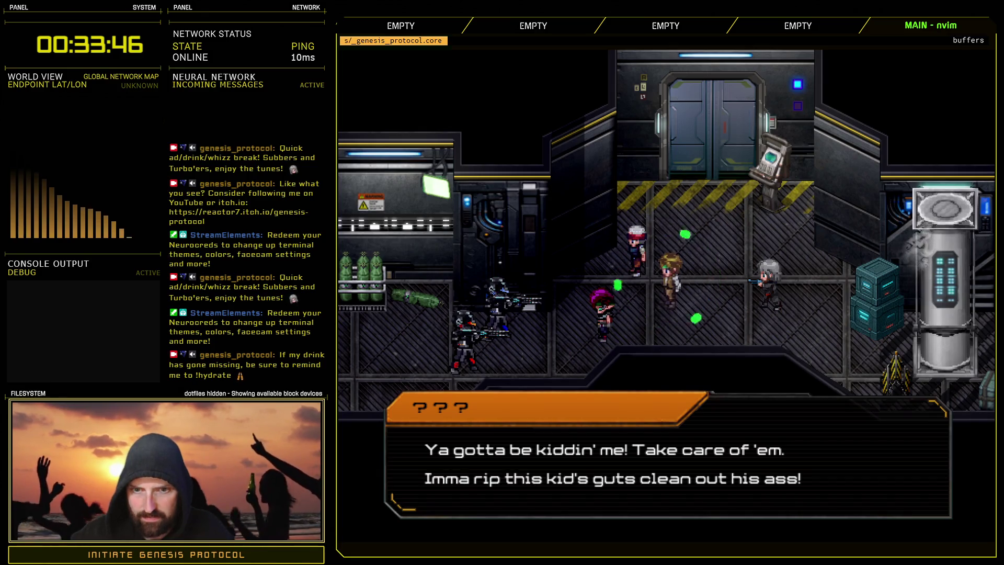
key("Return")
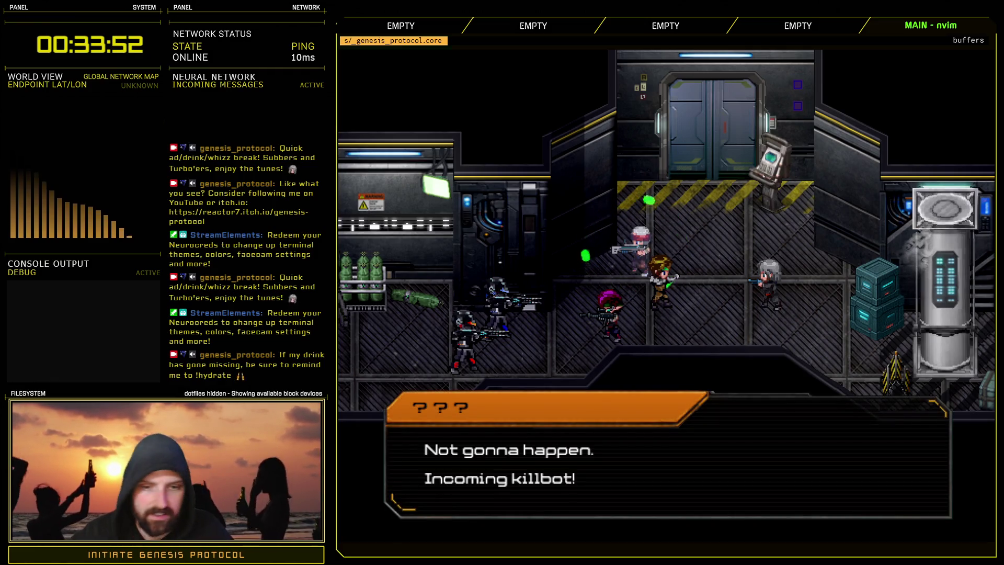
key("Return")
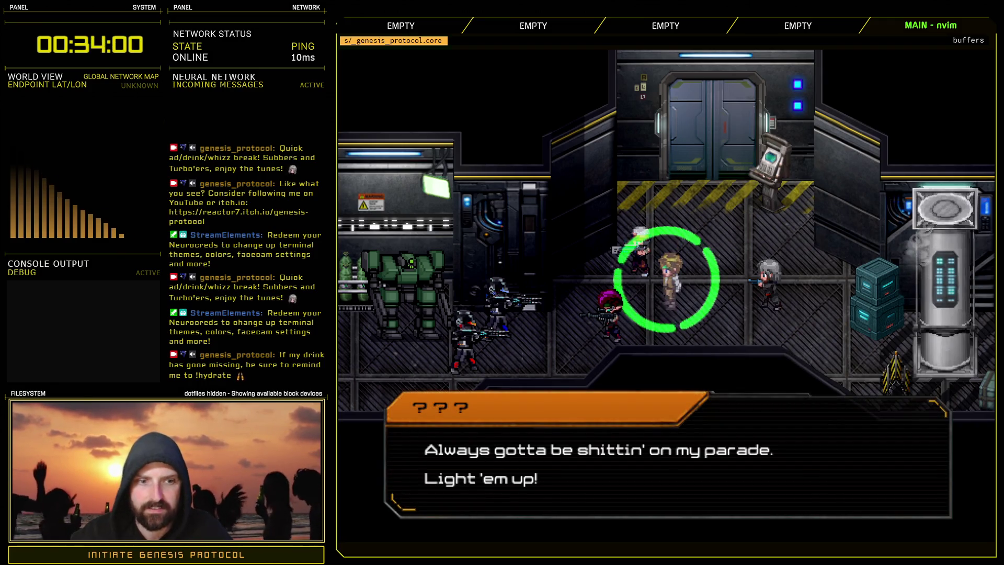
key("Return")
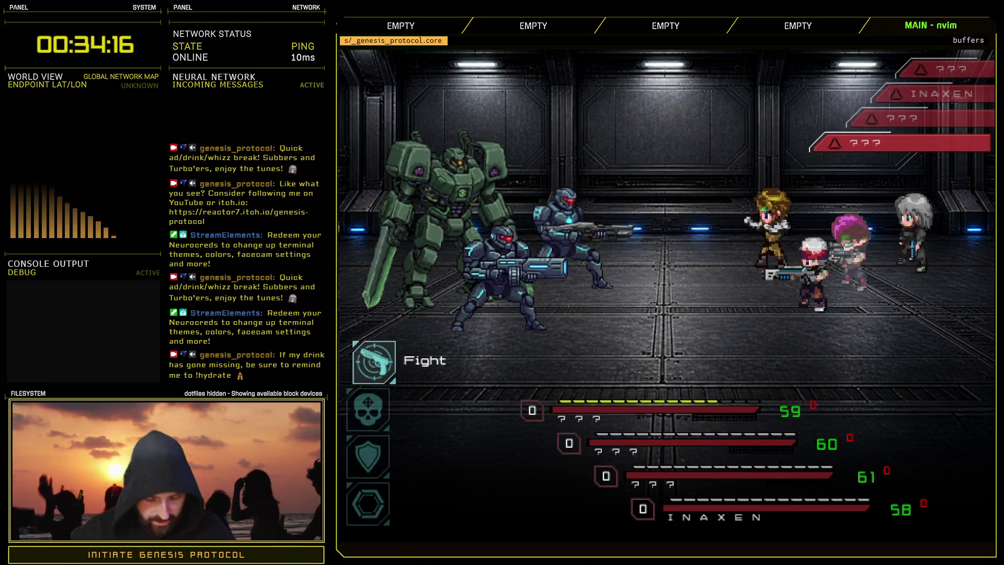
- In the F9 debug menu's actor management, push Inaxen's hp below zero
key("F9")
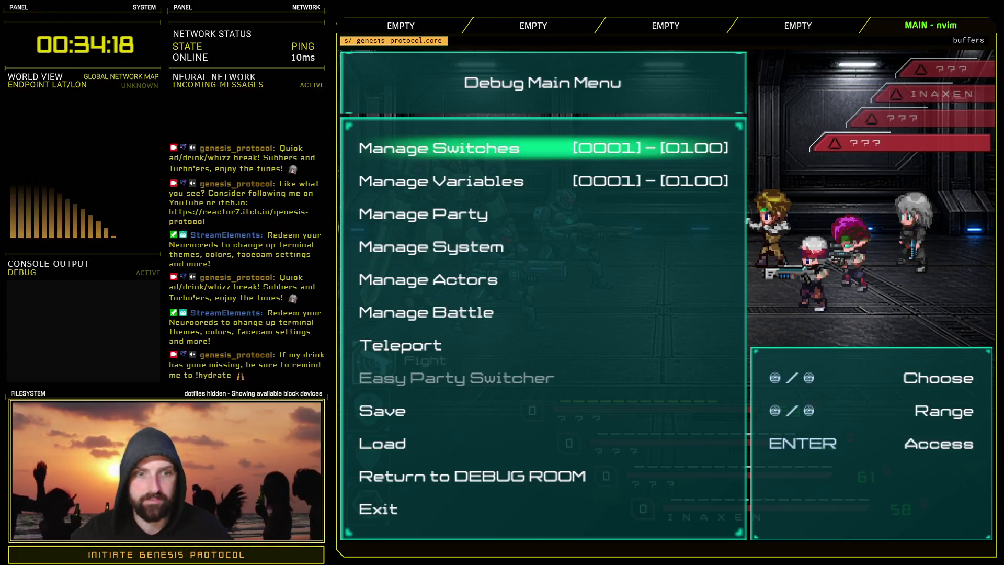
key("Down")
key("Down")
key("Down")
key("Up")
key("Return")
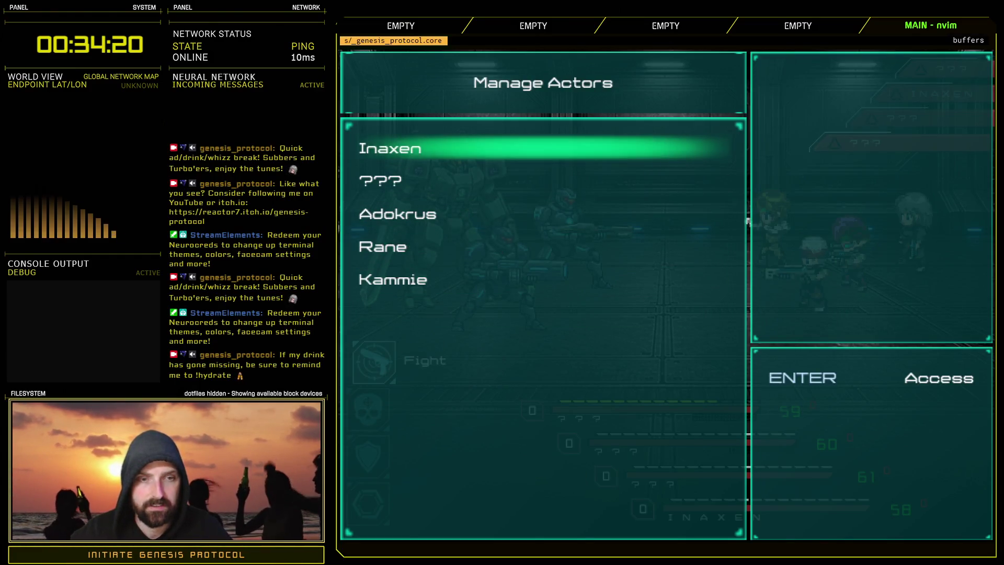
key("Return")
key("Down")
key("Down")
key("Down")
key("Down")
key("Down")
key("Down")
key("Up")
key("Up")
key("Up")
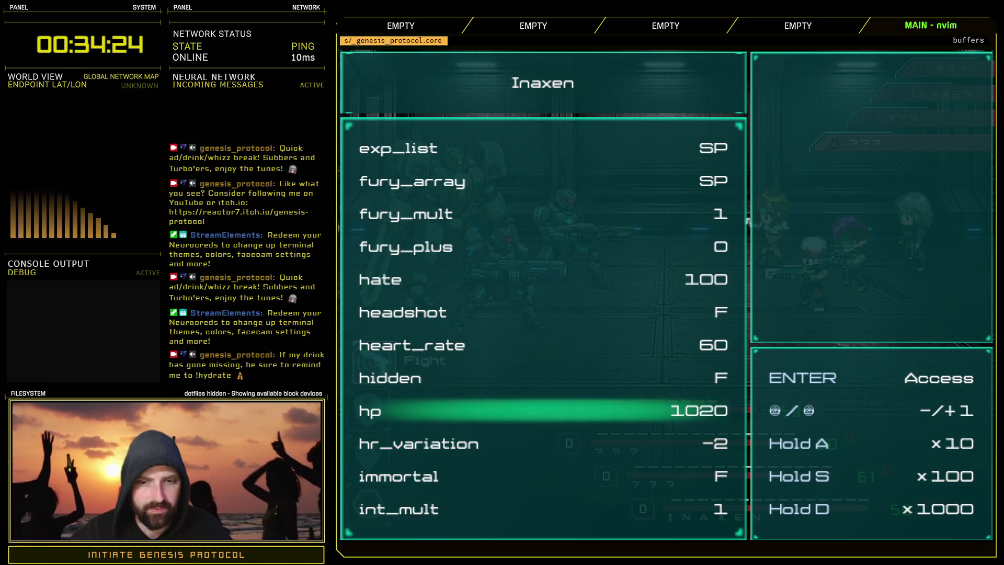
key("s+Left")
key("s+Left")
key("s+Left")
key("d+Left")
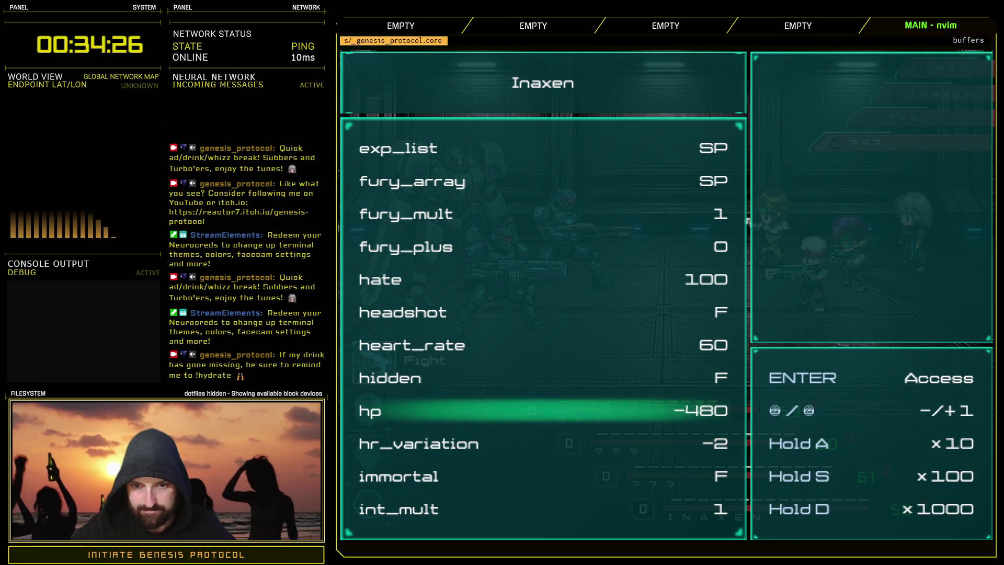
key("s+Left")
key("Escape")
- Drop the next ??? actor's hp below zero
key("Down")
key("Return")
key("Down")
key("Down")
key("Down")
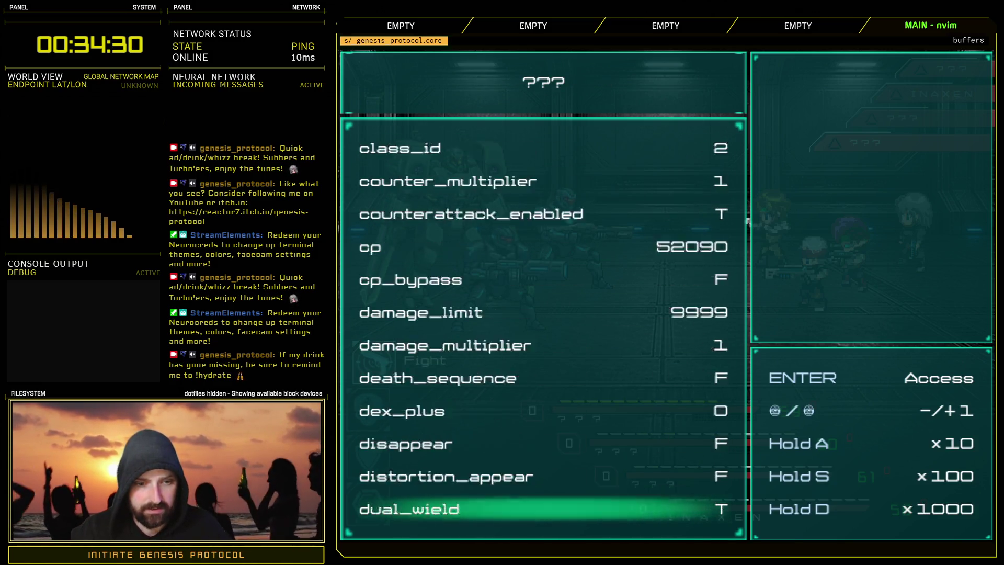
key("Down")
key("Down")
key("Down")
key("Up")
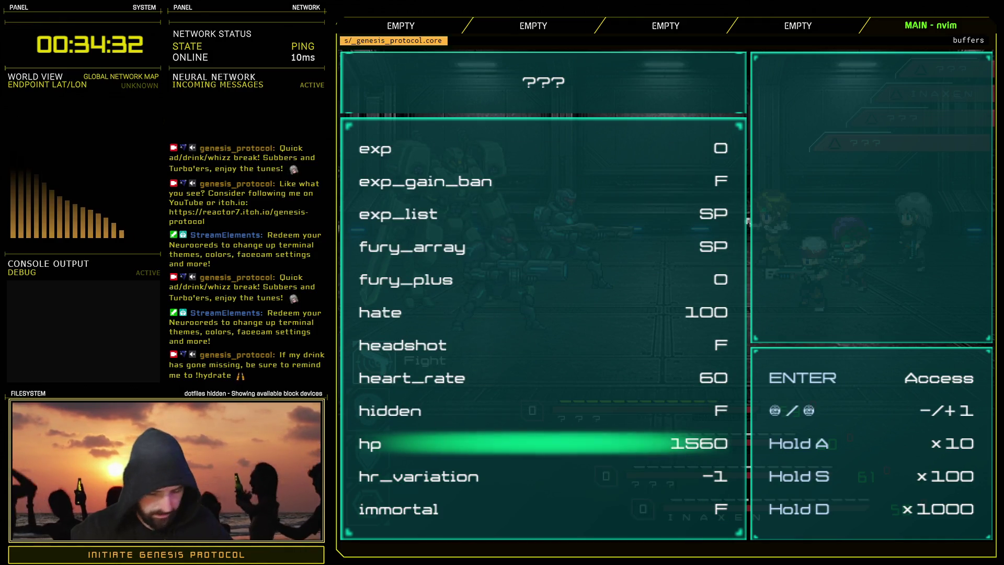
key("s+Left")
key("s+Left")
key("d+Left")
key("s+Left")
key("s+Left")
key("s+Left")
key("Escape")
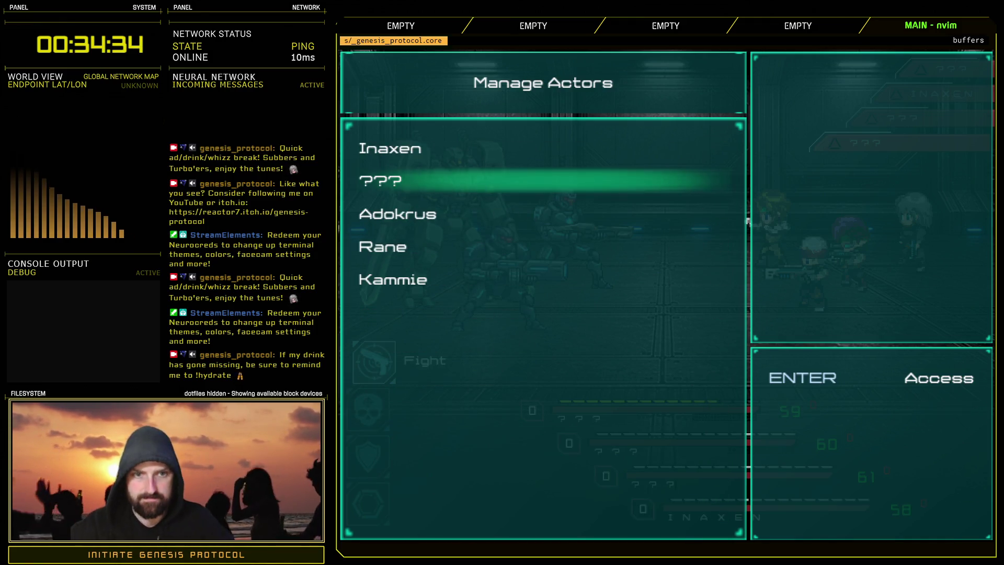
- Reopen the actor list and push the top ??? actor's hp below zero
key("Escape")
key("Return")
key("Down")
key("Down")
key("Down")
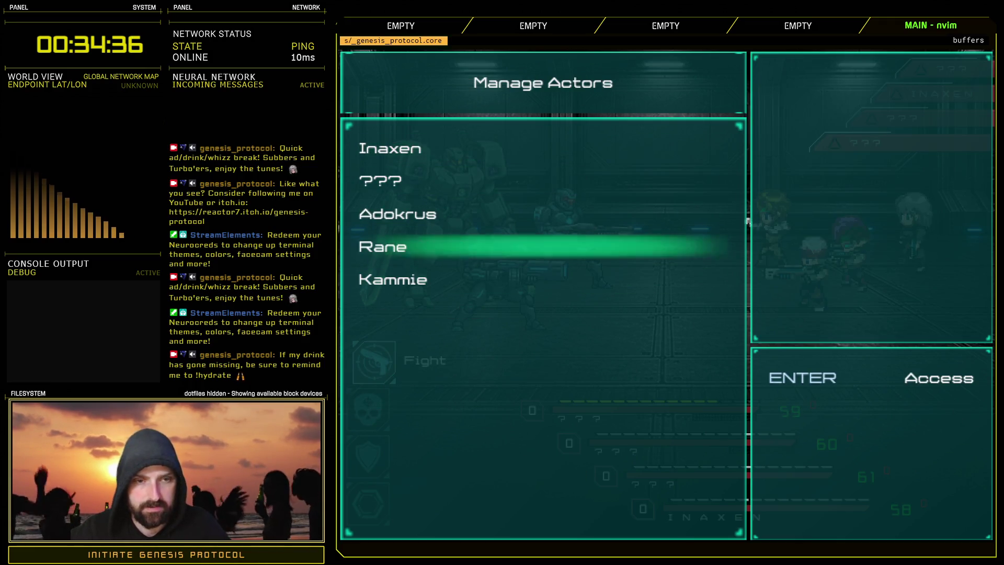
key("Down")
key("Down")
key("Down")
key("Up")
key("Up")
key("Up")
key("Up")
key("Return")
key("Down")
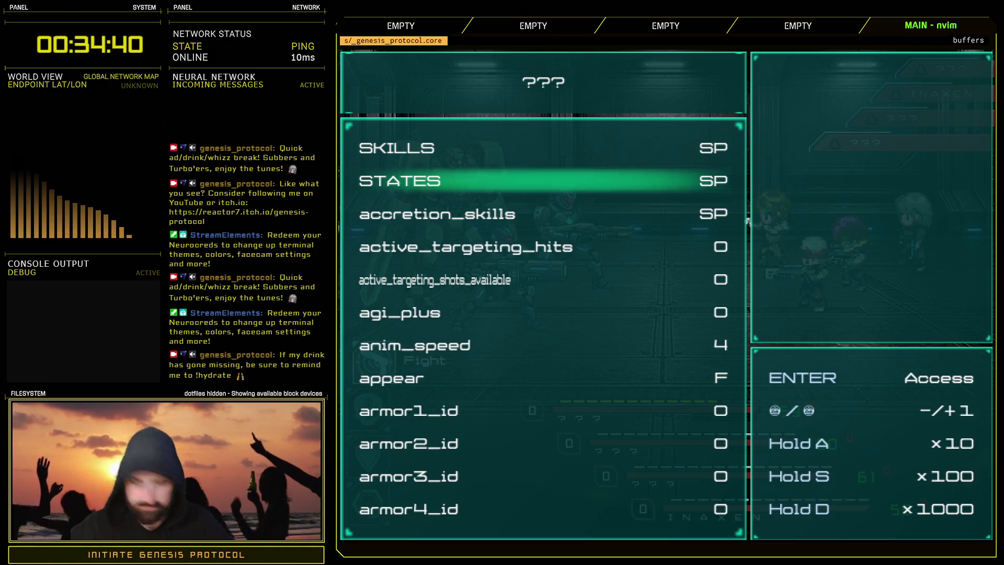
key("Down")
key("Down")
key("Down")
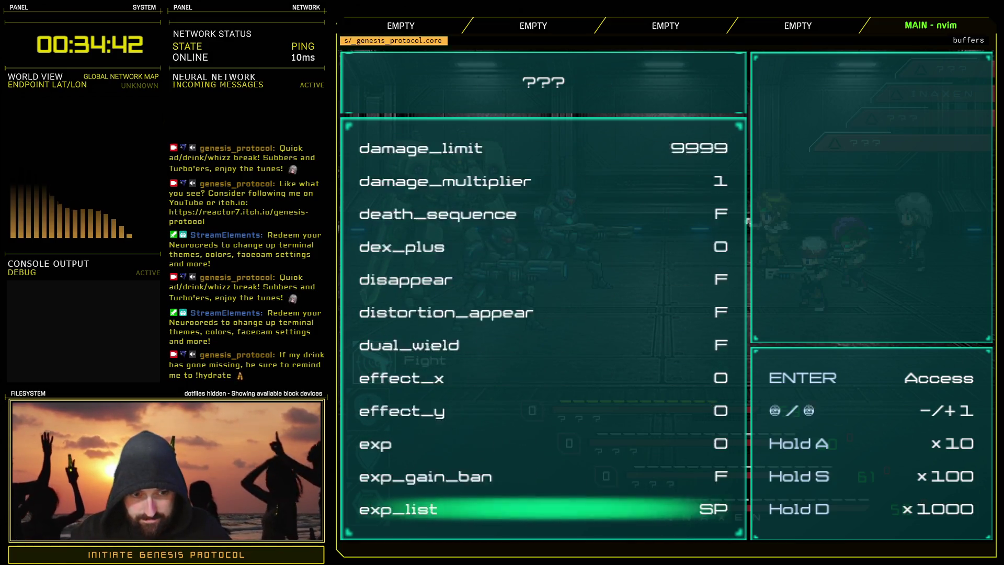
key("Down")
key("Down")
key("Down")
key("Down")
key("Down")
key("Up")
key("Up")
key("Up")
key("Up")
key("Up")
key("Down")
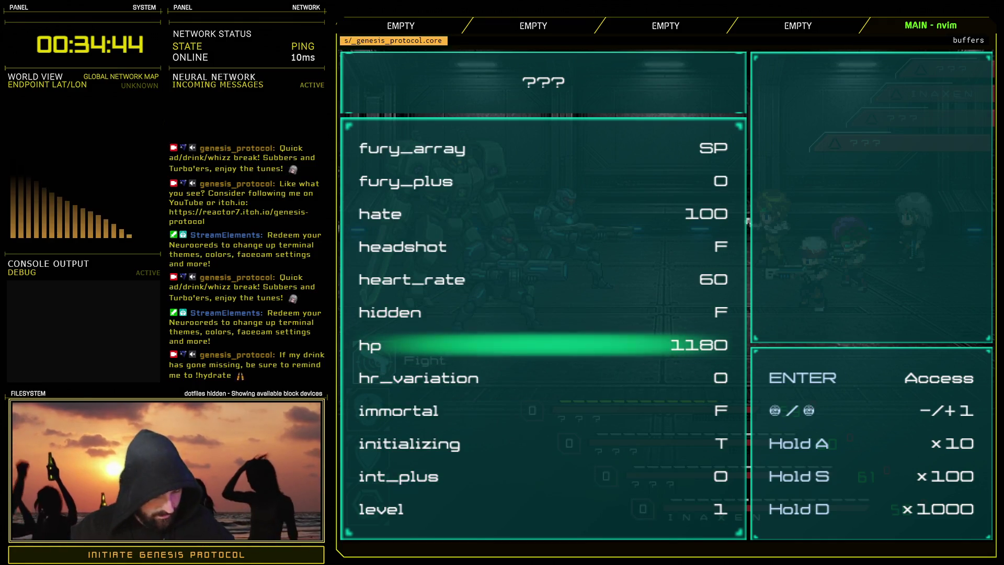
key("s+Left")
key("s+Left")
key("s+Left")
key("Escape")
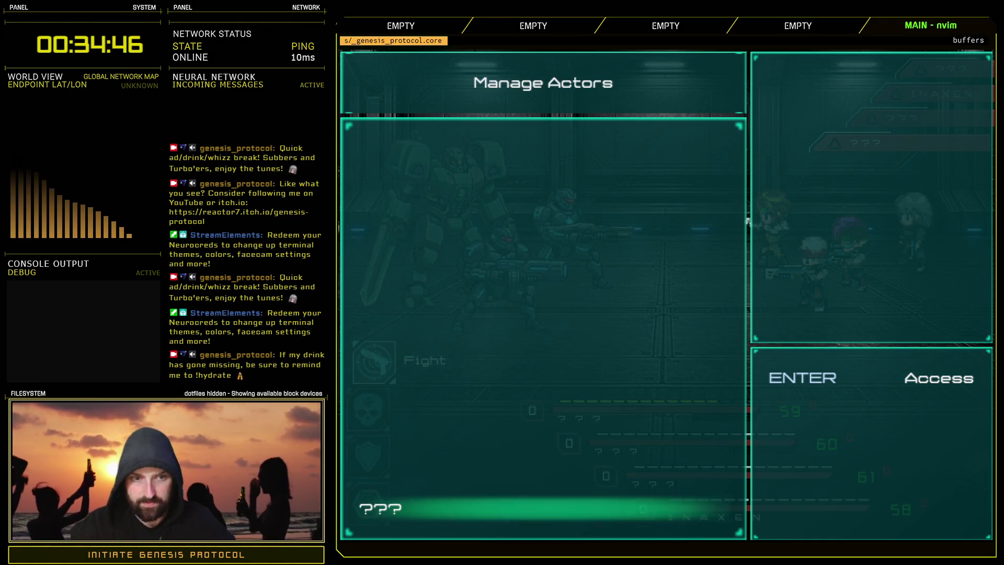
- Push the remaining actor's hp below zero and resume the battle
key("Return")
key("Down")
key("Down")
key("Down")
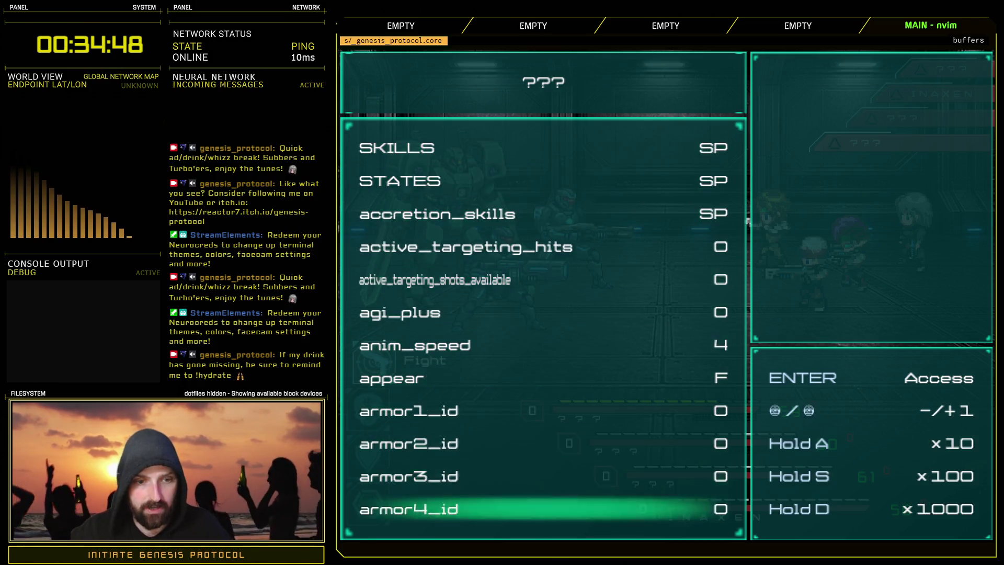
key("Down")
key("Down")
key("Down")
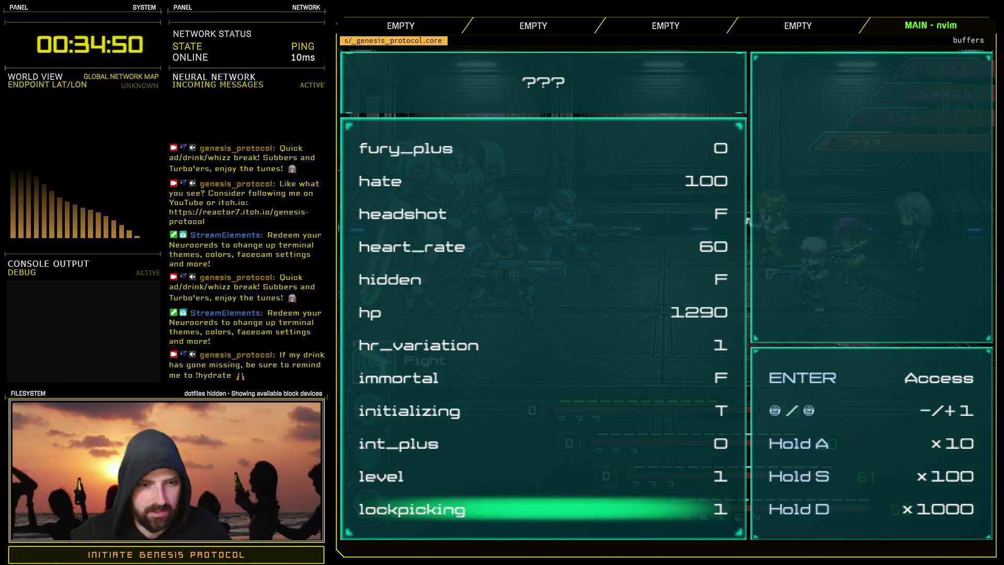
key("Up")
key("Up")
key("Up")
key("Up")
key("s+Left")
key("s+Left")
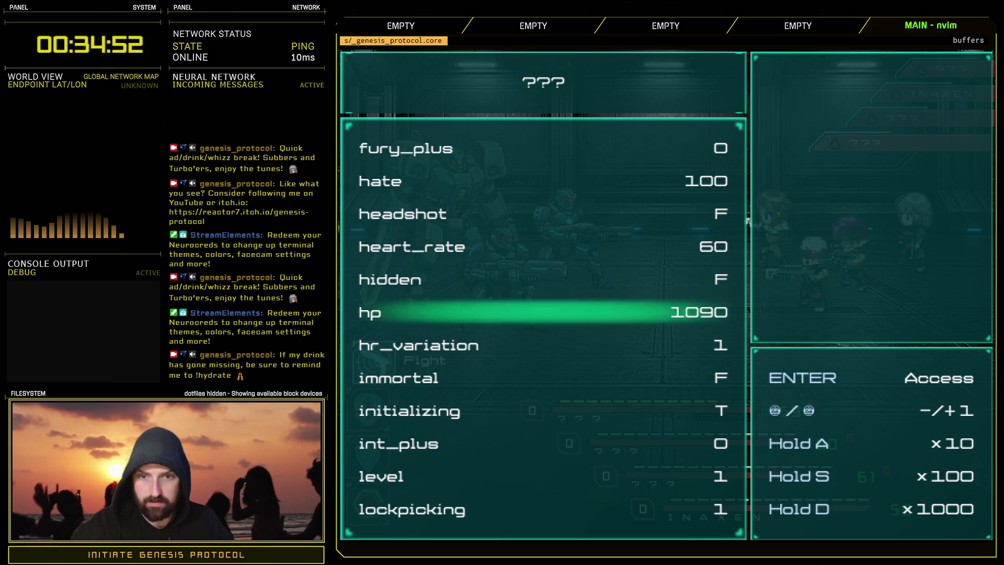
key("s+Left")
key("s+Left")
key("s+Left")
key("Escape")
key("Escape")
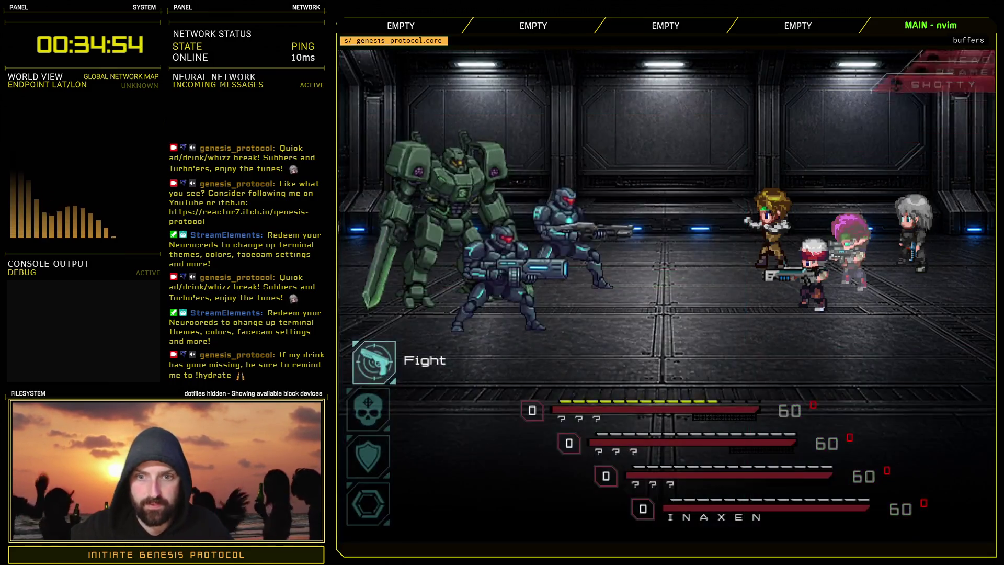
key("Down")
- Choose Fight so the party wipes, pick Restart Battle at game over, then press F9
key("Up")
key("Down")
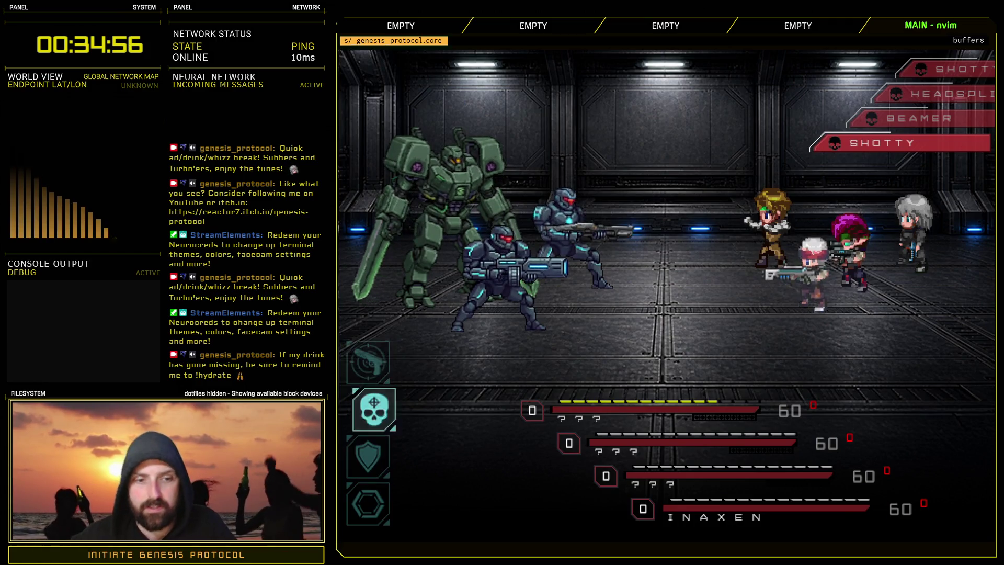
key("Up")
key("Return")
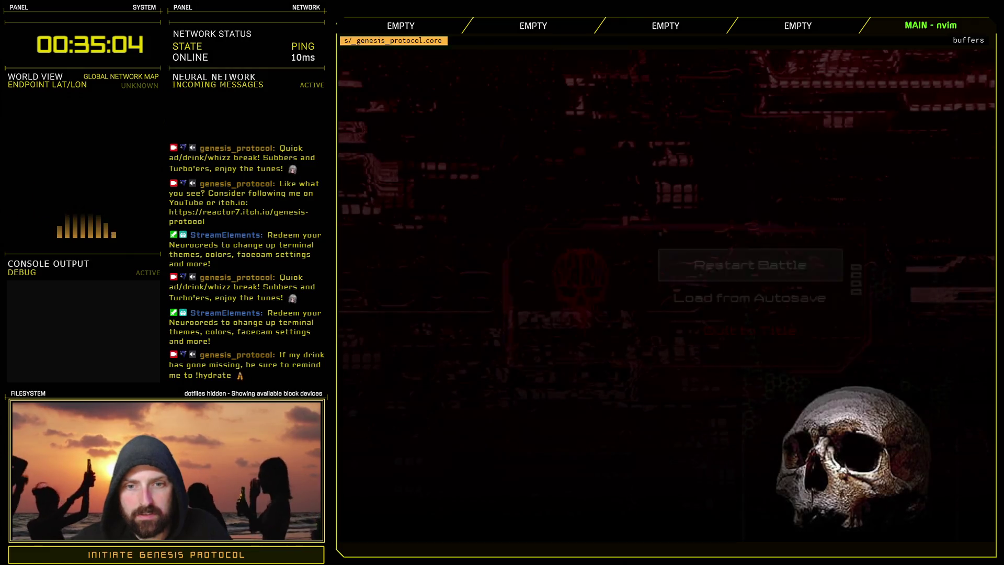
key("Return")
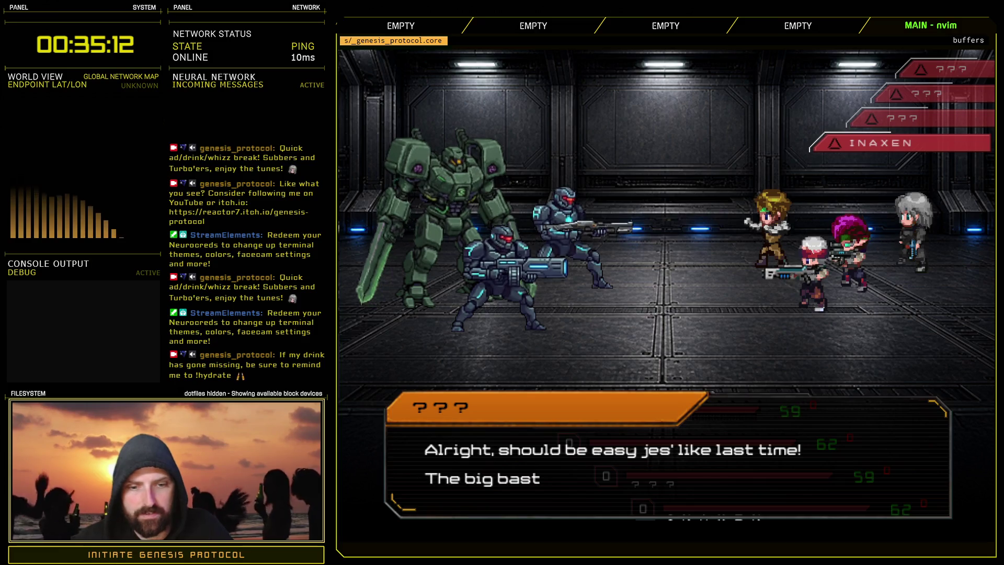
key("Return")
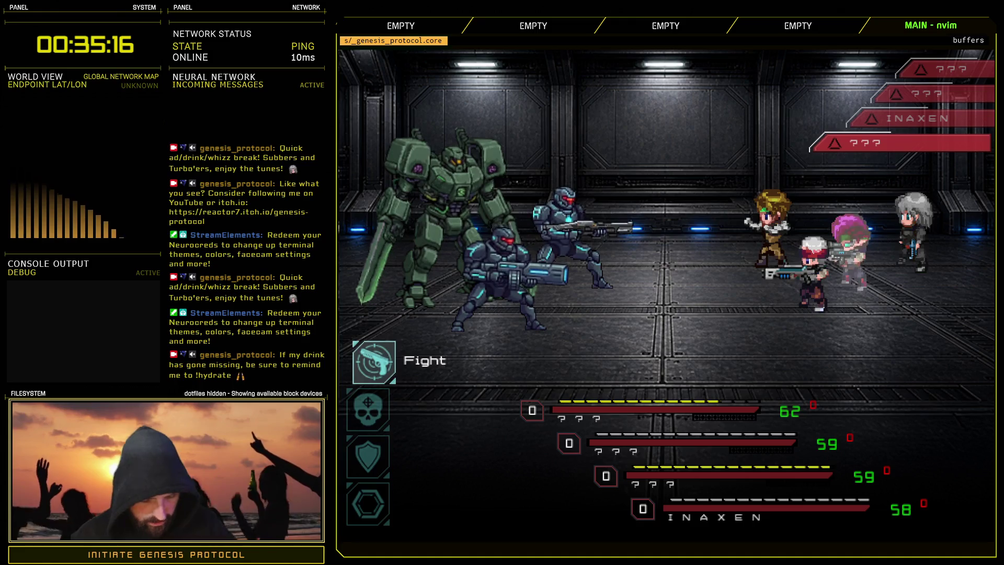
key("F9")
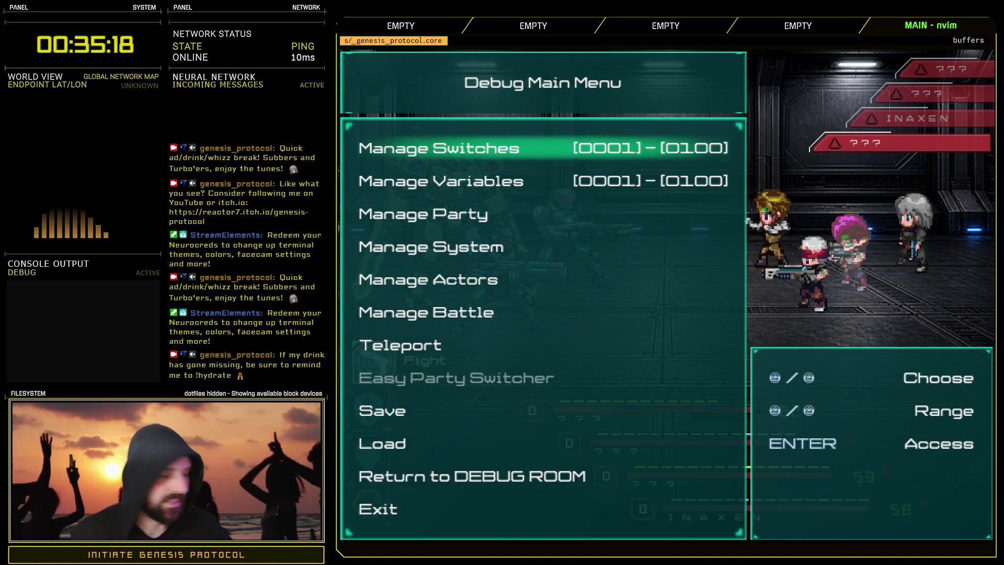
- In battle management, set the enemy Headsplitter's hp to 100
key("Down")
key("Down")
key("Down")
key("Return")
key("Down")
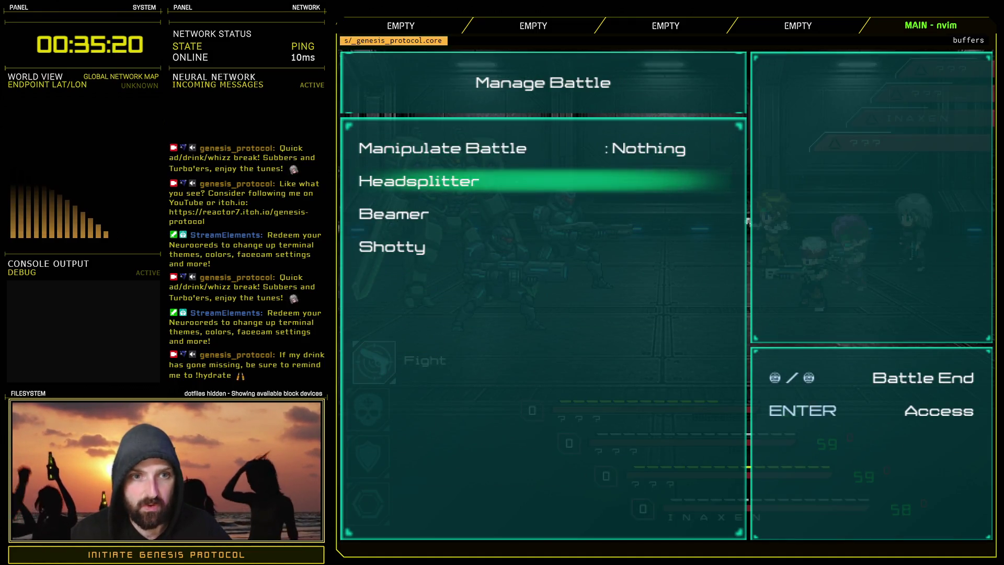
key("Return")
key("Down")
key("Down")
key("Down")
key("Down")
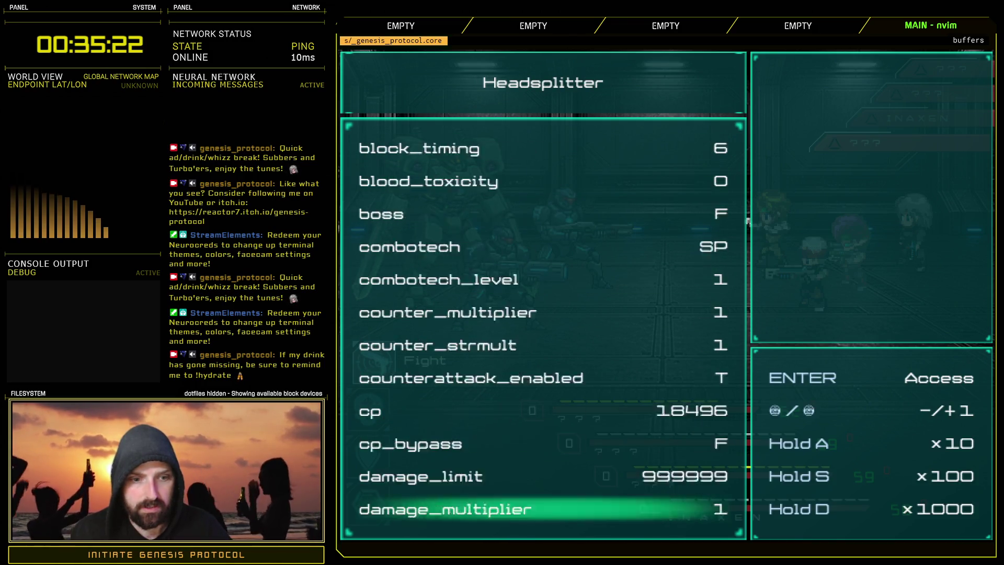
key("Up")
key("Up")
key("Up")
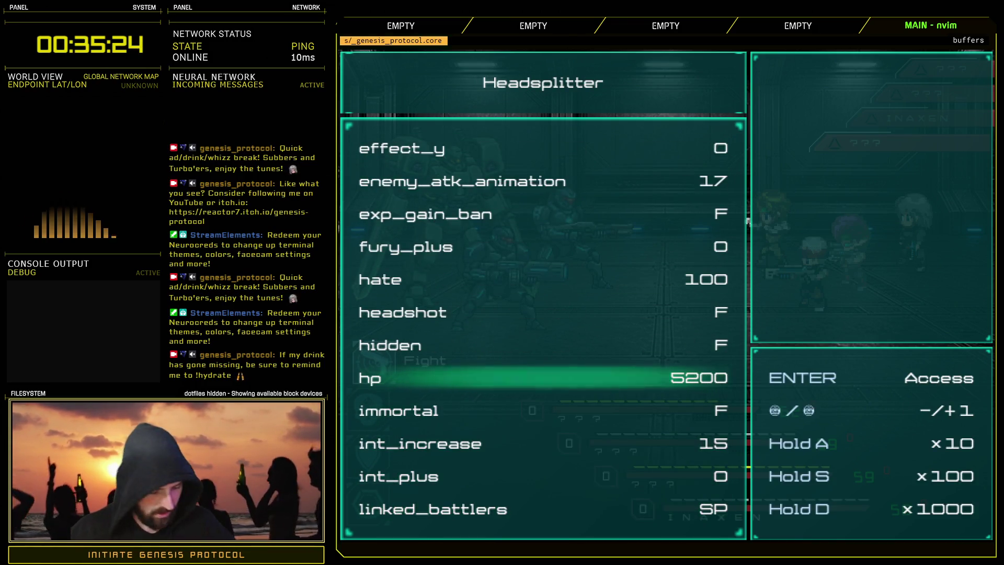
key("Left")
key("Left")
key("Left")
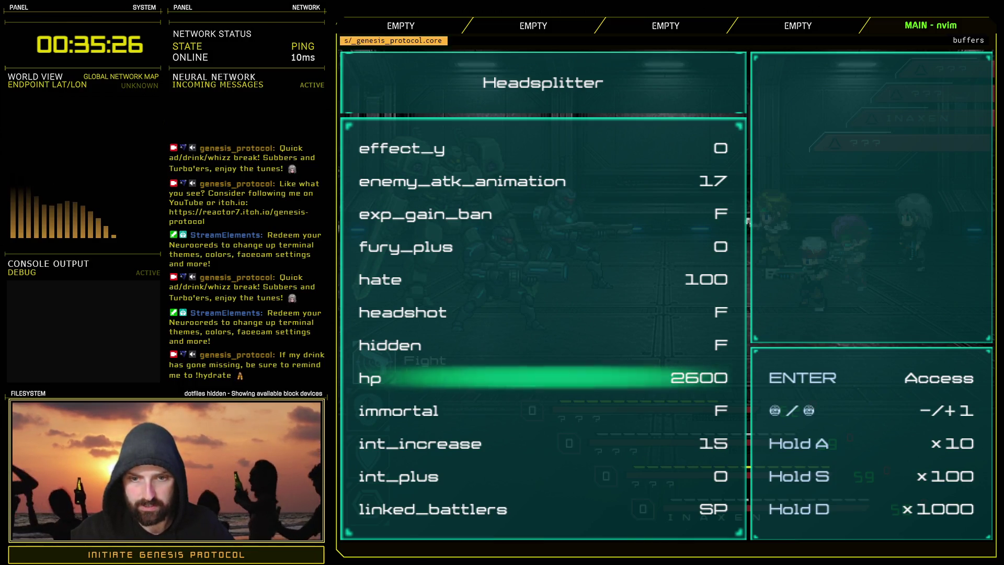
key("Left")
key("Left")
key("Left")
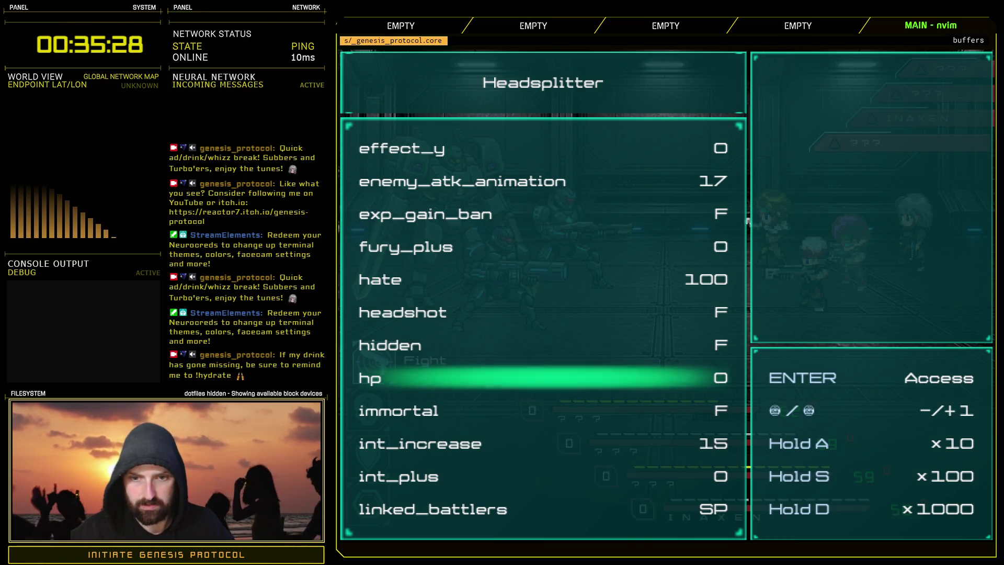
key("Right")
key("Escape")
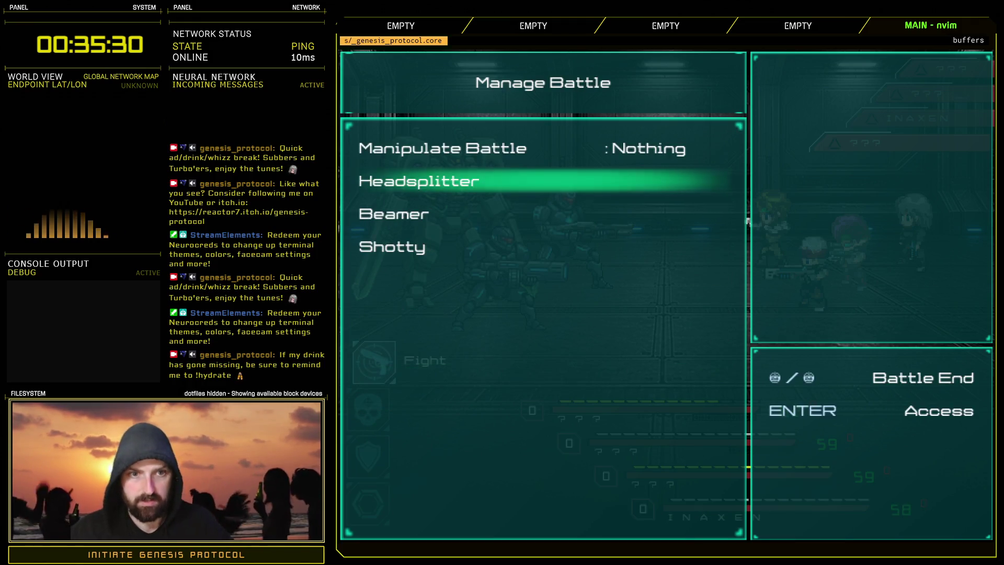
- Lower the enemy Beamer's hp down to 100
key("Down")
key("Return")
key("Down")
key("Down")
key("Down")
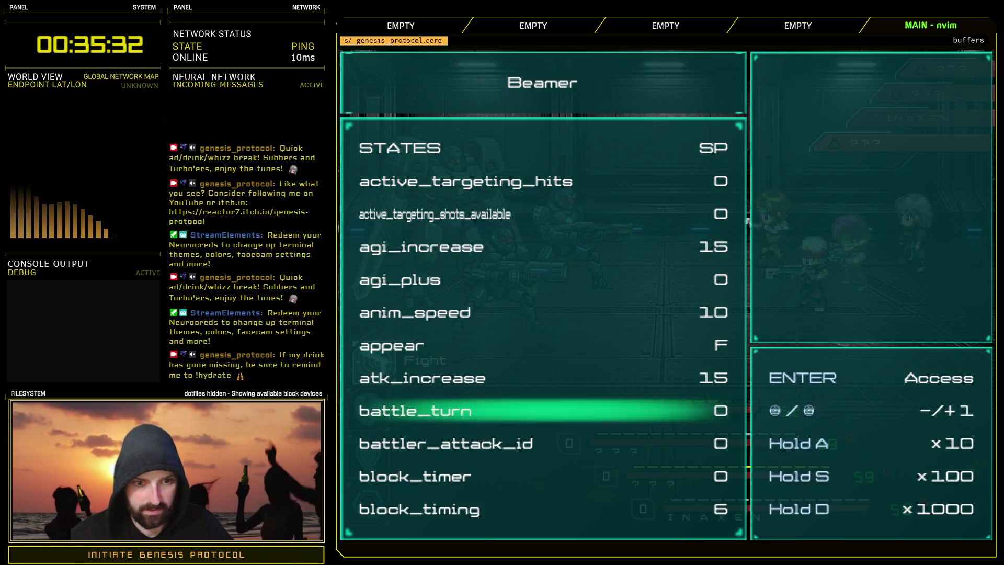
key("Down")
key("Down")
key("Down")
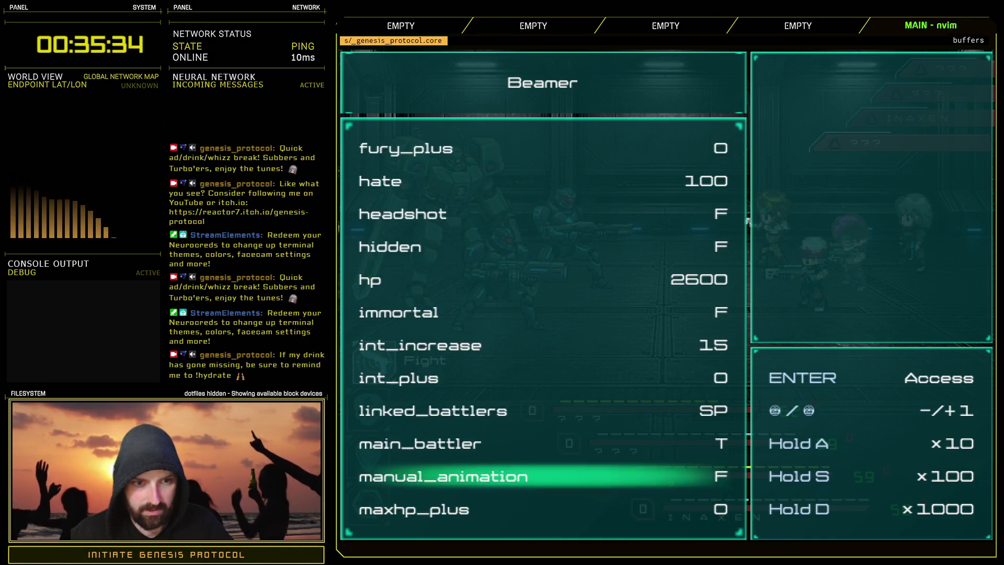
key("Up")
key("Up")
key("Up")
key("s+Left")
key("s+Left")
key("s+Left")
key("d+Left")
key("s+Left")
key("s+Left")
key("s+Left")
key("s+Left")
key("s+Left")
key("s+Left")
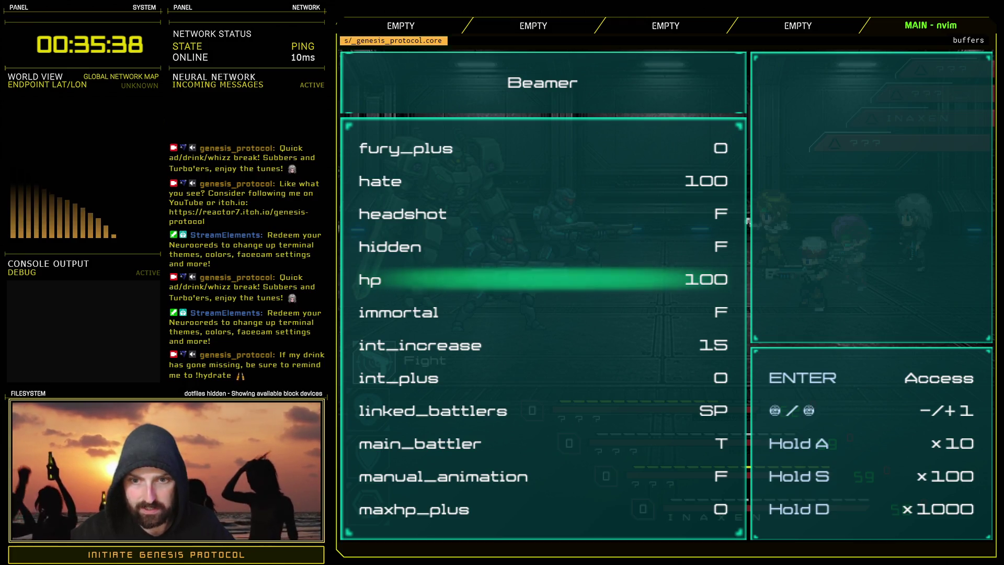
key("Escape")
- Check Shotty's hp stat (180) and close the debug menu to resume the battle
key("Down")
key("Return")
key("Down")
key("Down")
key("Down")
key("Down")
key("Down")
key("Down")
key("Down")
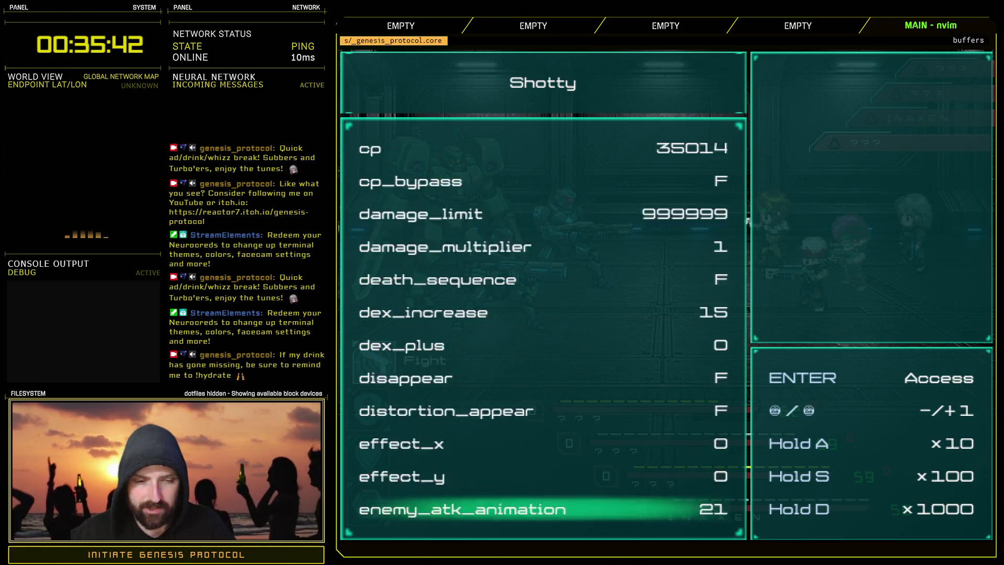
key("Up")
key("Up")
key("Up")
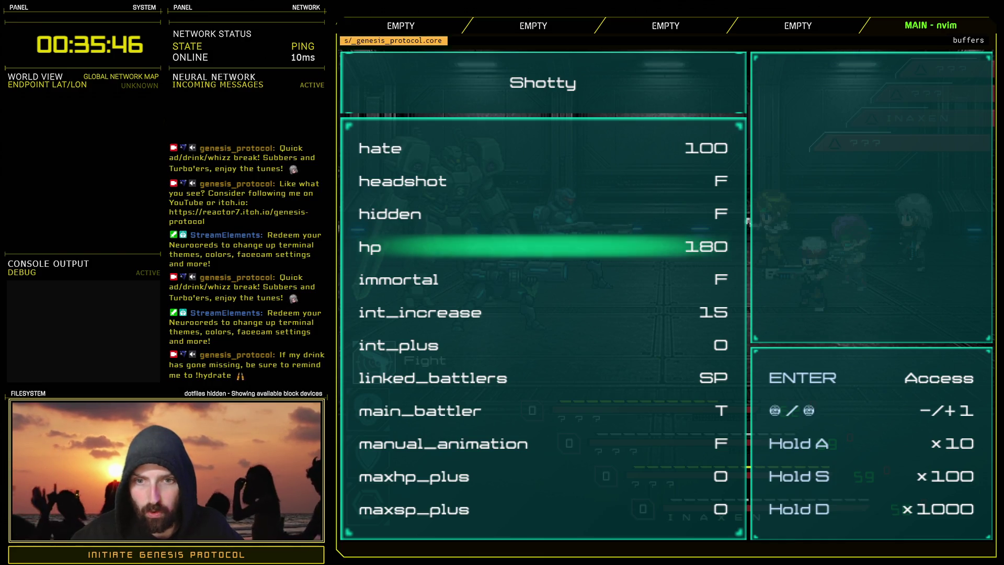
key("Escape")
key("Escape")
key("Escape")
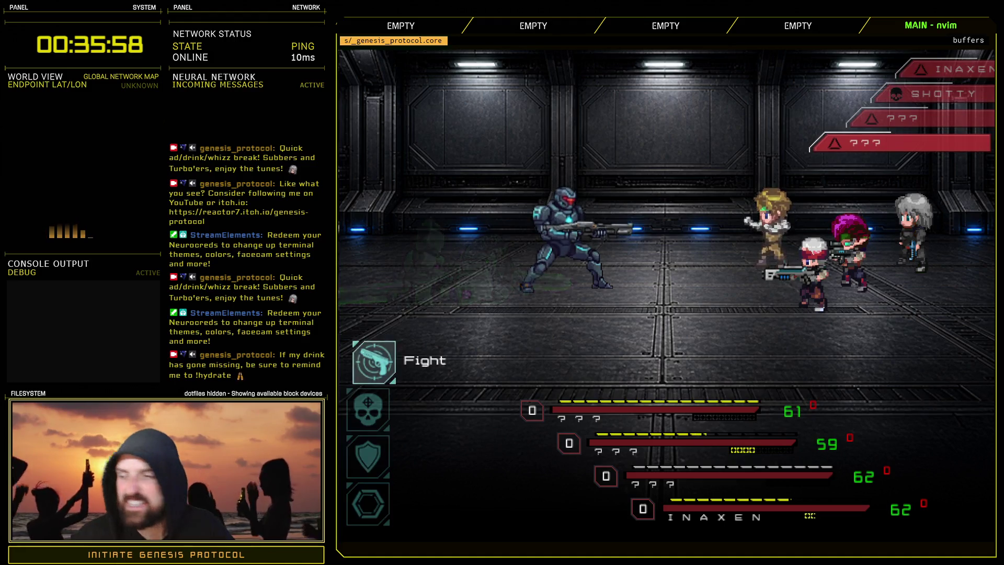
- Finish Shotty with Raging Fist, take the selected loot, and pass the first post-battle line
key("Return")
key("Return")
key("Return")
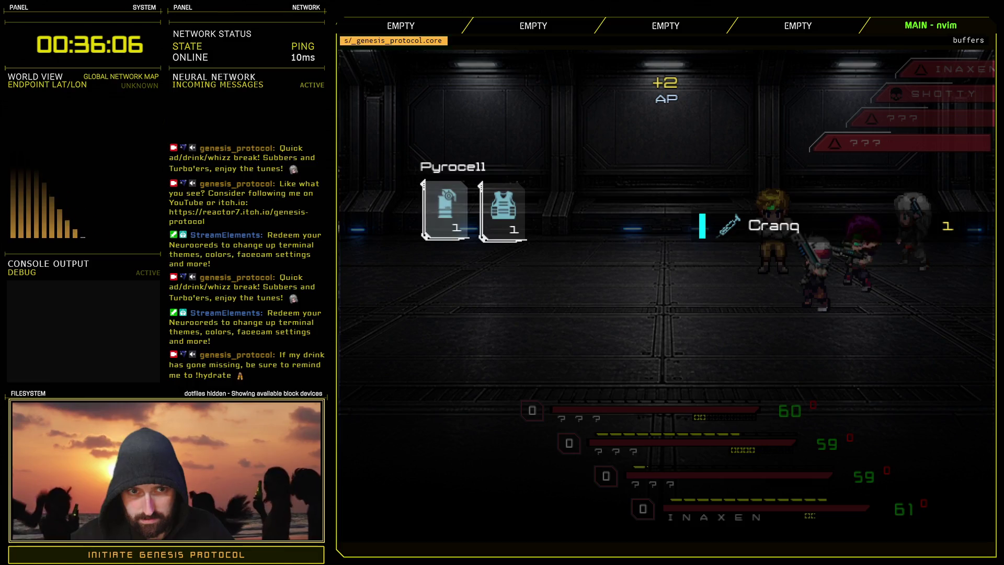
key("Return")
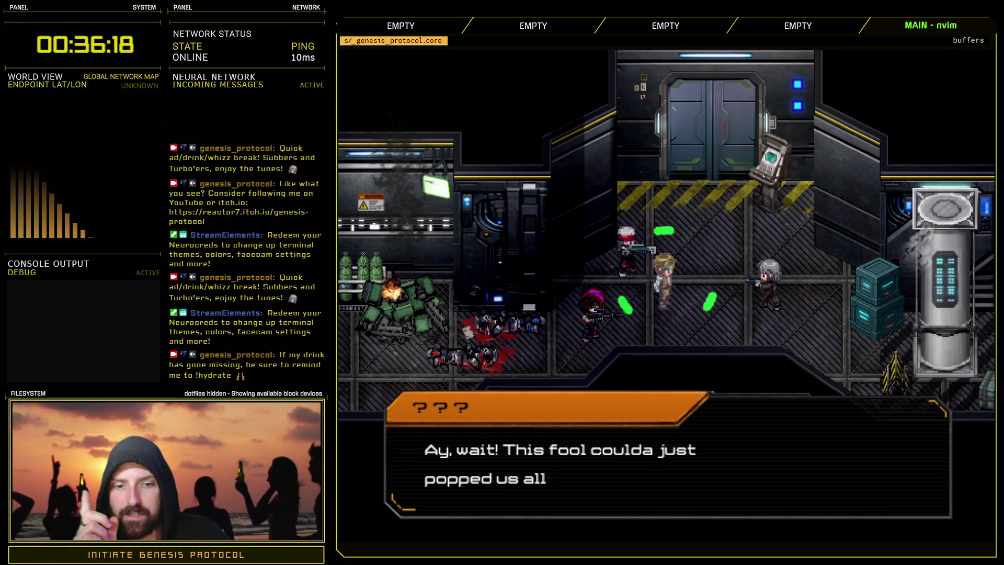
key("Return")
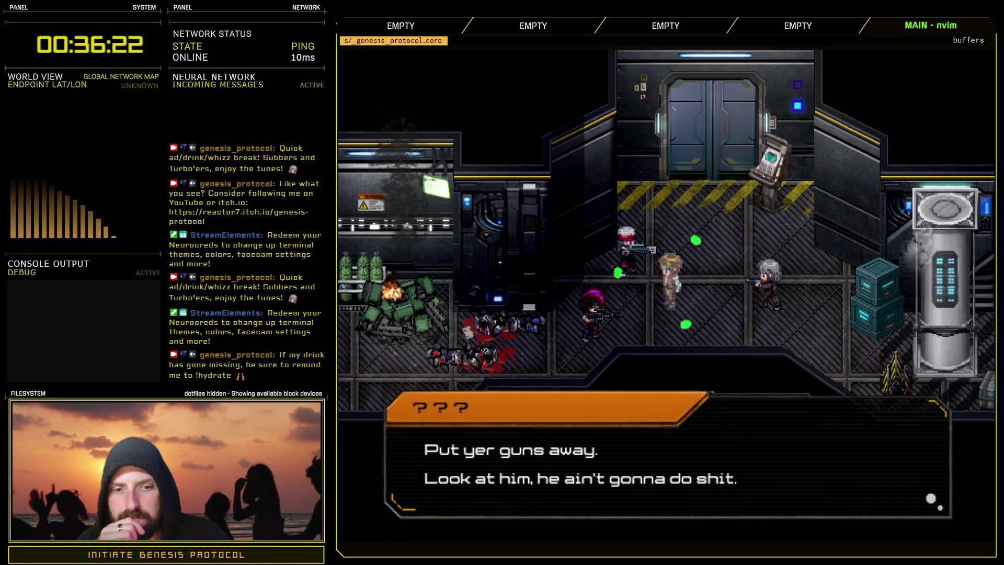
key("Return")
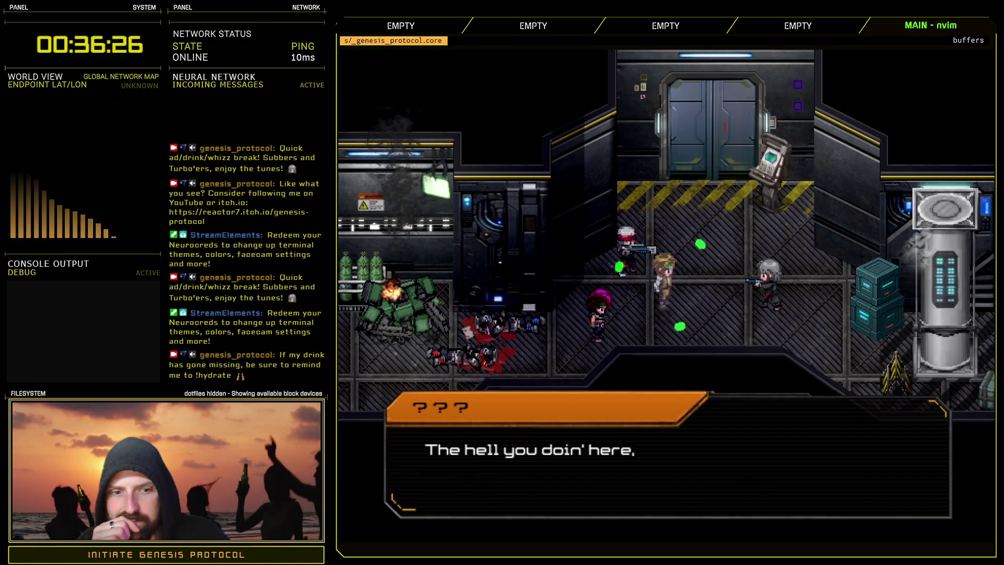
key("Return")
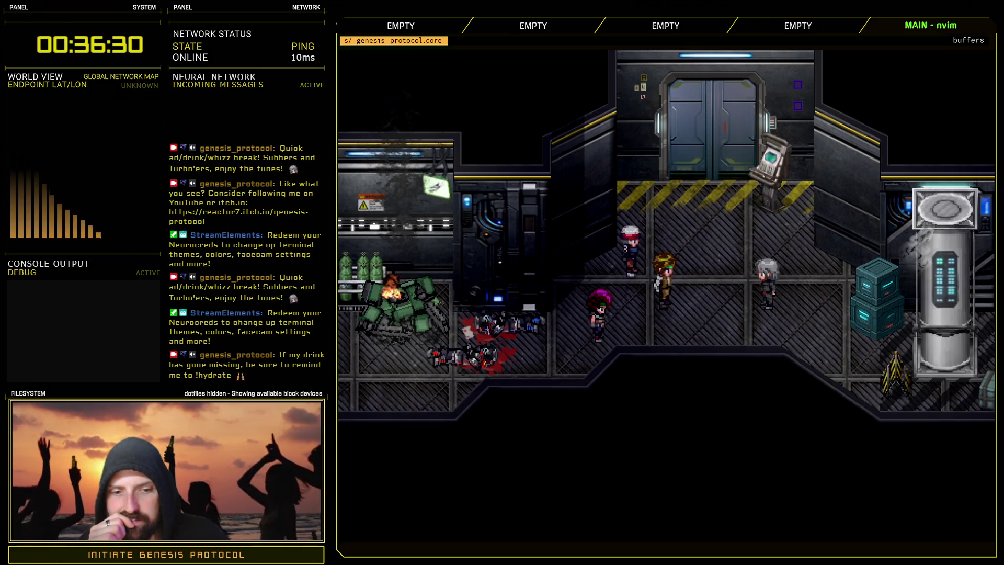
key("Return")
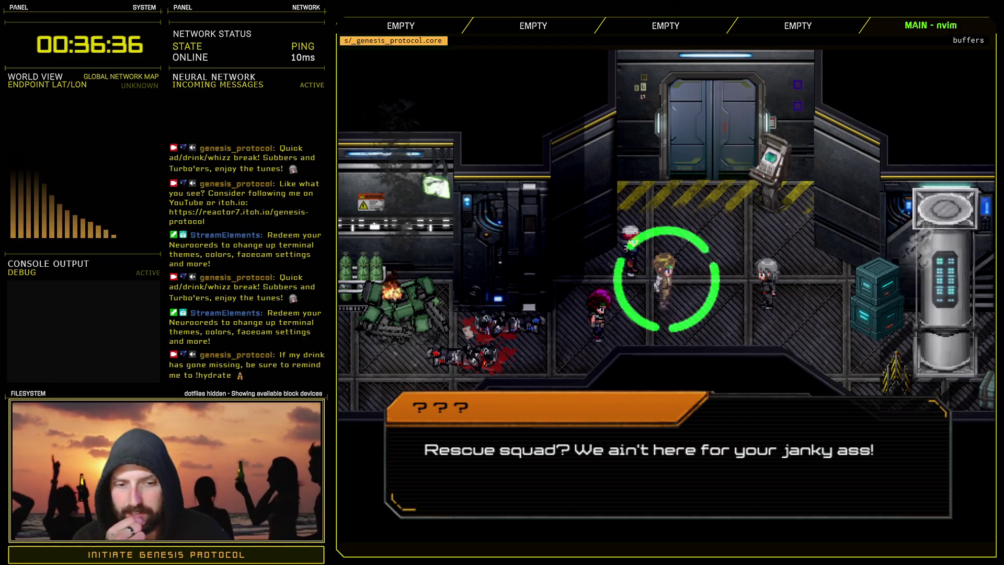
key("Return")
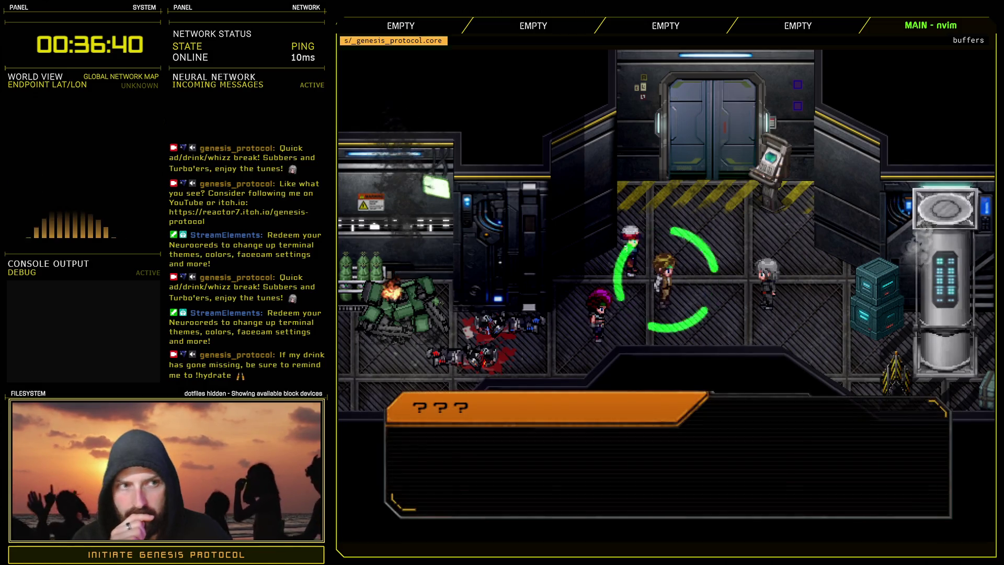
key("Return")
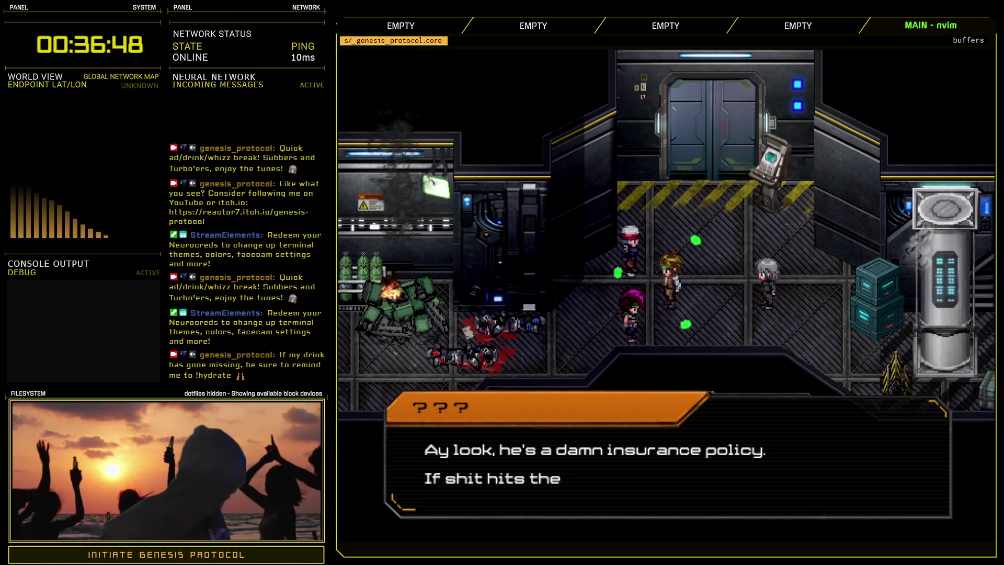
key("Return")
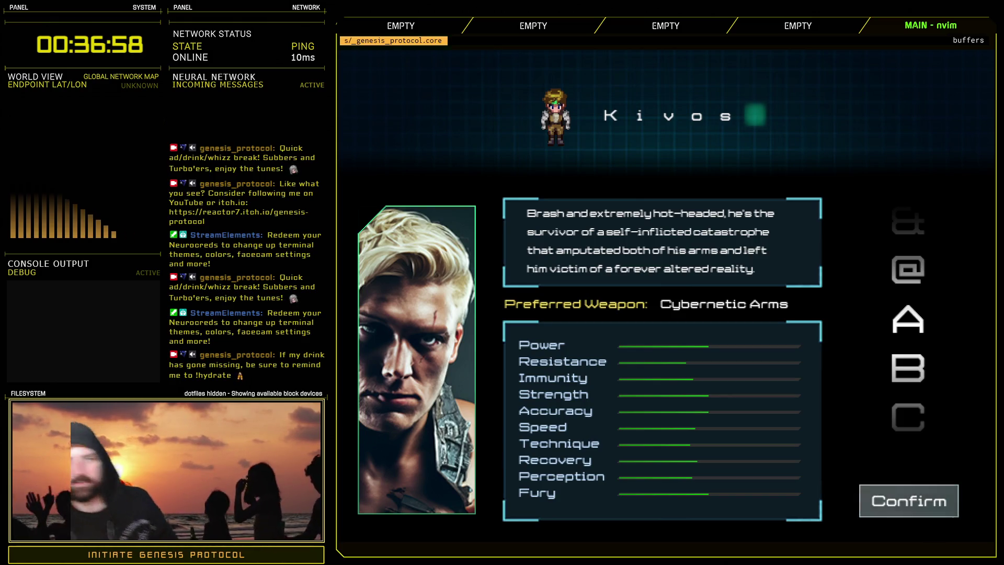
key("Return")
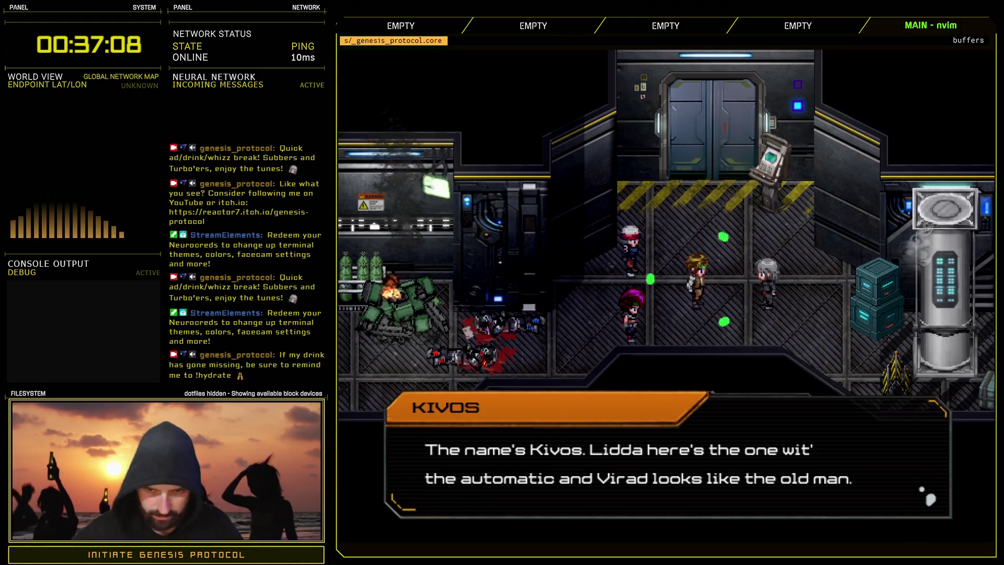
- Continue through Kivos, Virad and Inaxen's lines until 'Mission Updated' appears
key("Return")
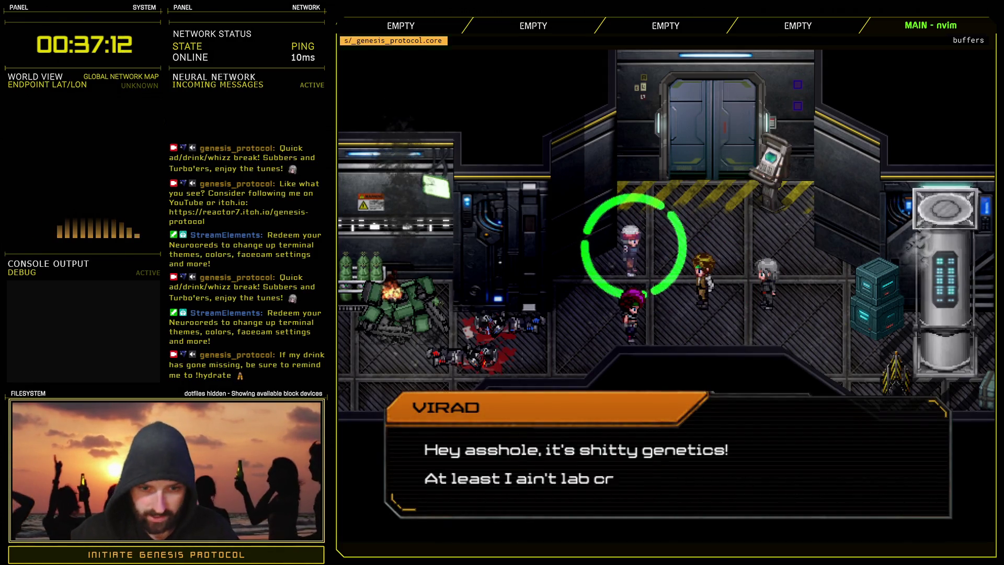
key("Return")
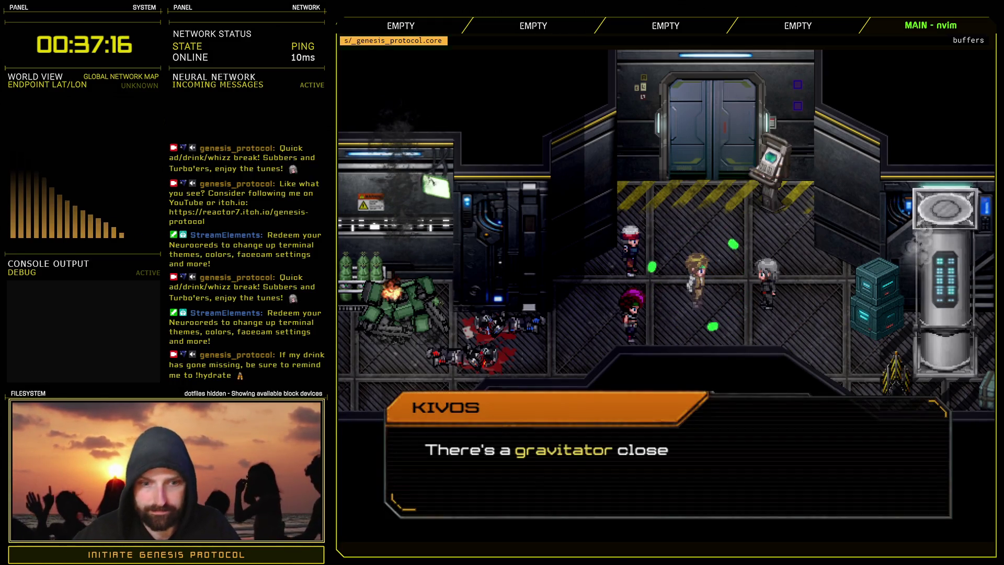
key("Return")
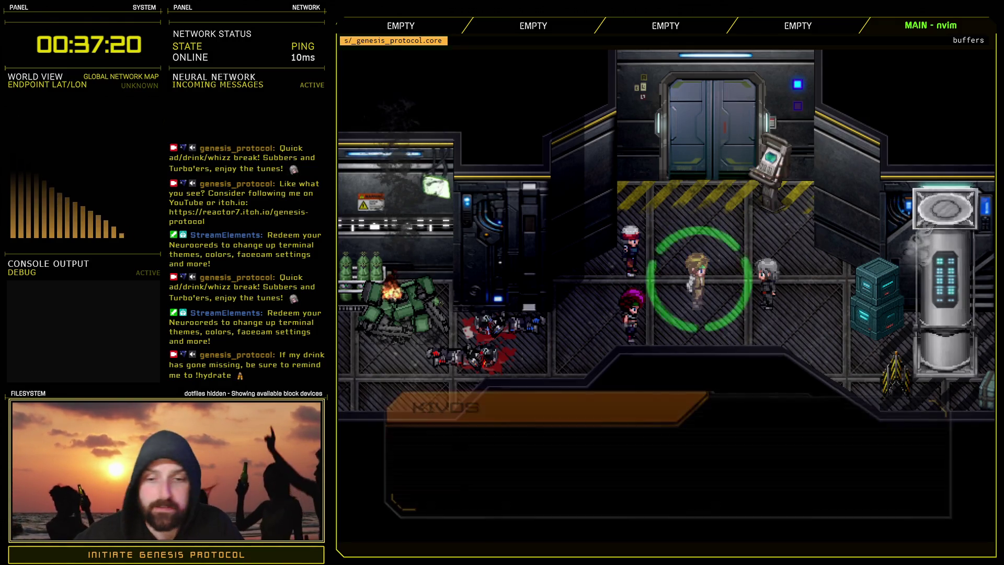
key("Return")
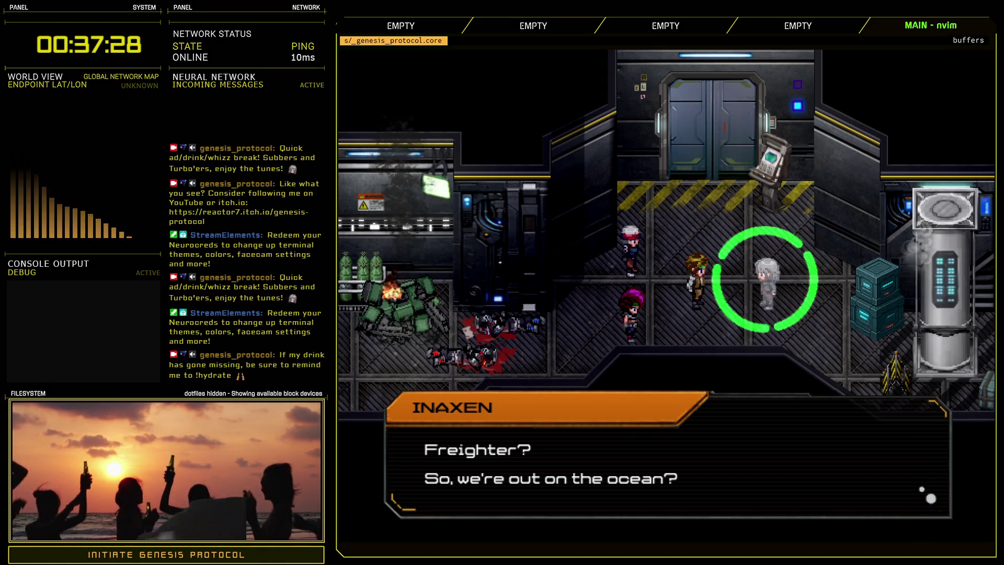
key("Return")
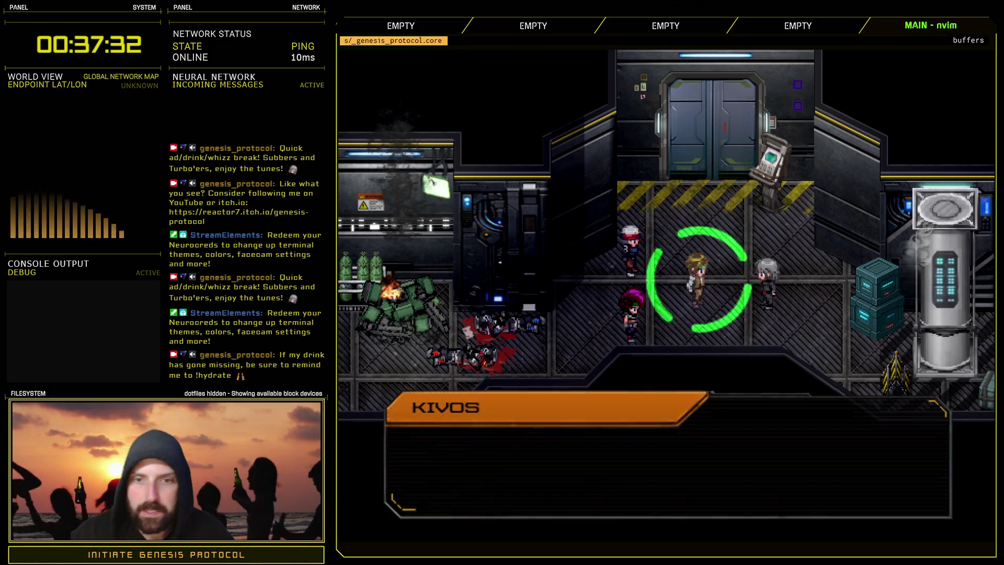
key("Return")
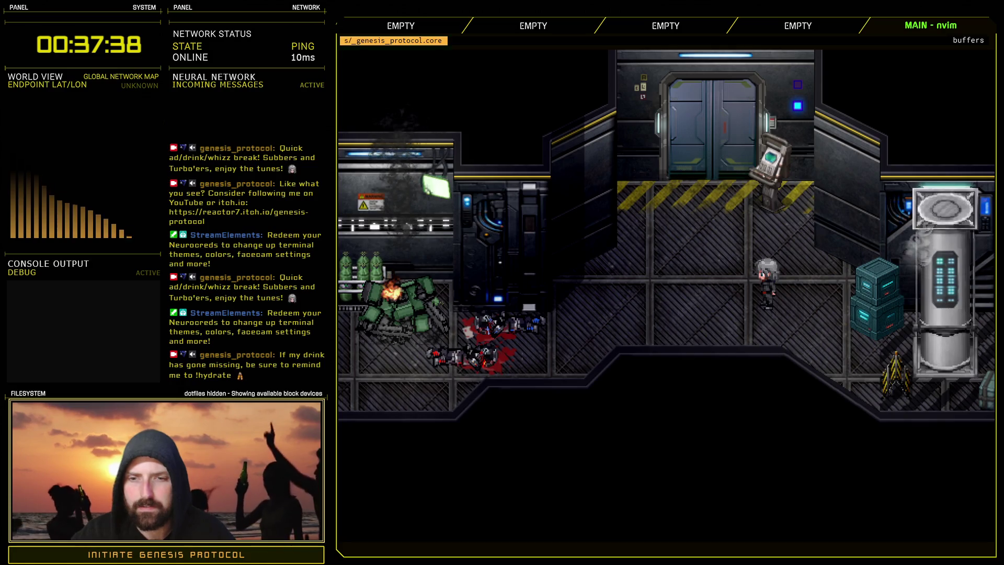
key("Left")
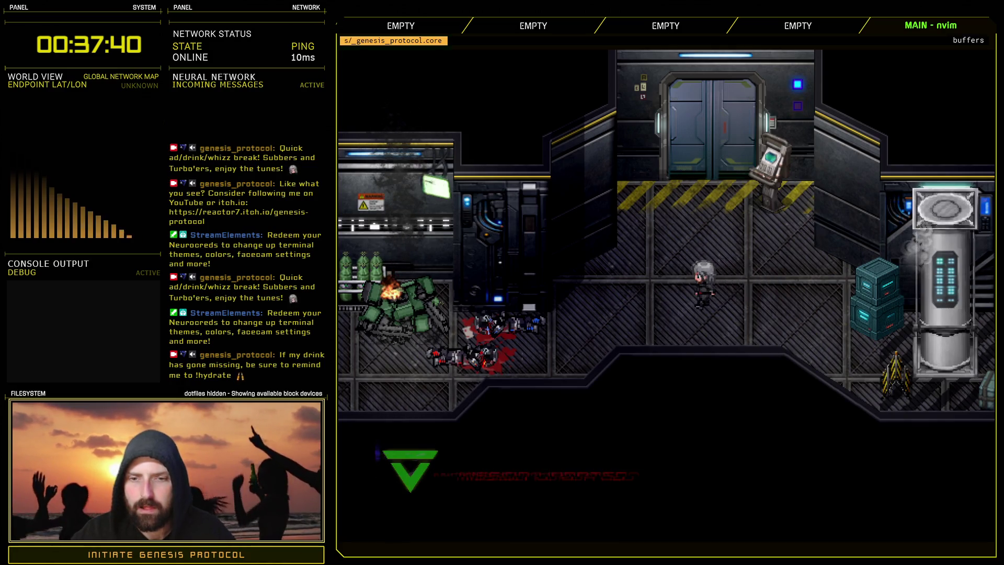
- Open the party inventory and browse the Medical, Food and Grenade item categories
key("Escape")
key("Return")
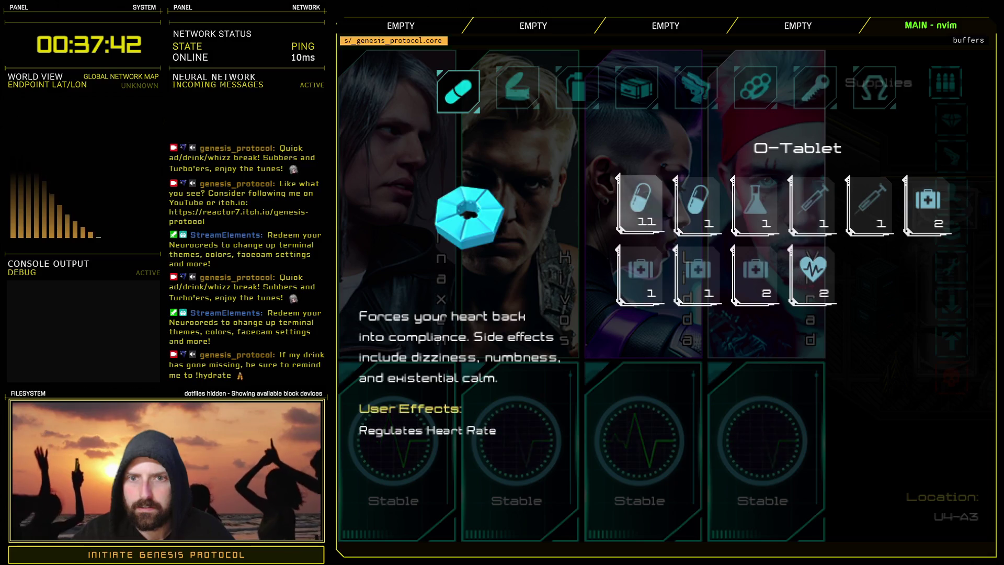
key("Right")
key("Right")
key("Right")
key("Escape")
key("Right")
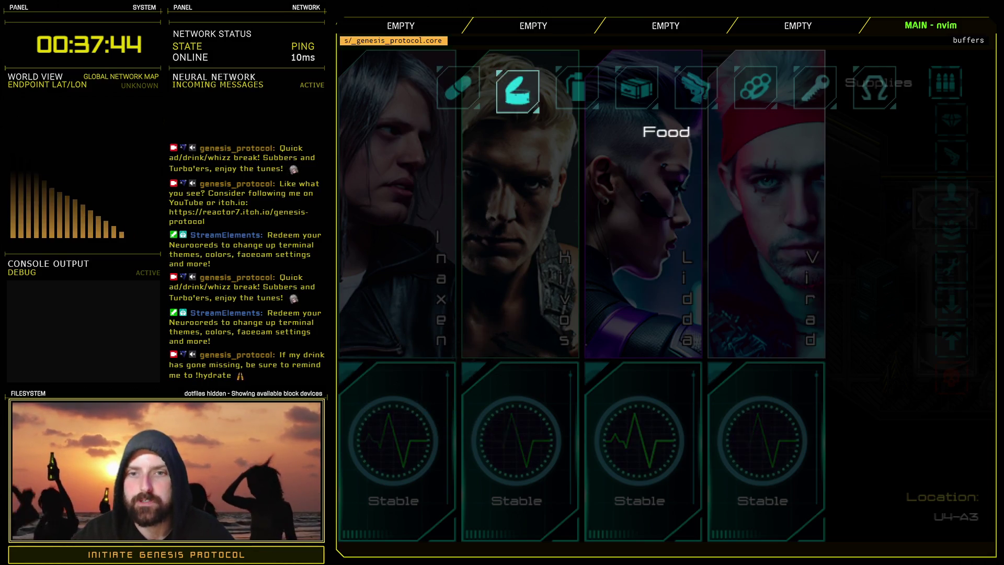
key("Return")
key("Escape")
key("Right")
key("Return")
key("Right")
key("Escape")
key("Right")
key("Return")
key("Right")
key("Right")
key("Right")
key("Right")
key("Right")
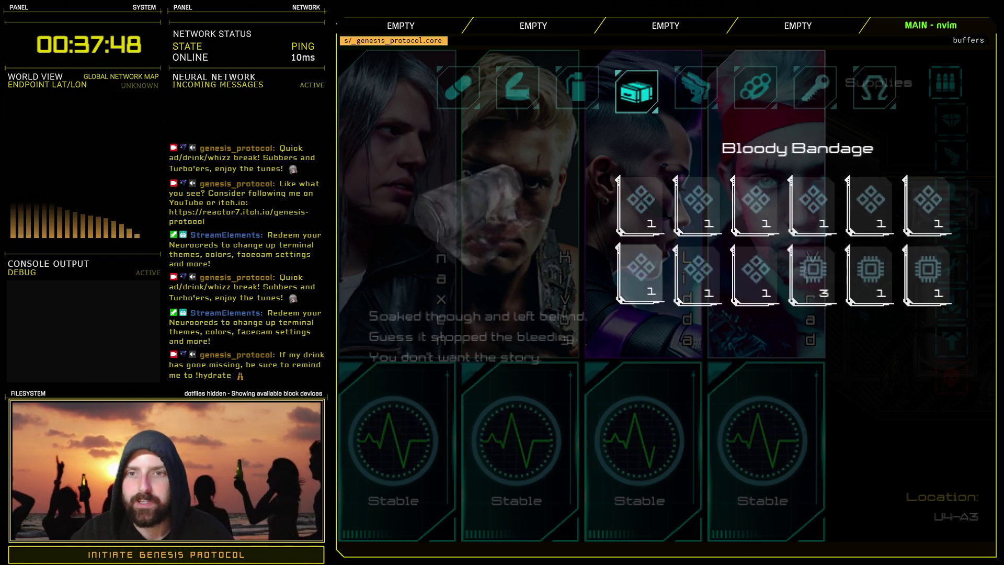
- Inspect the Misc items: Underwear, Synthameat Pouch, Adhesive Tape, Mangled Hoses, Plush Toy, Glam Vitamins, Battery Pack
key("Left")
key("Left")
key("Left")
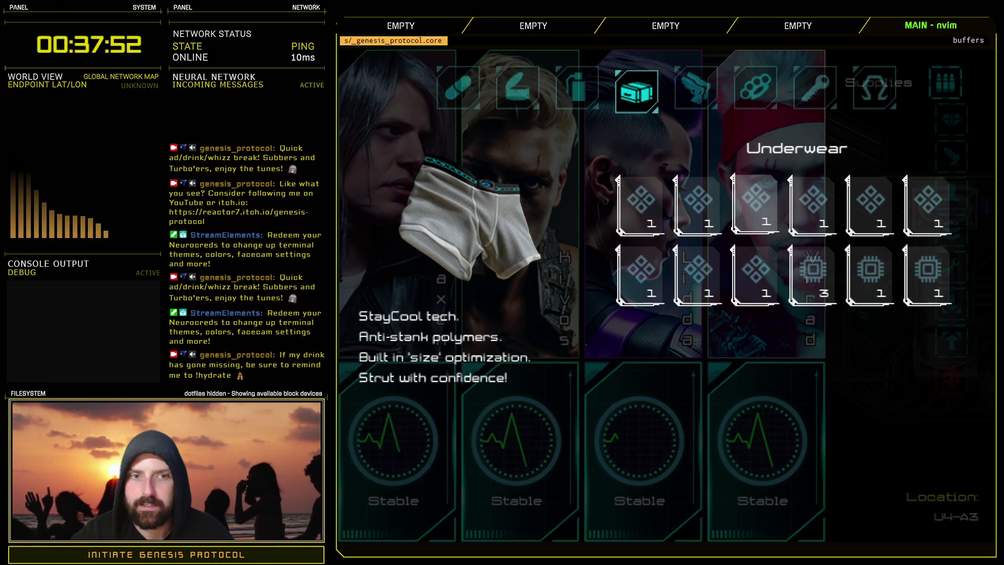
key("Down")
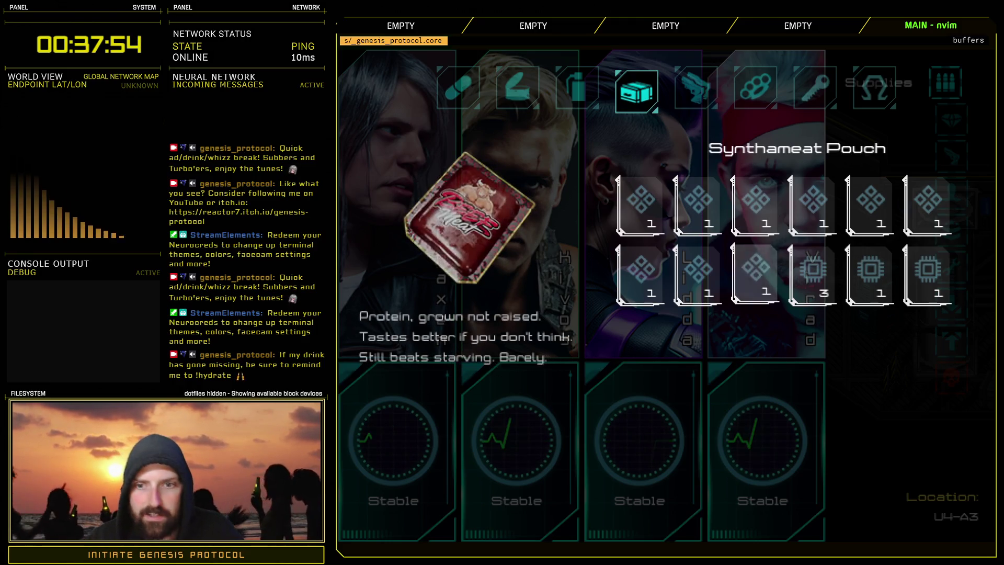
key("Left")
key("Left")
key("Right")
key("Right")
key("Right")
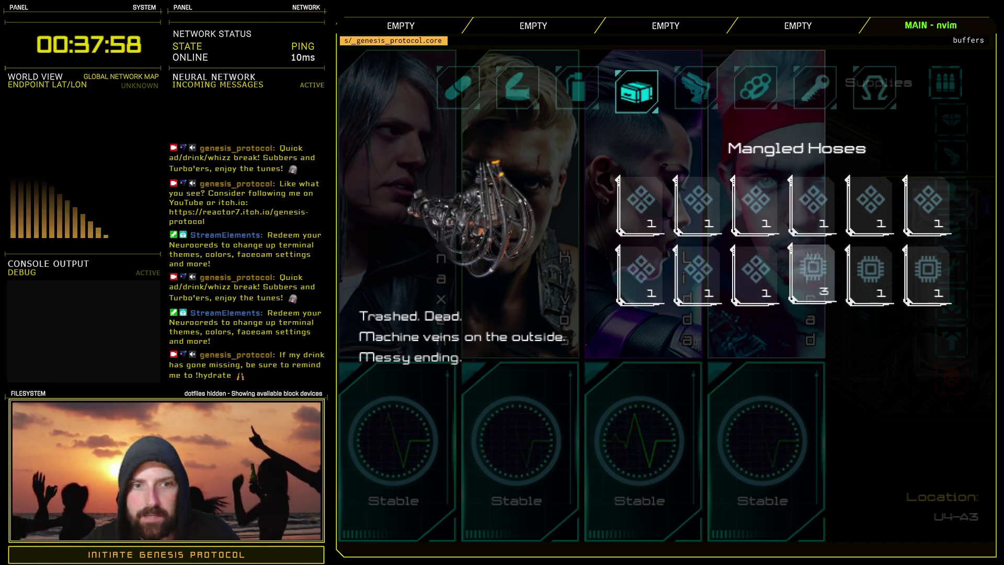
key("Right")
key("Right")
key("Up")
key("Left")
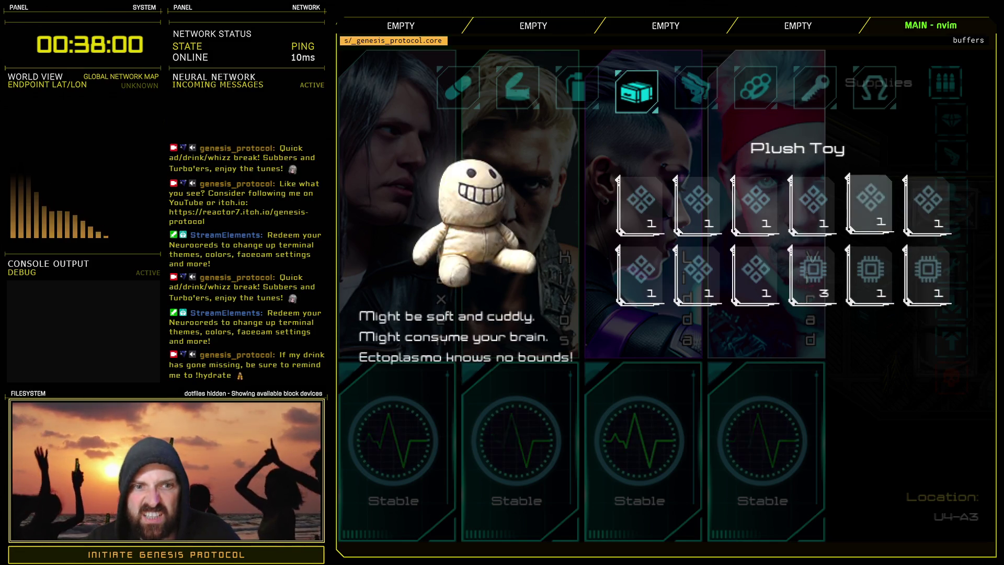
key("Right")
key("Left")
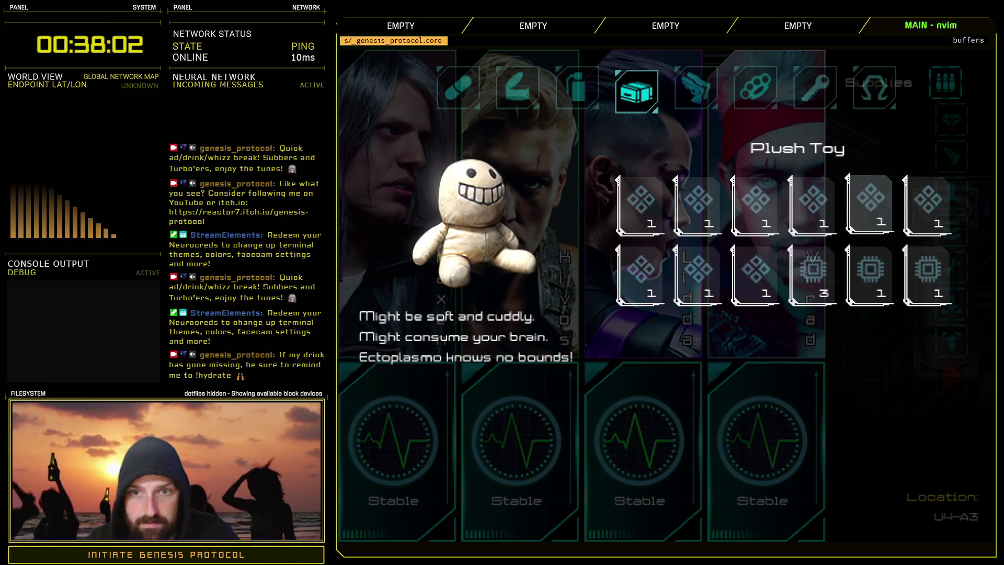
key("Left")
key("Right")
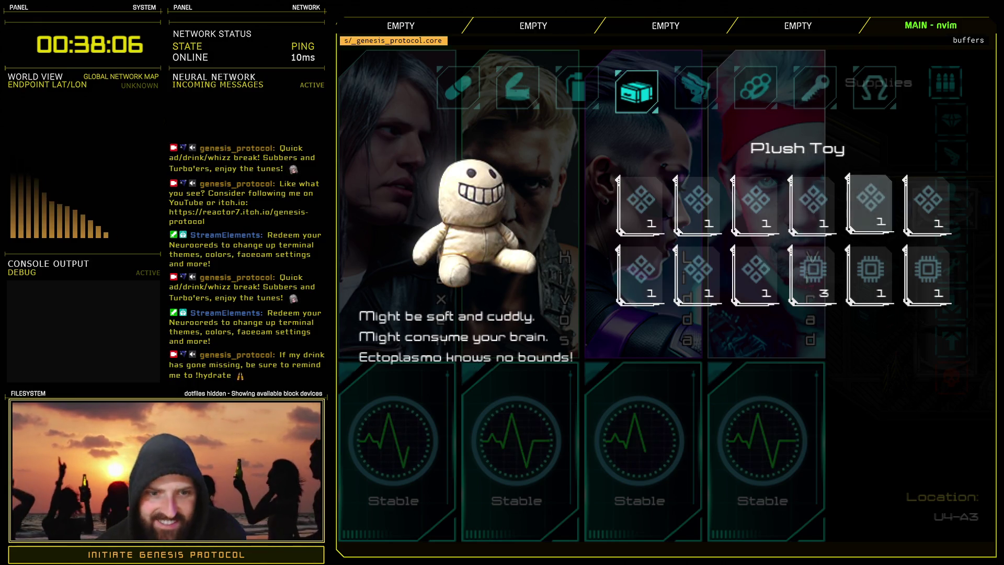
- Browse Gear, Contraband (Innards, Dead Heart) and Key Items (Android Head), then return to the portraits
key("e")
key("Right")
key("Right")
key("Up")
key("Right")
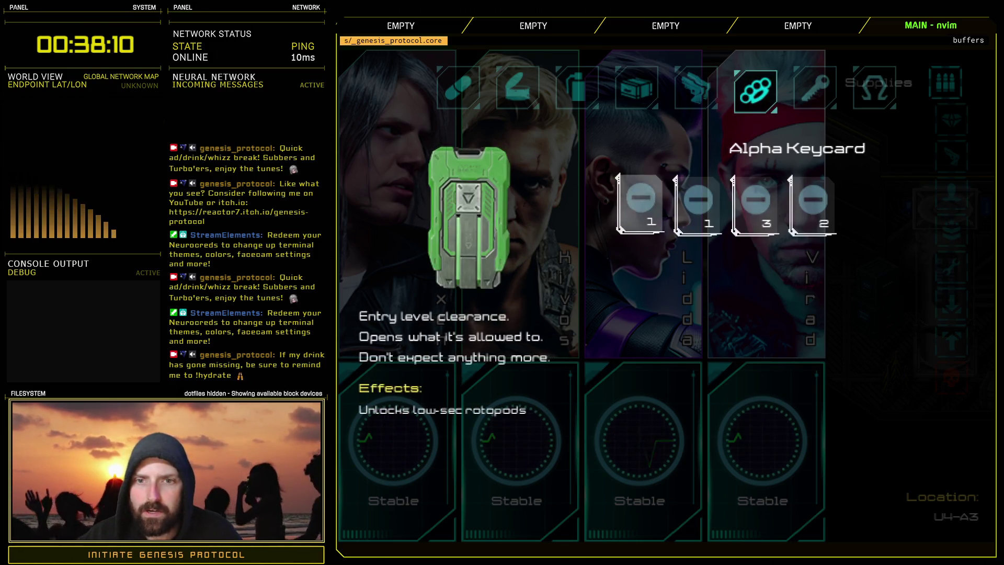
key("Right")
key("Right")
key("Right")
key("Left")
key("Left")
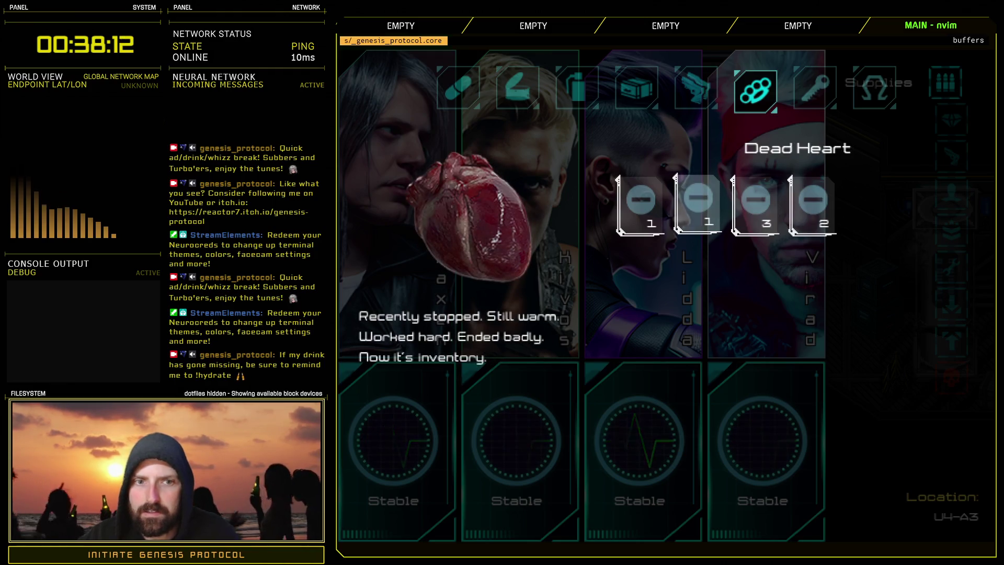
key("Up")
key("Right")
key("Down")
key("Right")
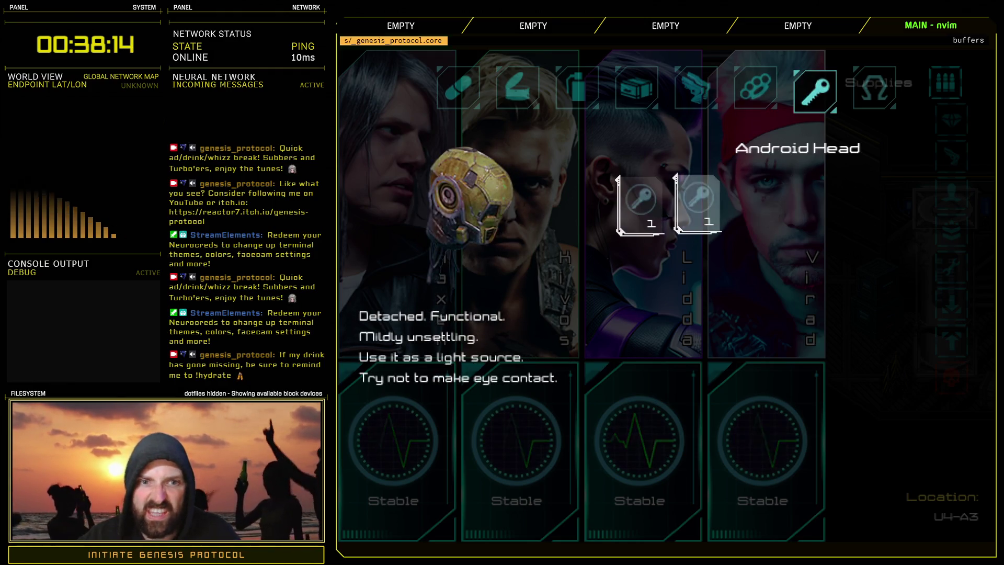
key("Escape")
key("Escape")
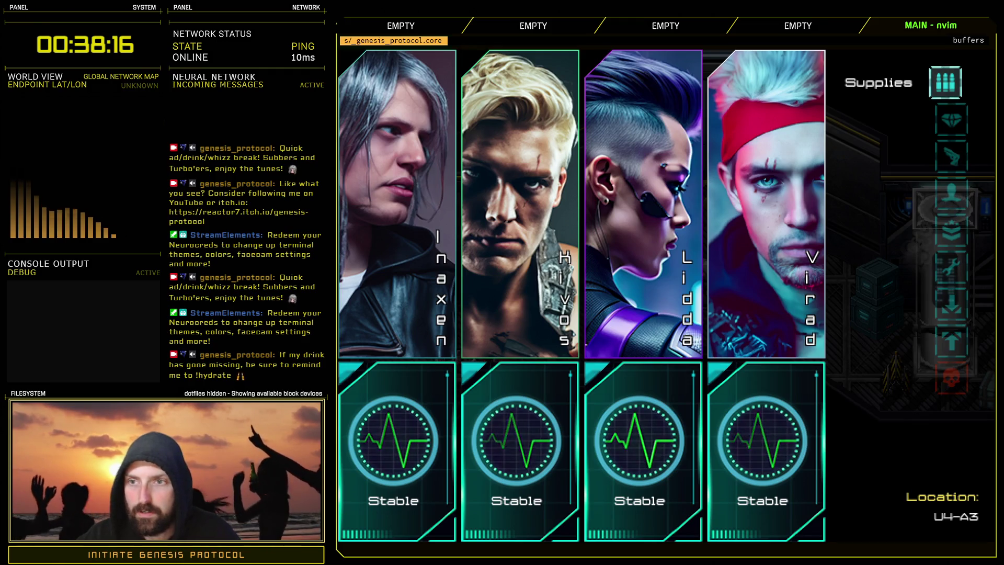
key("Escape")
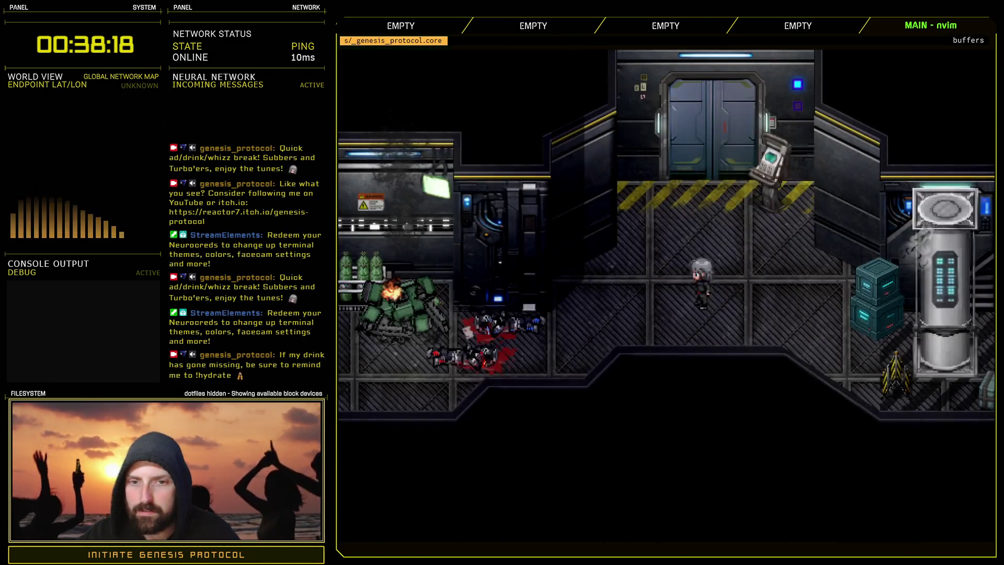
- Walk to the first body and take the Underwear from its loot
key("Left")
key("Down")
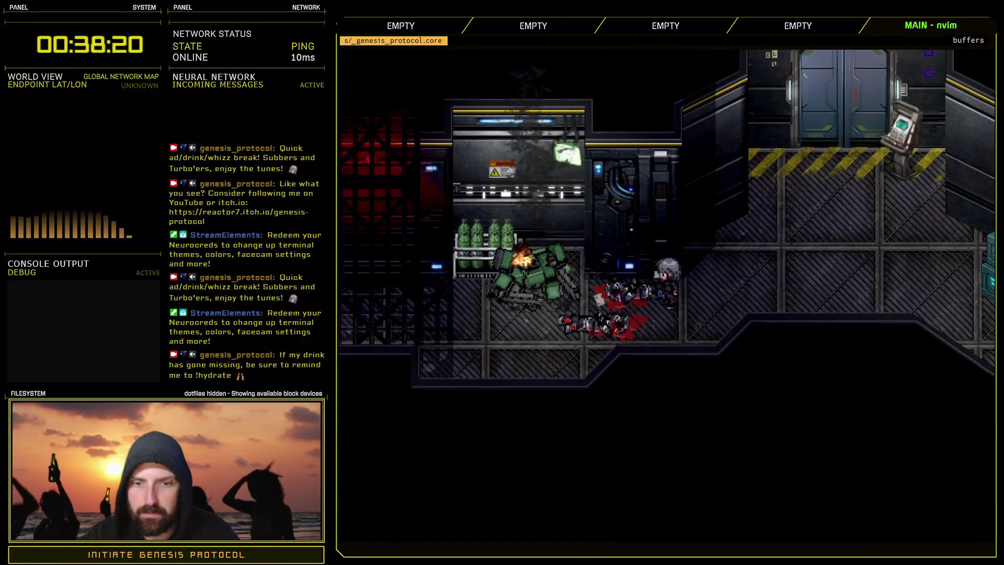
key("Escape")
key("Down")
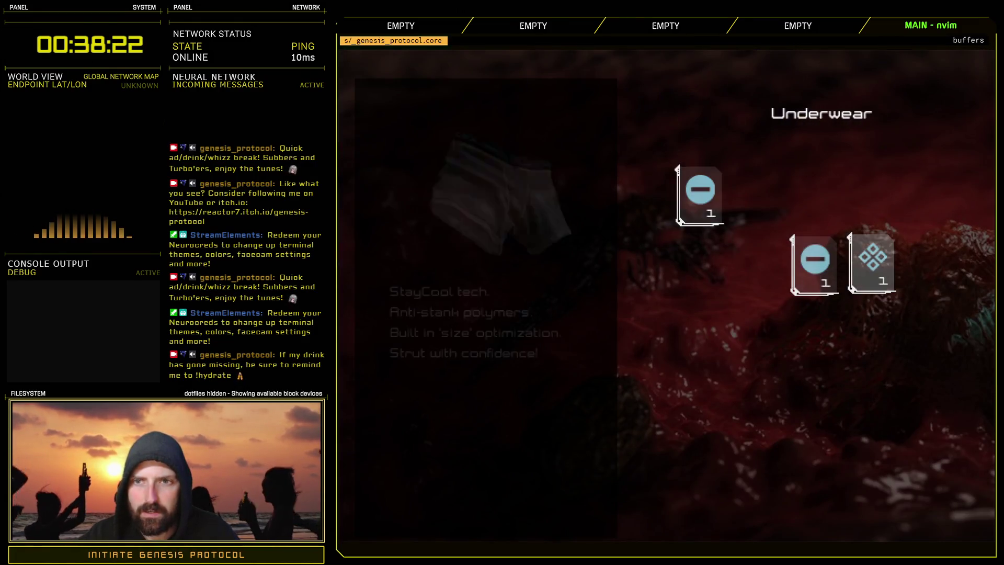
key("Escape")
key("Escape")
key("Down")
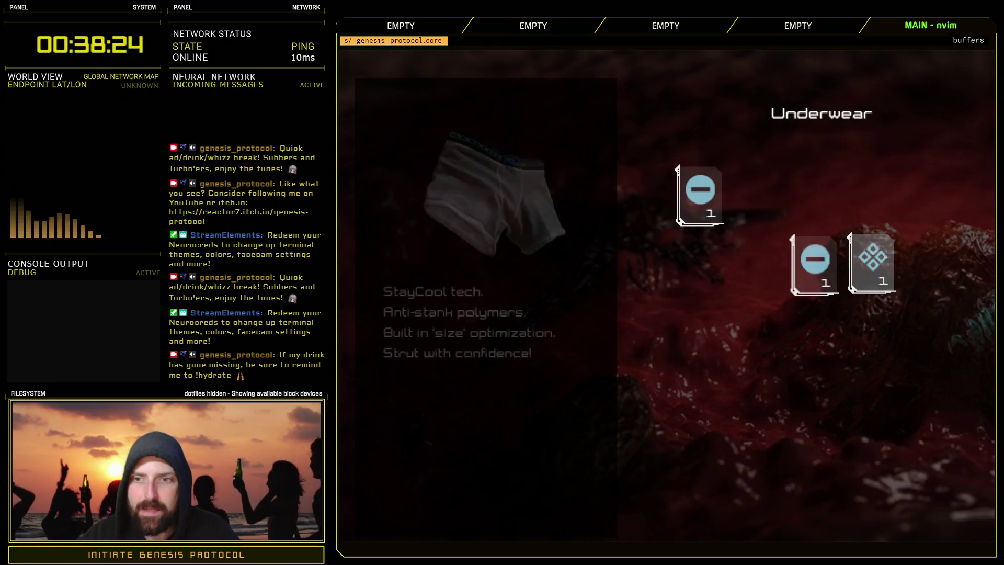
key("Return")
key("Escape")
key("Return")
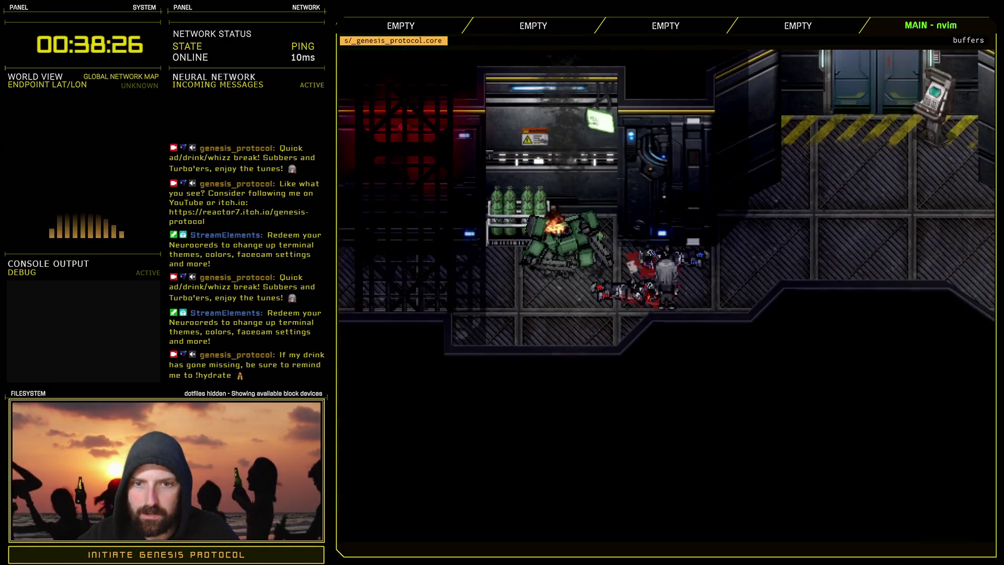
- Take the mech's Pyrocell, EMP Mine, Detached Eye and Underwear, then the Omega Keycard and parts
key("Escape")
key("Down")
key("Right")
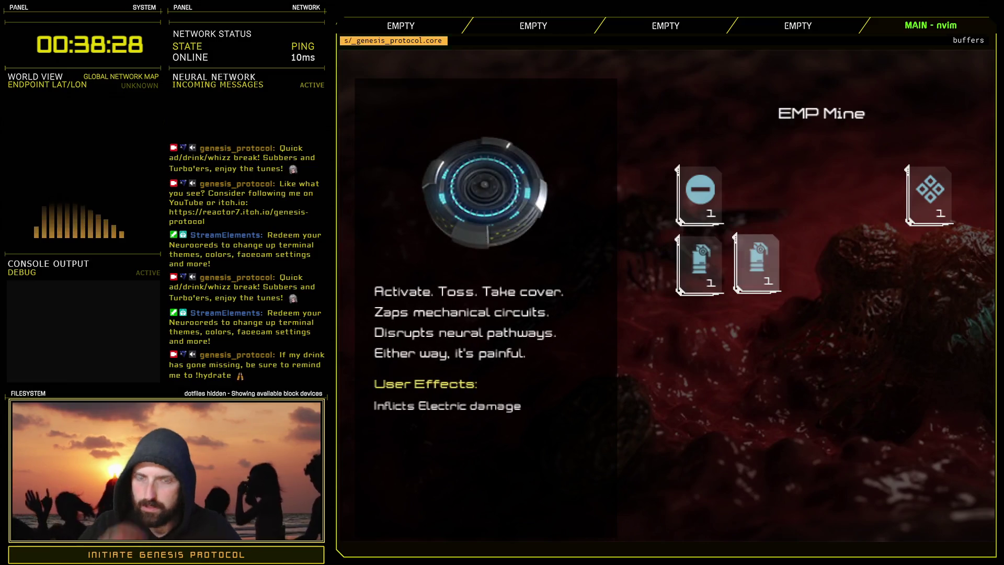
key("Left")
key("Up")
key("Left")
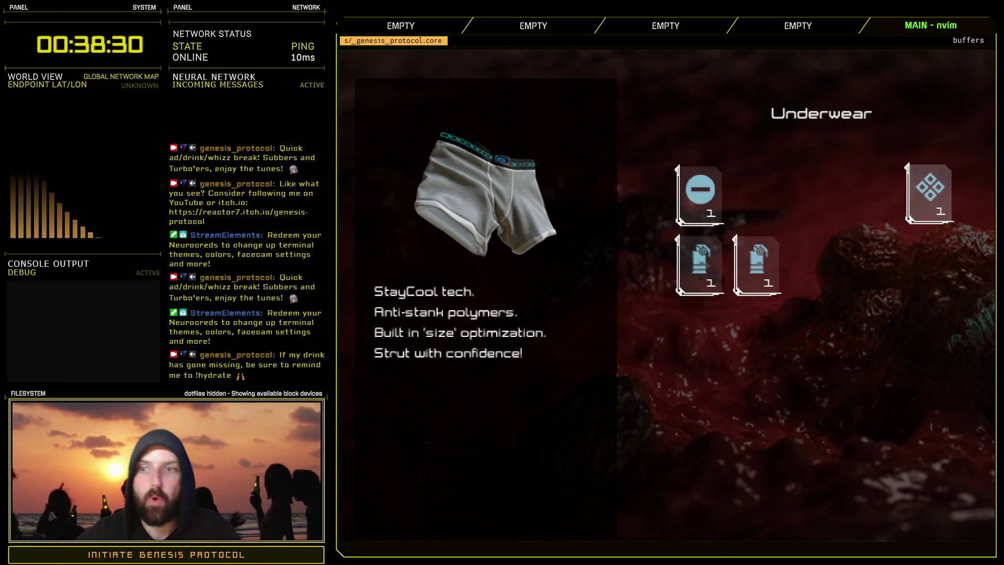
key("Return")
key("Return")
key("Return")
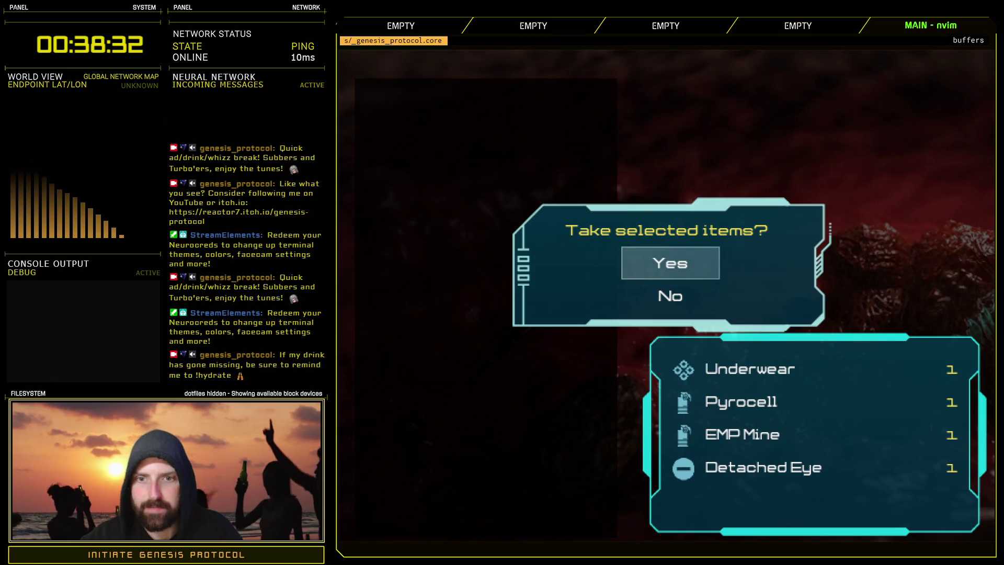
key("Return")
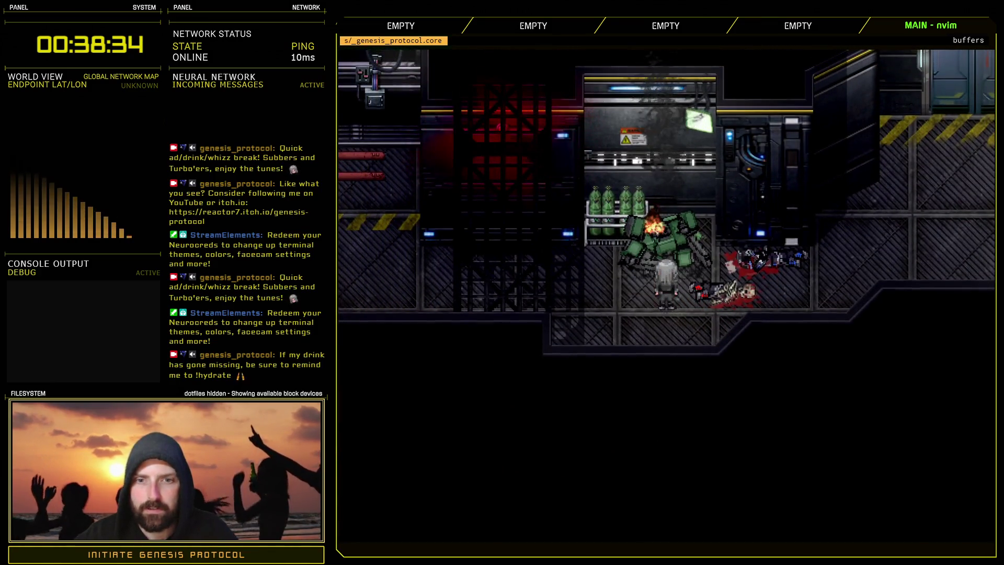
key("Return")
key("Return")
key("Return")
key("Return")
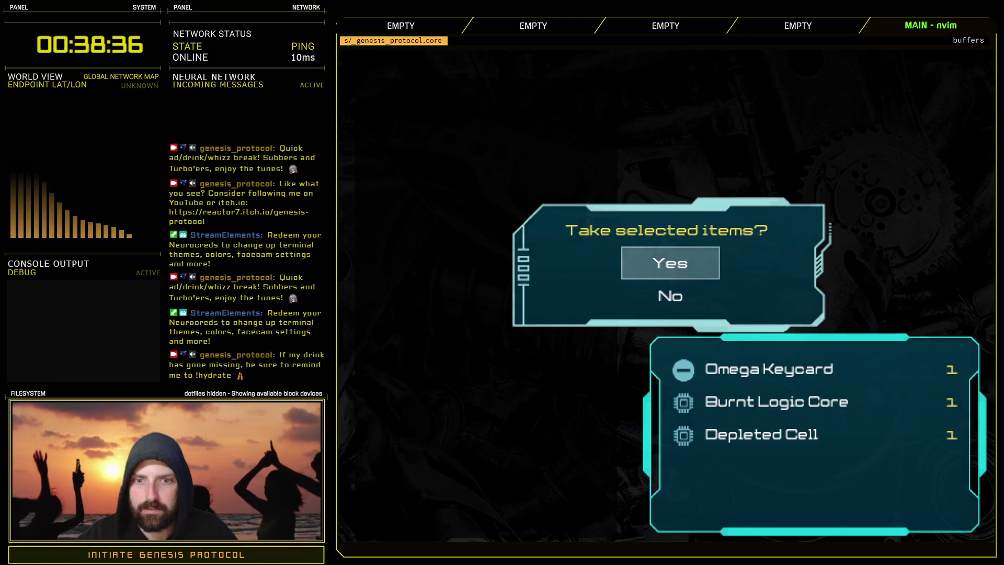
key("Return")
- Check the new items across the squad inventory categories, then close the inventory
key("Tab")
key("Right")
key("Right")
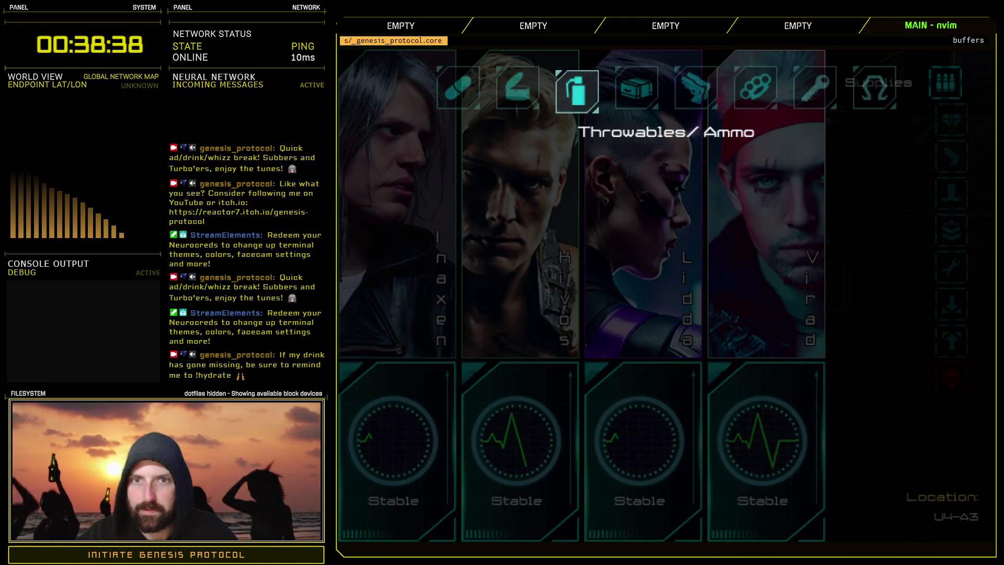
key("Right")
key("Right")
key("Left")
key("Right")
key("Right")
key("Right")
key("Right")
key("Left")
key("Left")
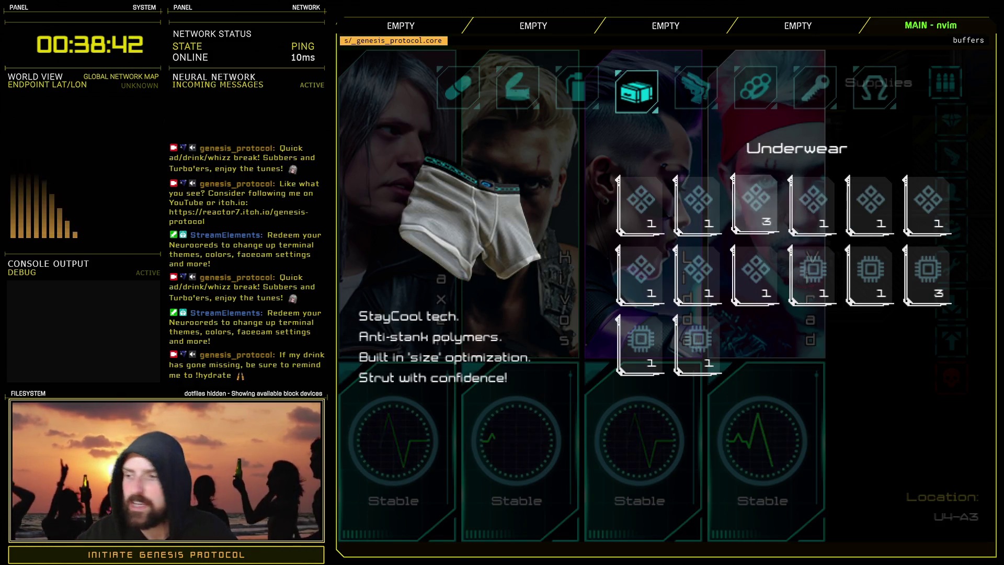
key("Escape")
- Walk left, then quit the test play from the party menu
key("Left")
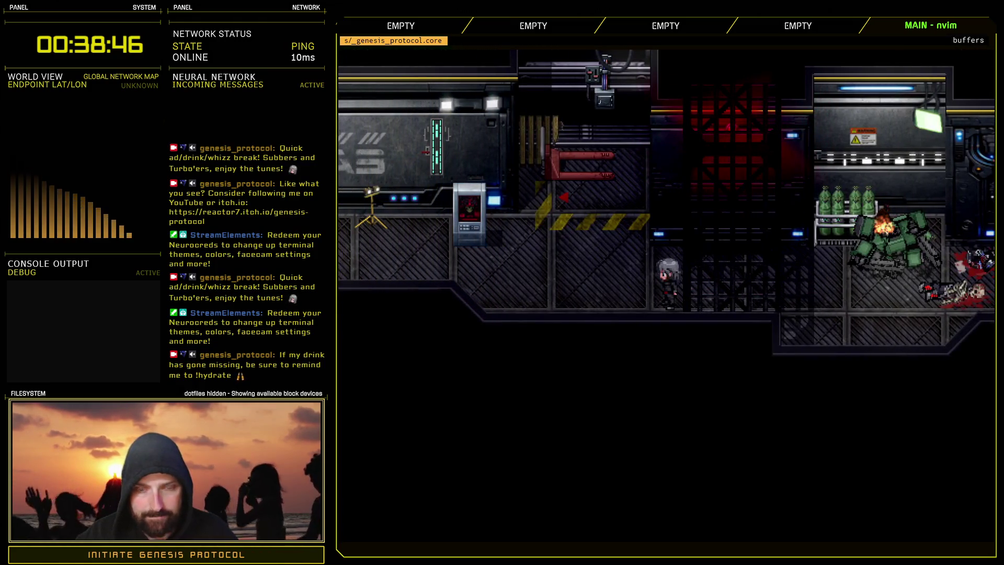
key("Escape")
key("Up")
key("Return")
key("Return")
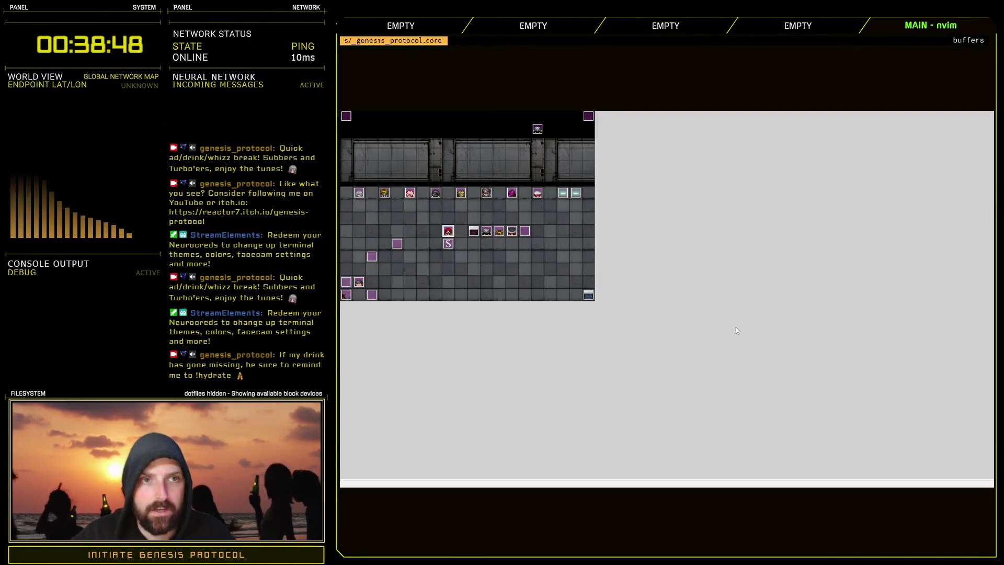
- Open the Script Editor and highlight restart_battle's troop id restore line in Scene_Gameover
key("F11")
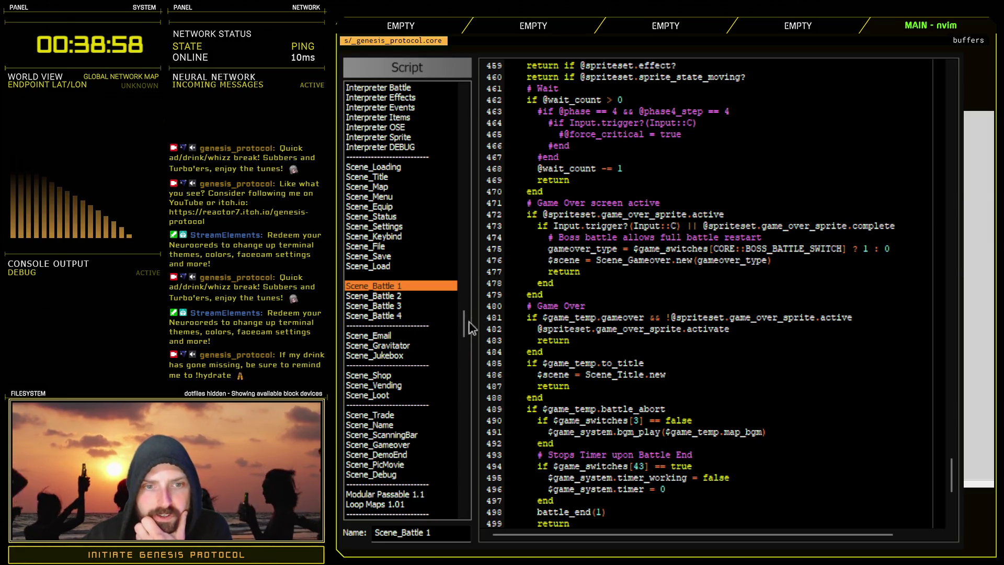
left_click(407, 445)
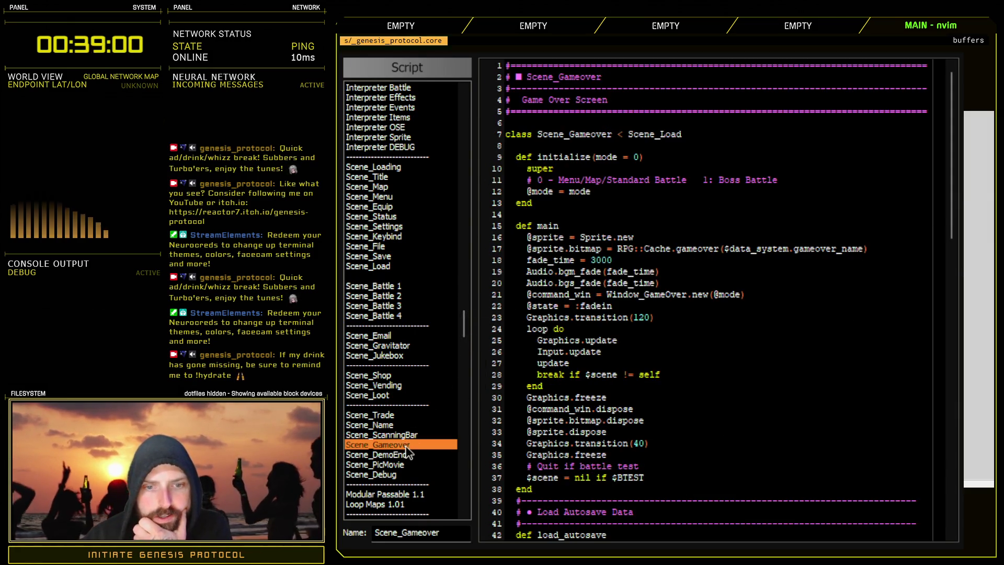
scroll(740, 336, "down", 10)
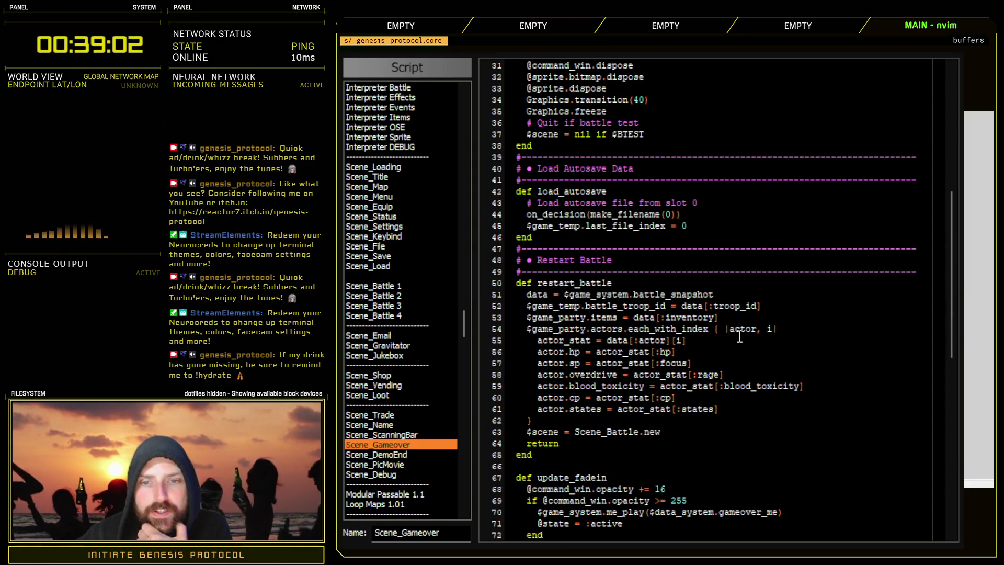
left_click_drag(550, 306, 772, 307)
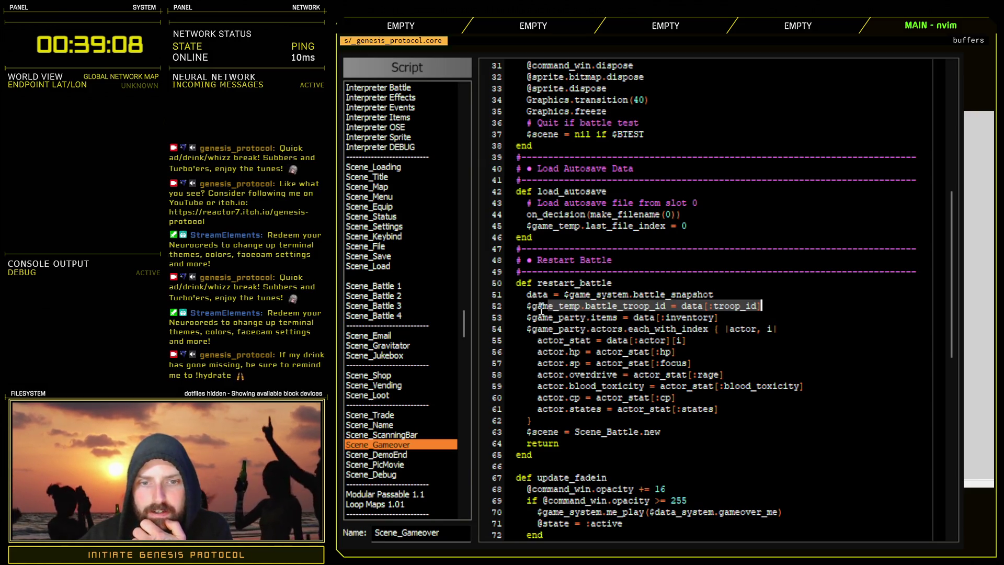
- In Scene_Battle 1, highlight battle setup lines 23–29, narrowing to the in_battle true value
left_click(393, 286)
scroll(790, 375, "up", 4)
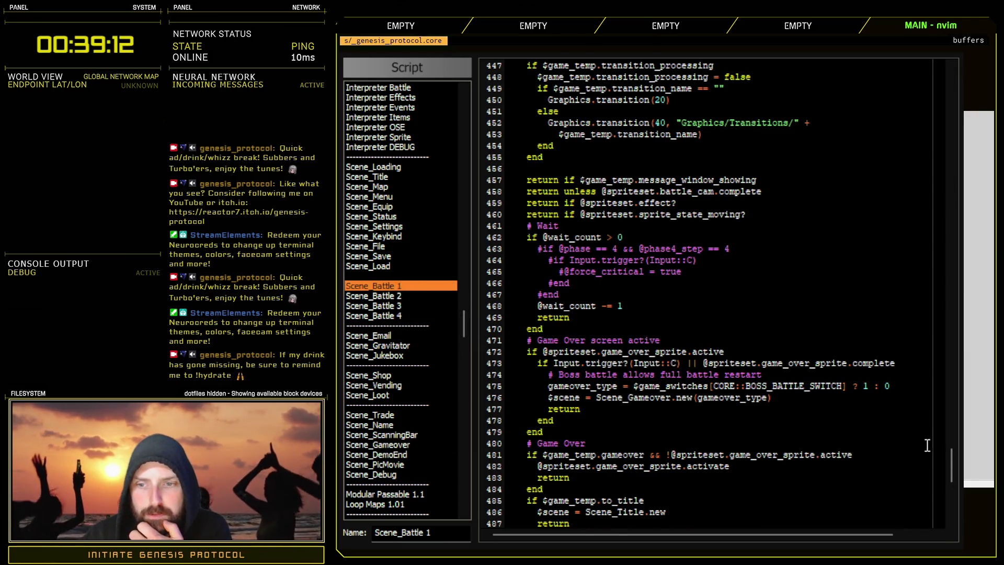
mouse_move(947, 465)
left_mouse_down()
mouse_move(955, 143)
mouse_move(947, 90)
left_mouse_up()
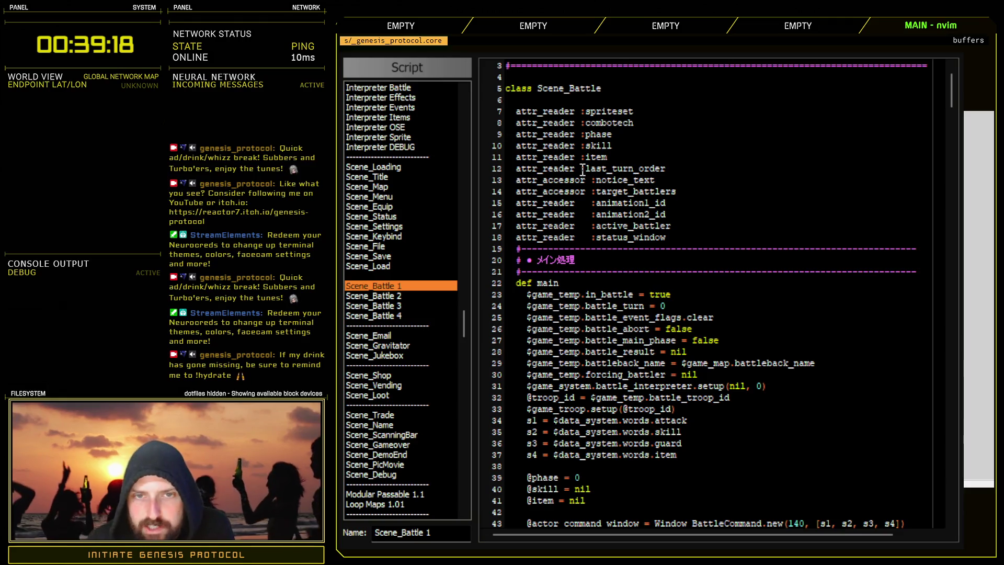
left_click_drag(576, 294, 719, 363)
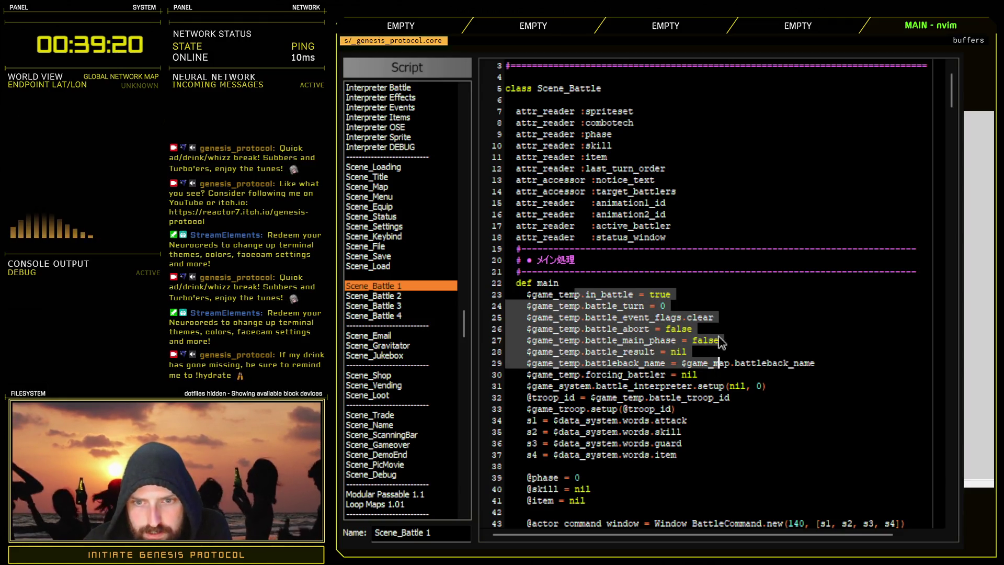
mouse_move(564, 294)
left_mouse_down()
mouse_move(686, 293)
mouse_move(712, 363)
mouse_move(744, 339)
mouse_move(746, 348)
left_mouse_up()
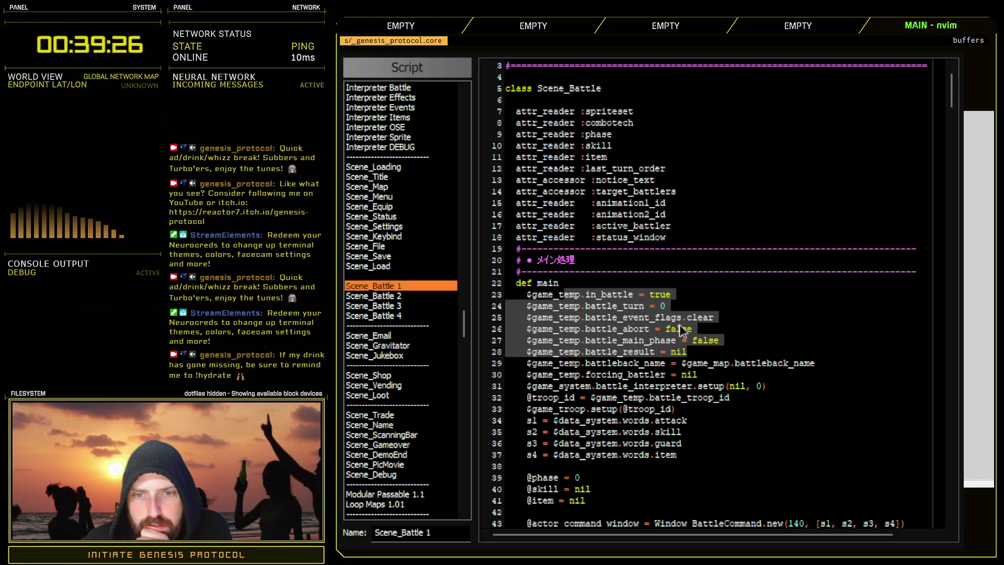
left_click(604, 293)
mouse_move(564, 294)
left_mouse_down()
mouse_move(734, 301)
mouse_move(727, 289)
left_mouse_up()
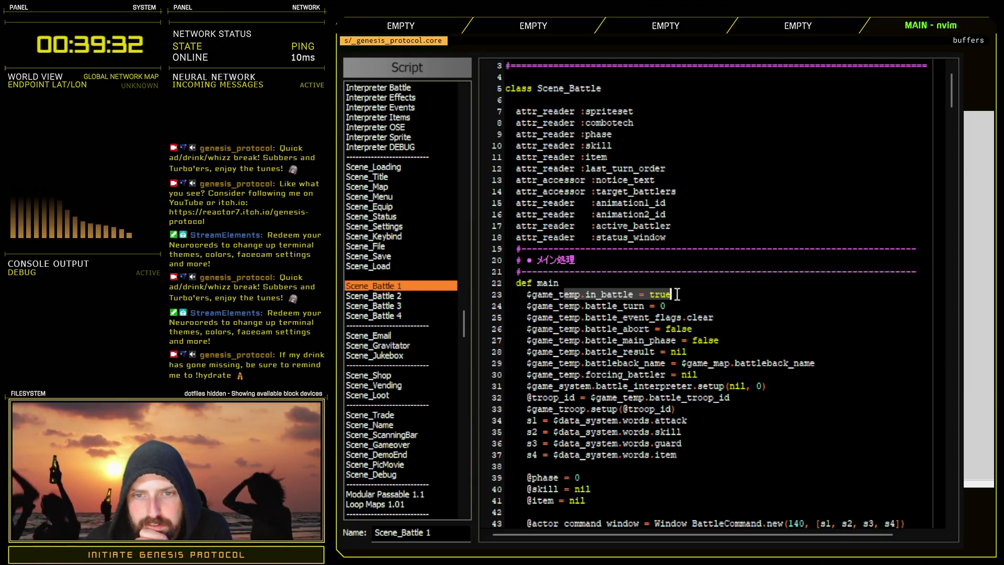
left_click_drag(687, 292, 624, 291)
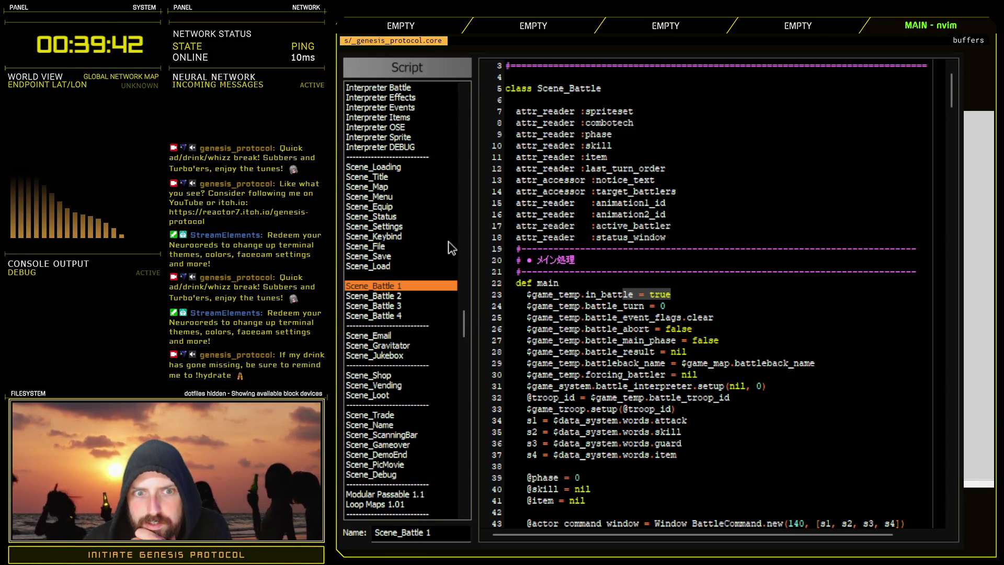
mouse_move(463, 316)
left_mouse_down()
mouse_move(463, 290)
mouse_move(463, 313)
mouse_move(463, 304)
left_mouse_up()
scroll(442, 386, "down", 6)
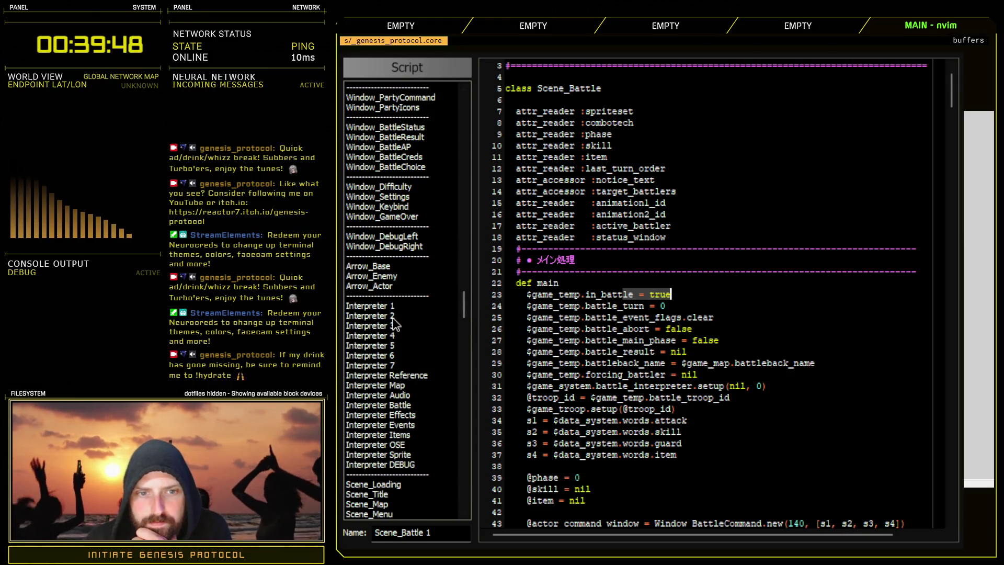
- Search the Interpreter 4 script for 'battle' and step through its matches
left_click(391, 336)
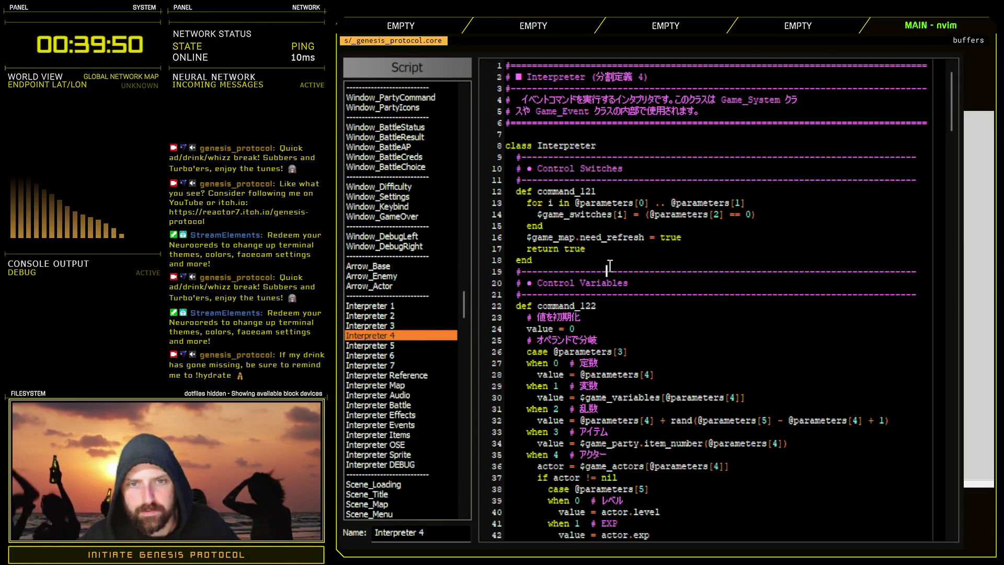
key("ctrl+f")
type("battle")
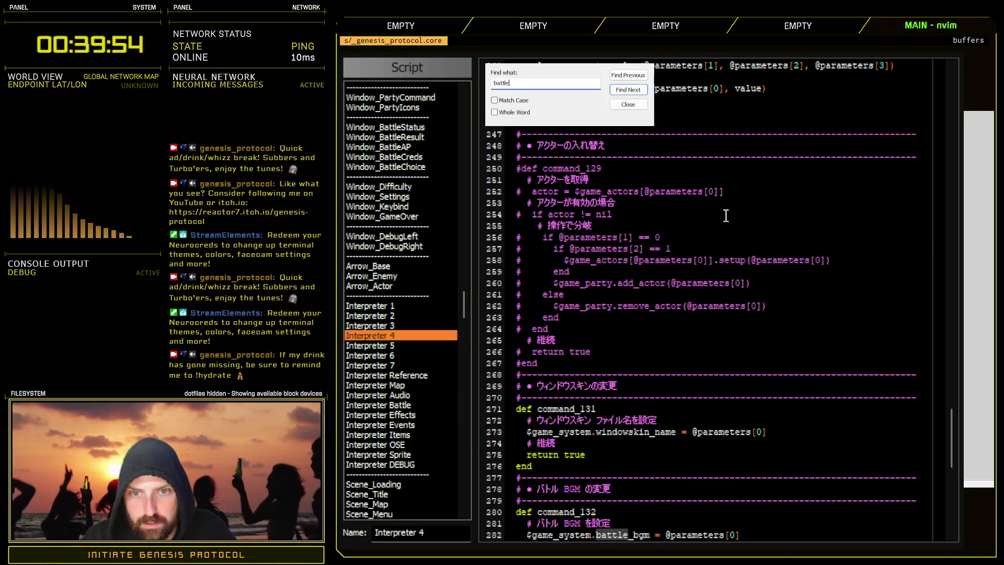
scroll(670, 402, "down", 6)
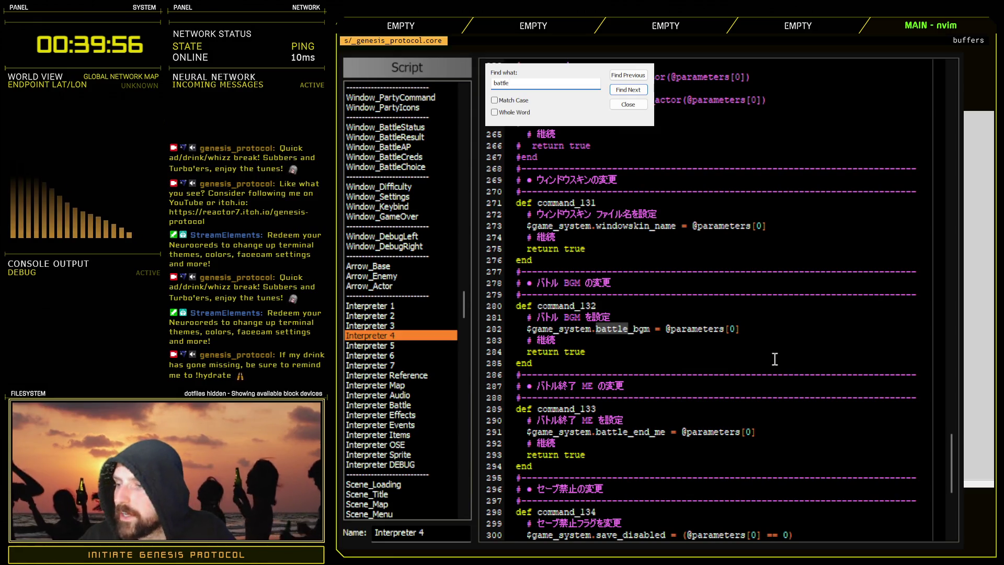
left_click(642, 91)
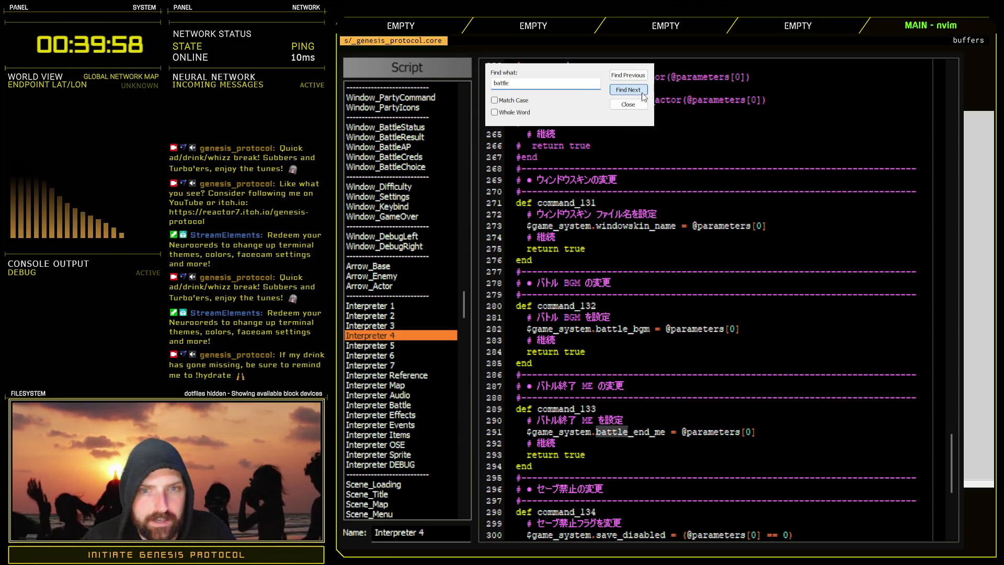
left_click(643, 94)
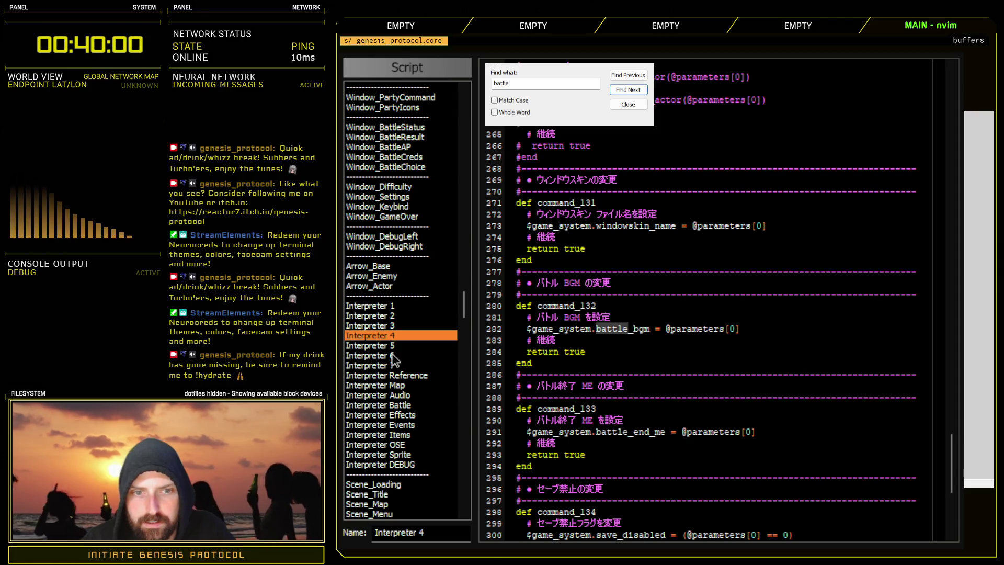
- Step through every 'battle' match in Interpreter 5 until the search reaches Interpreter 6
left_click(394, 346)
left_click(641, 92)
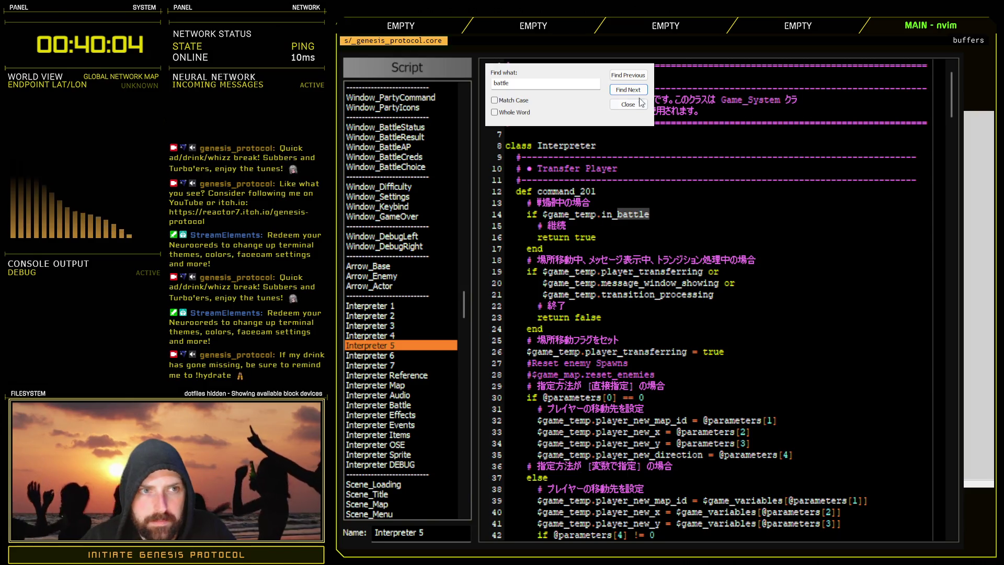
left_click(641, 91)
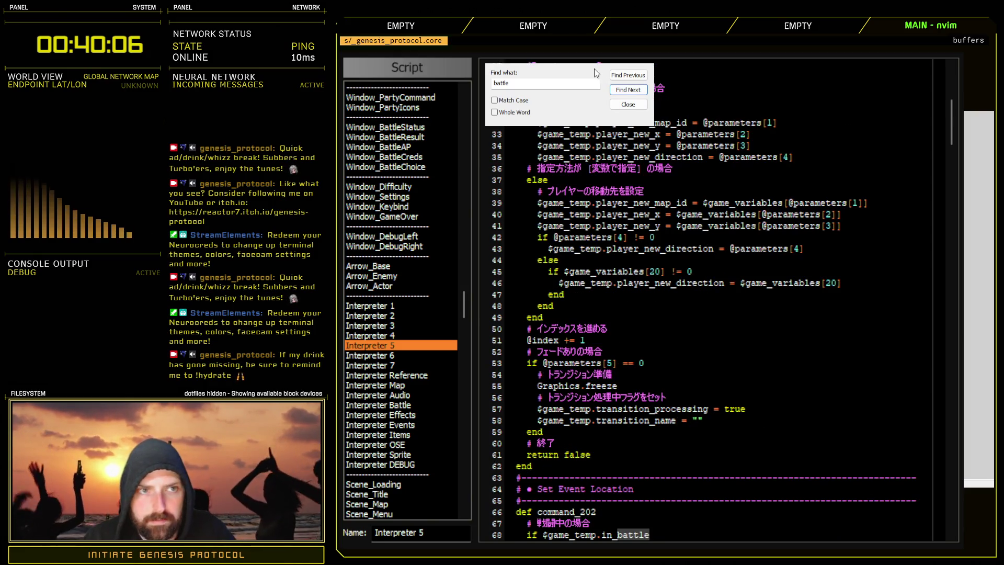
left_click(627, 91)
left_click(627, 91)
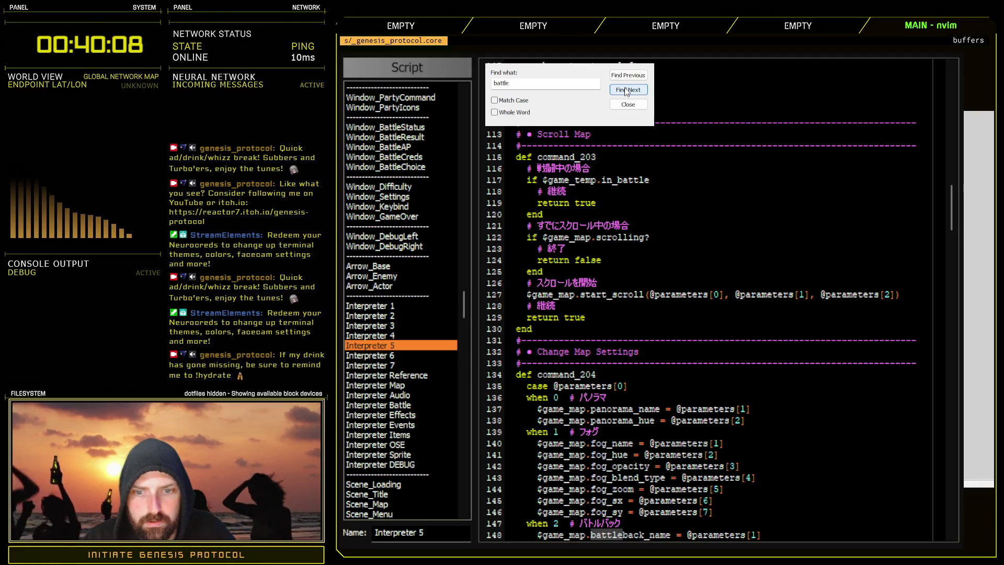
scroll(732, 460, "down", 6)
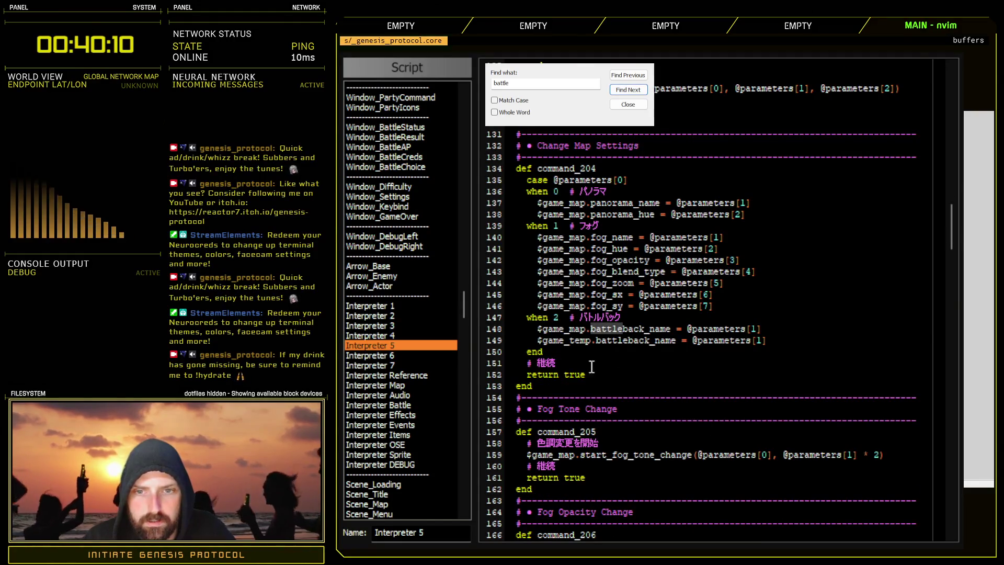
left_click(643, 91)
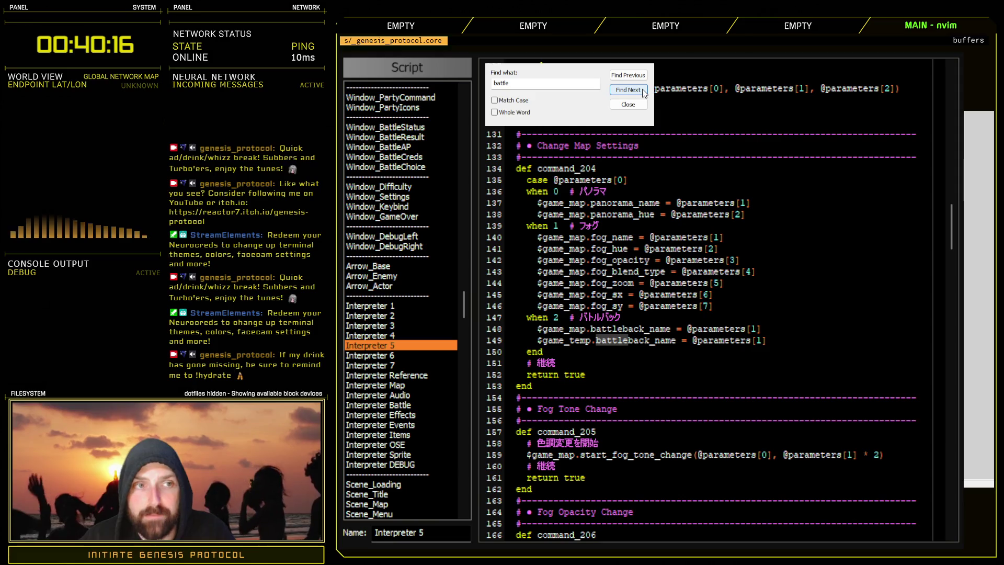
left_click(643, 91)
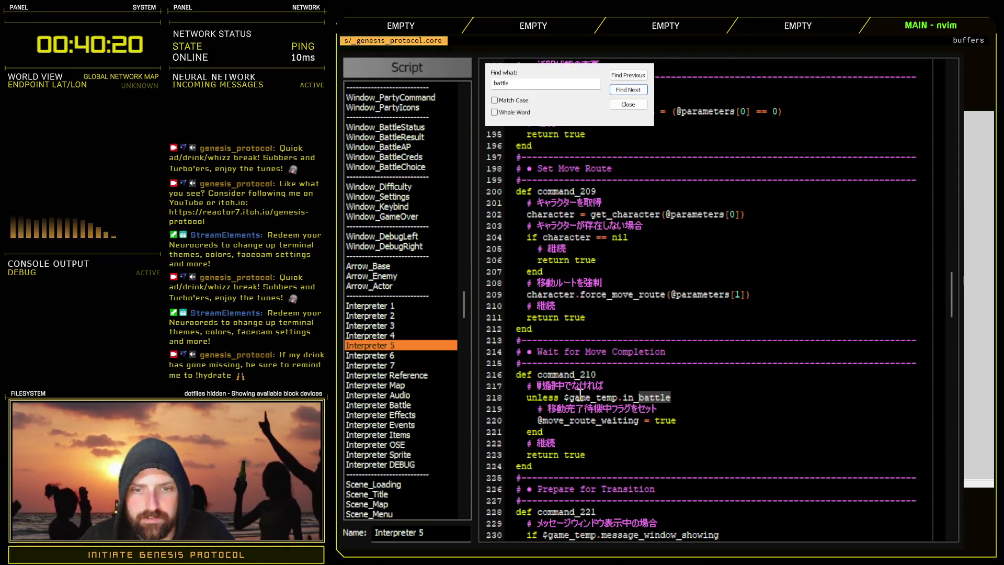
left_click(373, 356)
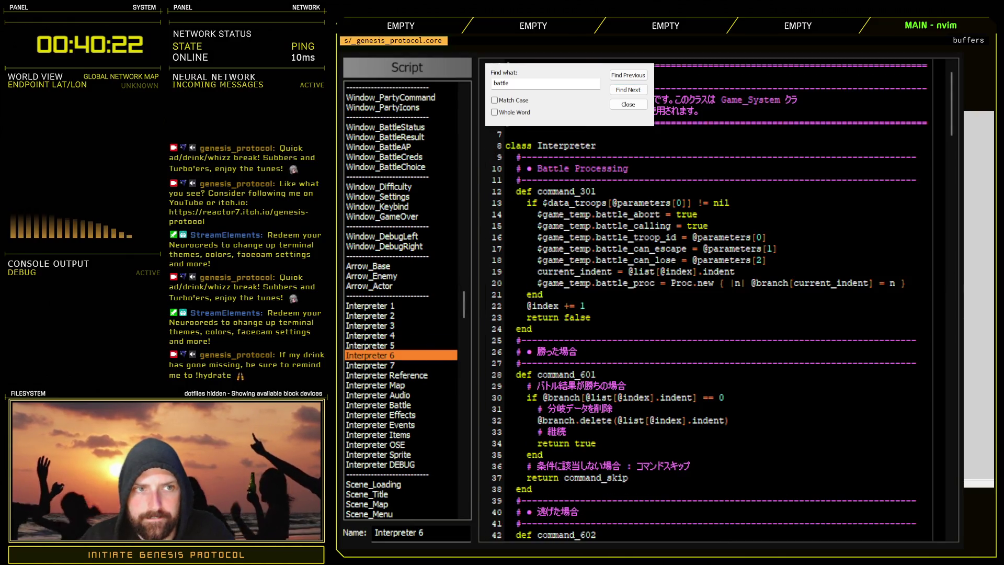
- Advance to the line 14 match in Interpreter 6 and highlight battle_proc and lines 17–18
left_click(642, 91)
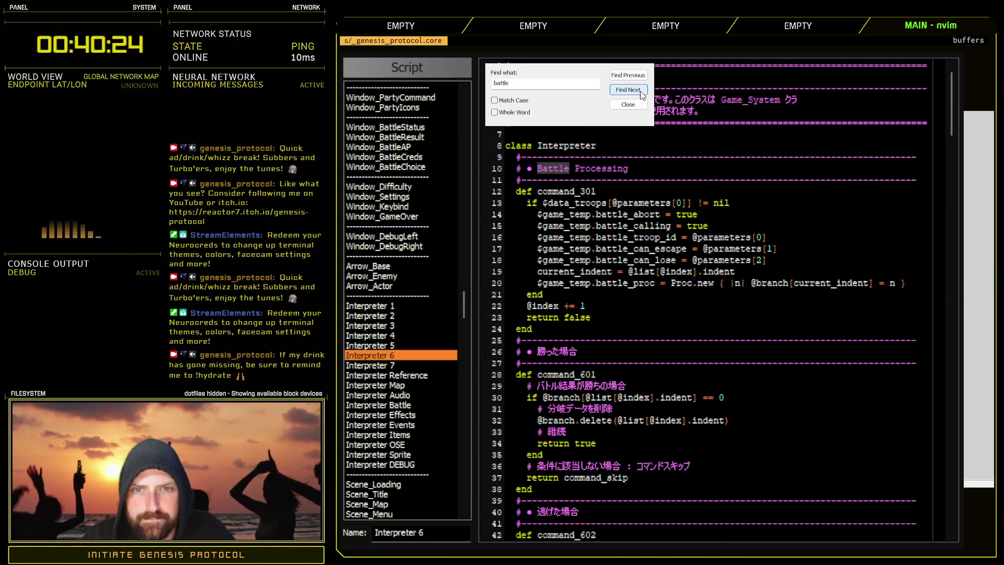
left_click(642, 94)
left_click(682, 254)
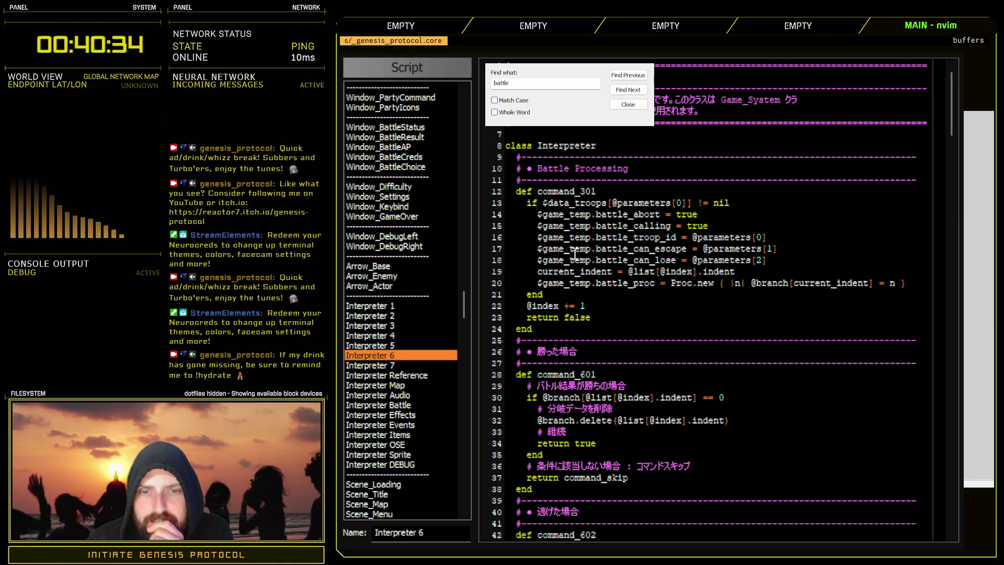
left_click_drag(539, 282, 661, 283)
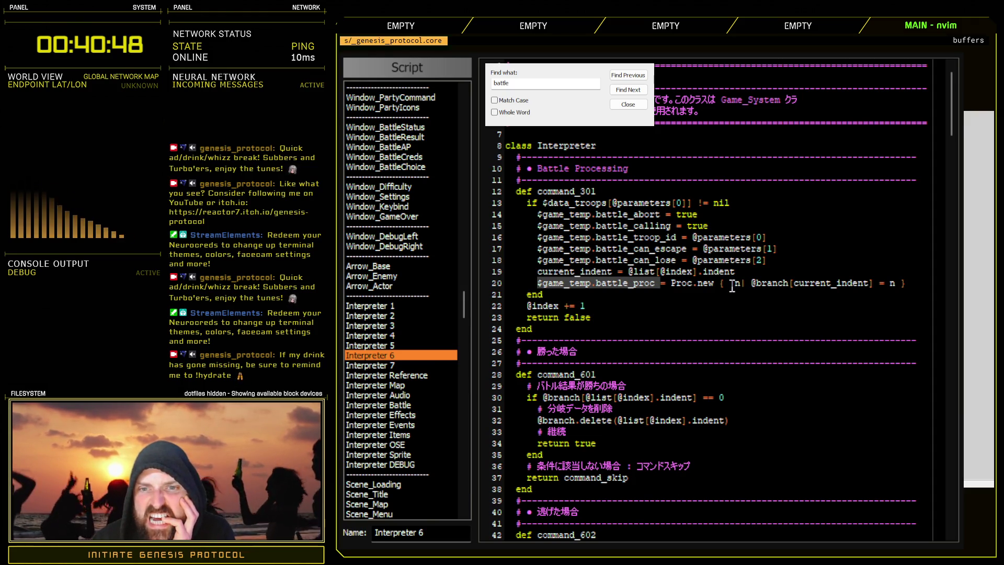
left_click_drag(496, 249, 495, 260)
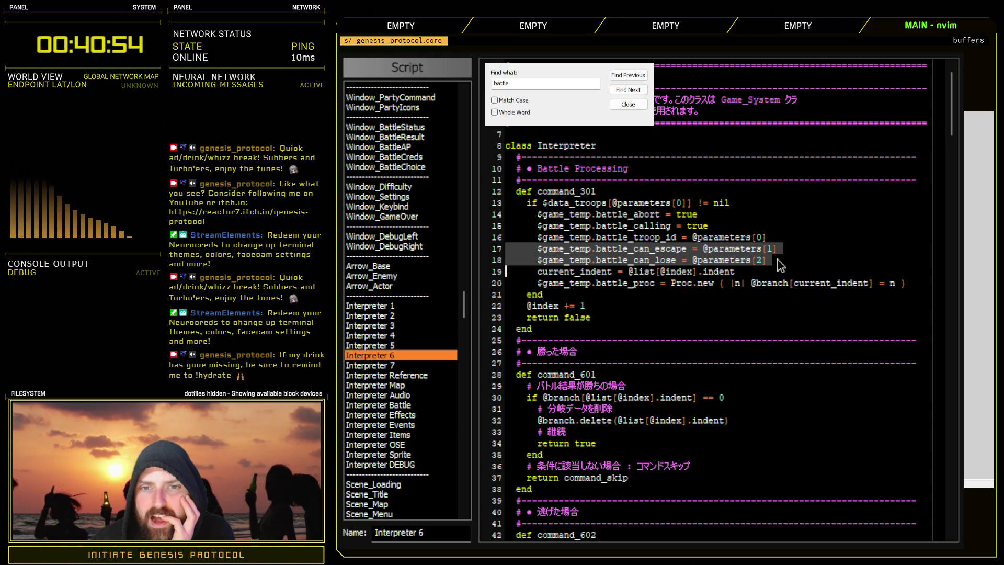
left_click(797, 248)
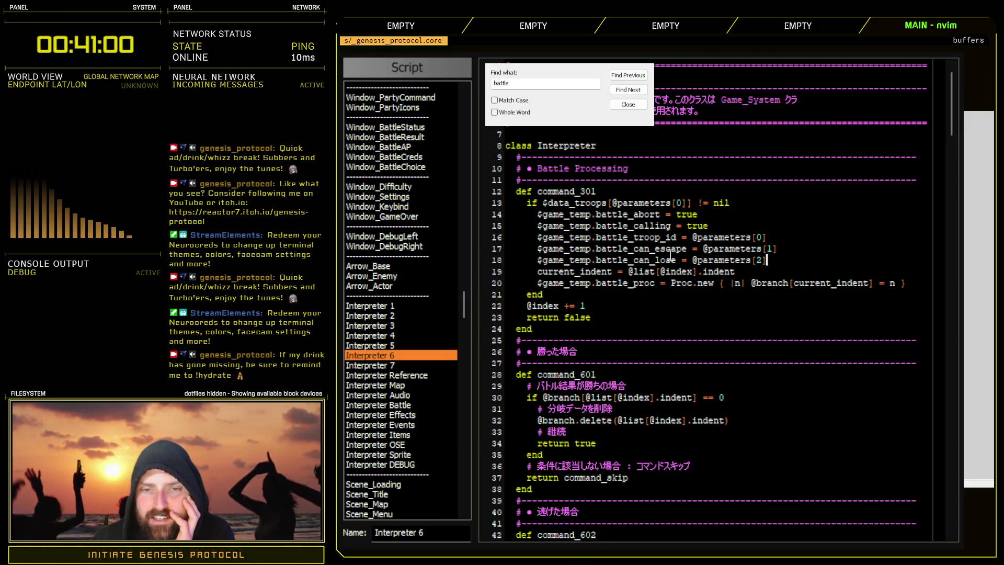
- Highlight battle_can_lose, the escape/lose flags, battle_abort = true and battle_calling, then start a script-wide search
double_click(647, 260)
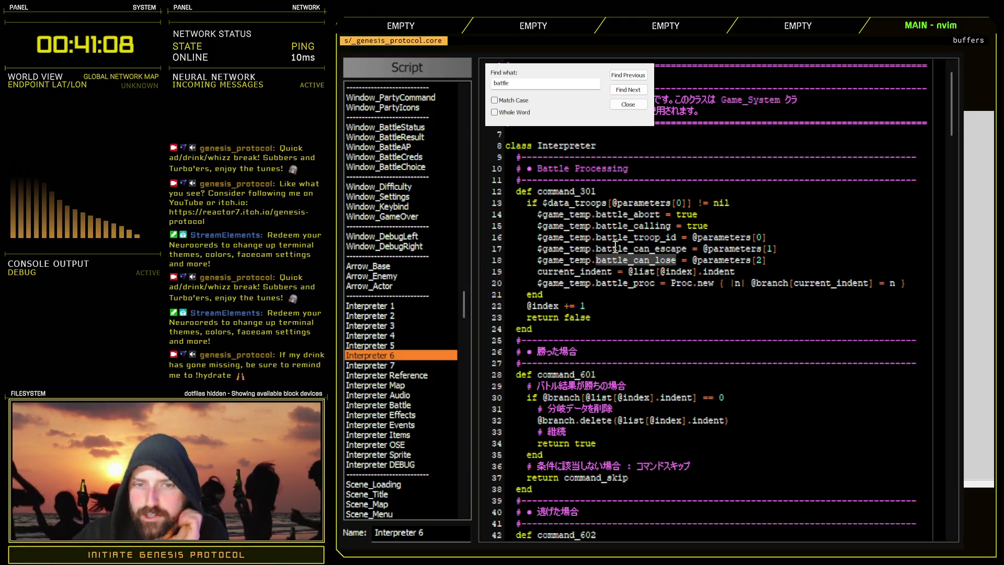
left_click_drag(616, 248, 679, 261)
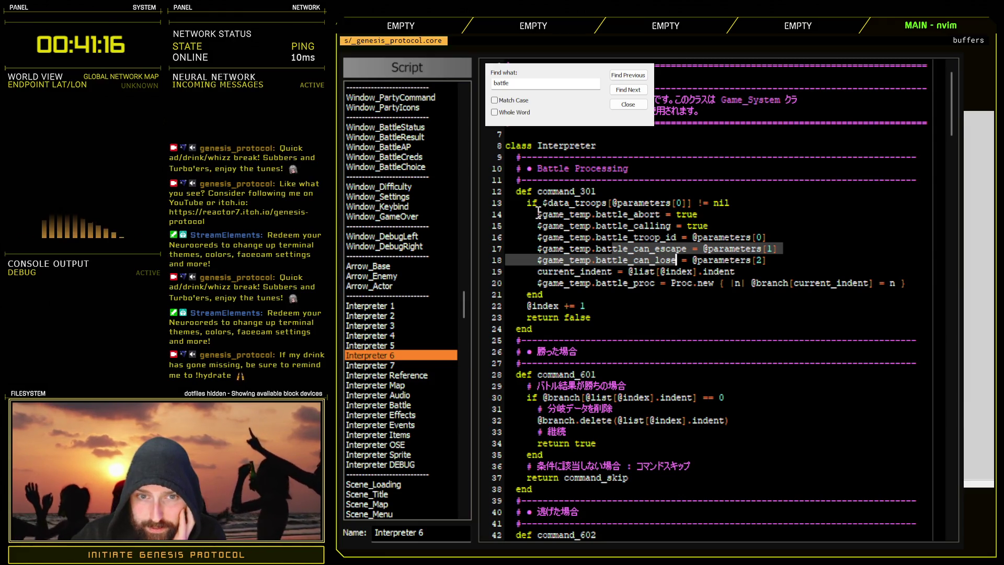
mouse_move(539, 212)
left_mouse_down()
mouse_move(701, 230)
mouse_move(714, 220)
left_mouse_up()
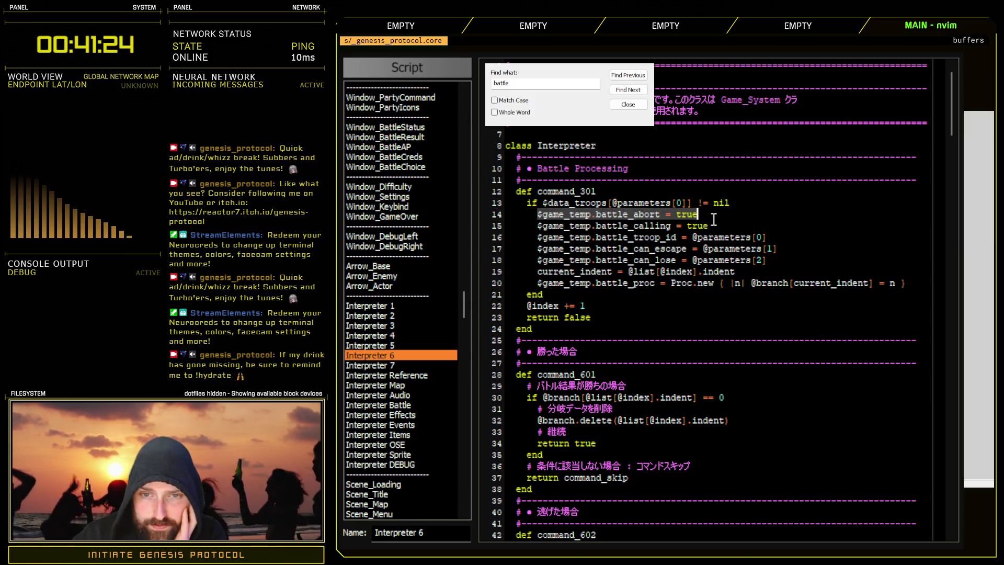
double_click(654, 225)
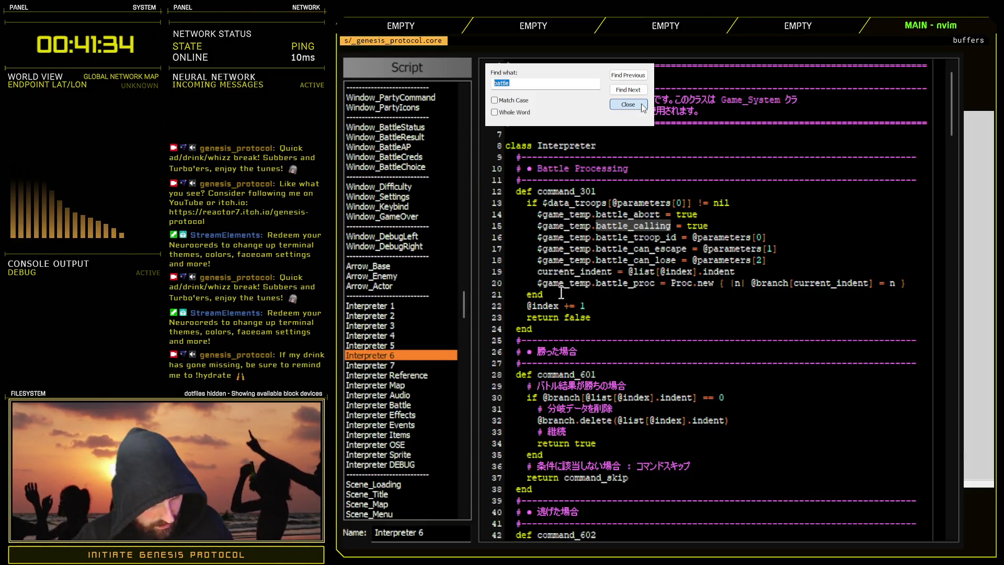
left_click(464, 304)
key("ctrl+shift+f")
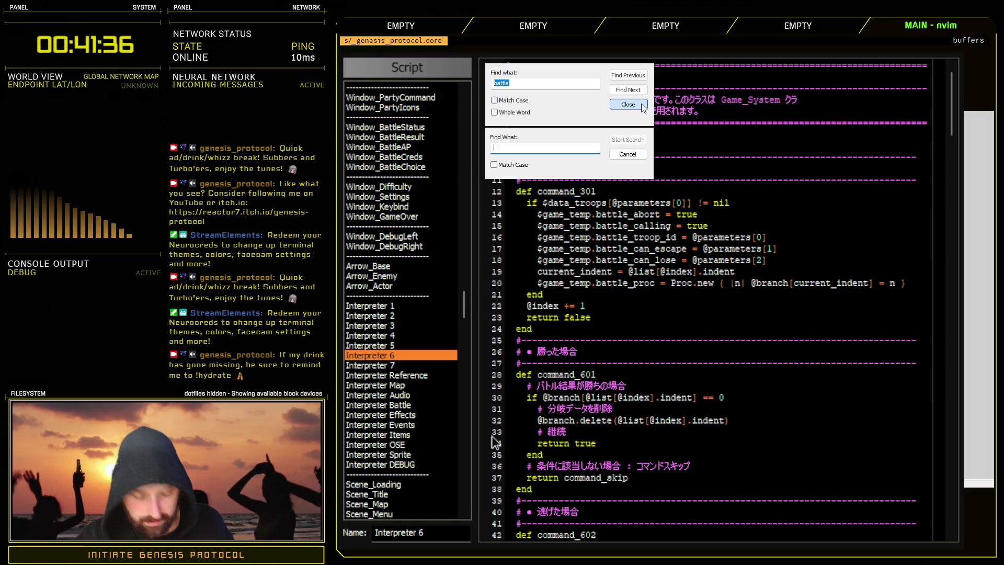
- Search all scripts for battle_calling and jump to its reset to false at Scene_Map line 170
key("ctrl+v")
key("Return")
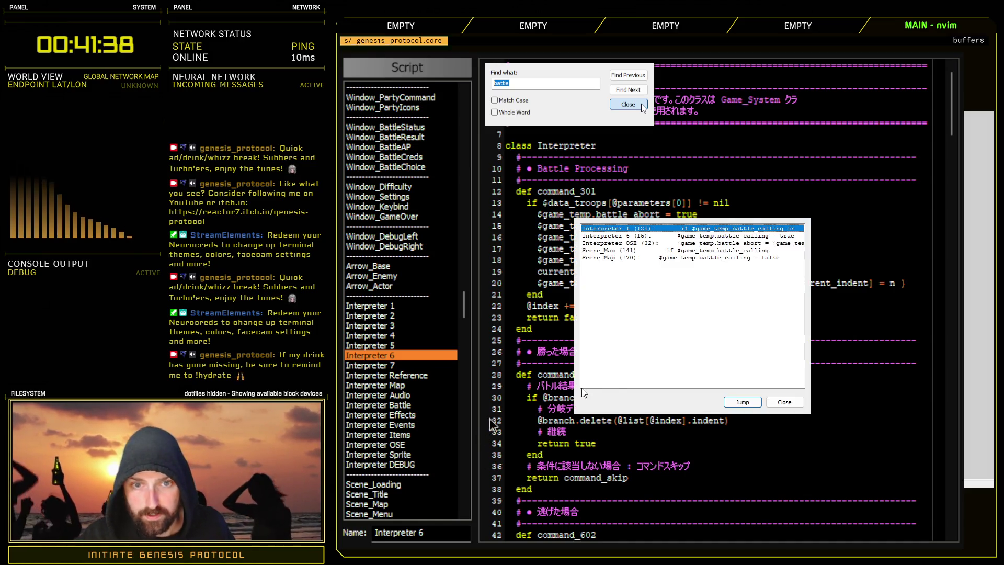
left_click(722, 251)
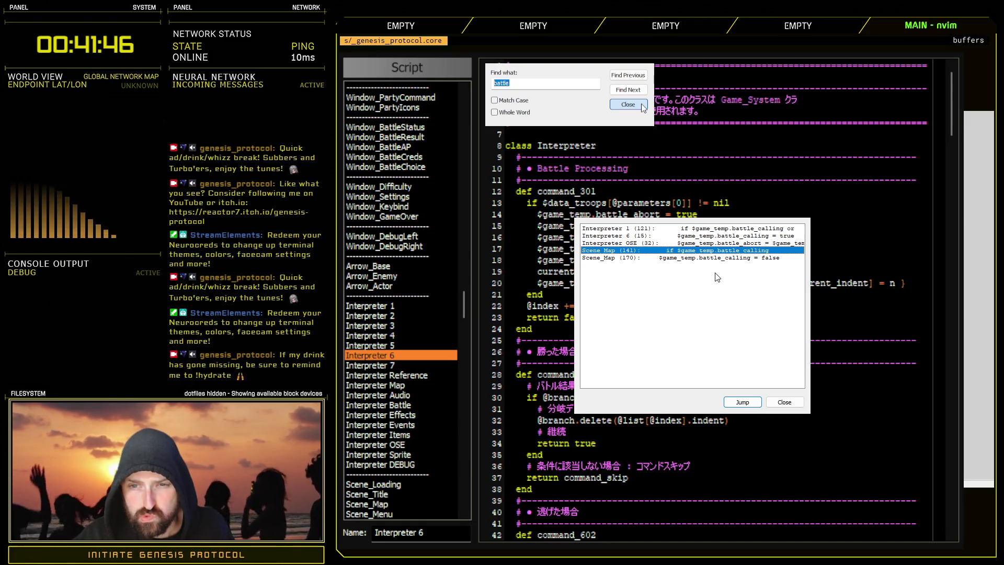
double_click(719, 260)
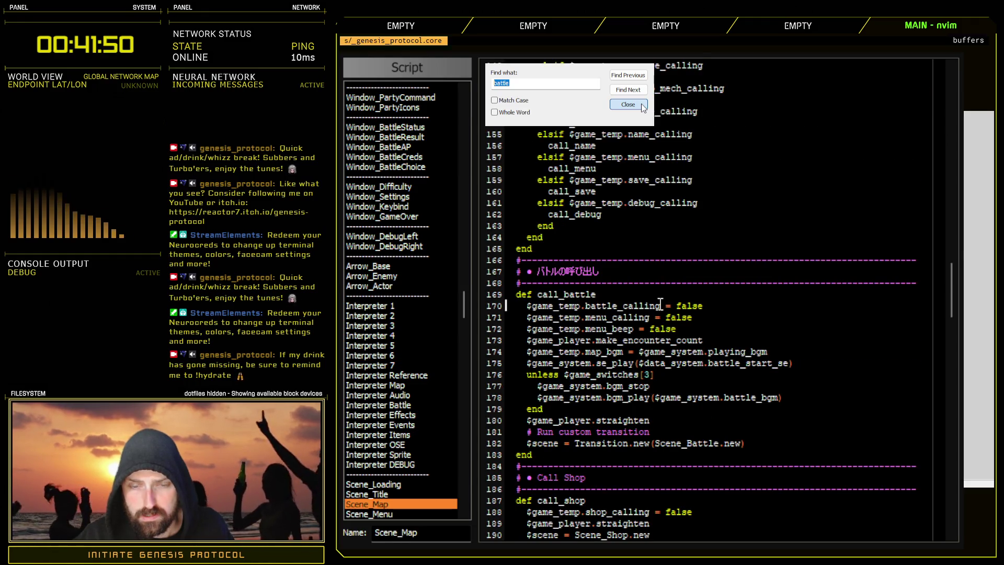
left_click_drag(601, 306, 705, 306)
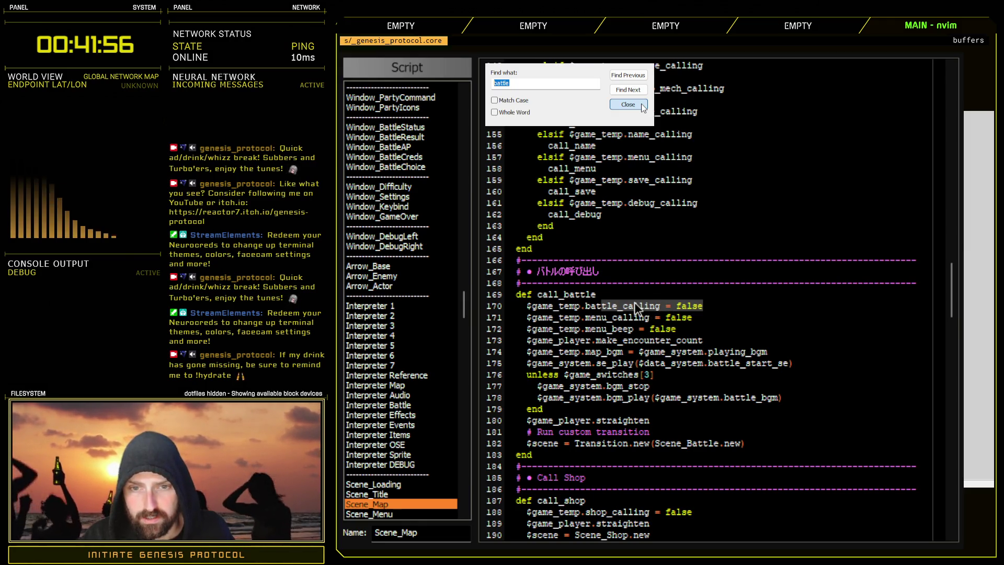
- Back in Interpreter 6, take .battle_abort from line 14 and search all scripts for it
left_click(392, 356)
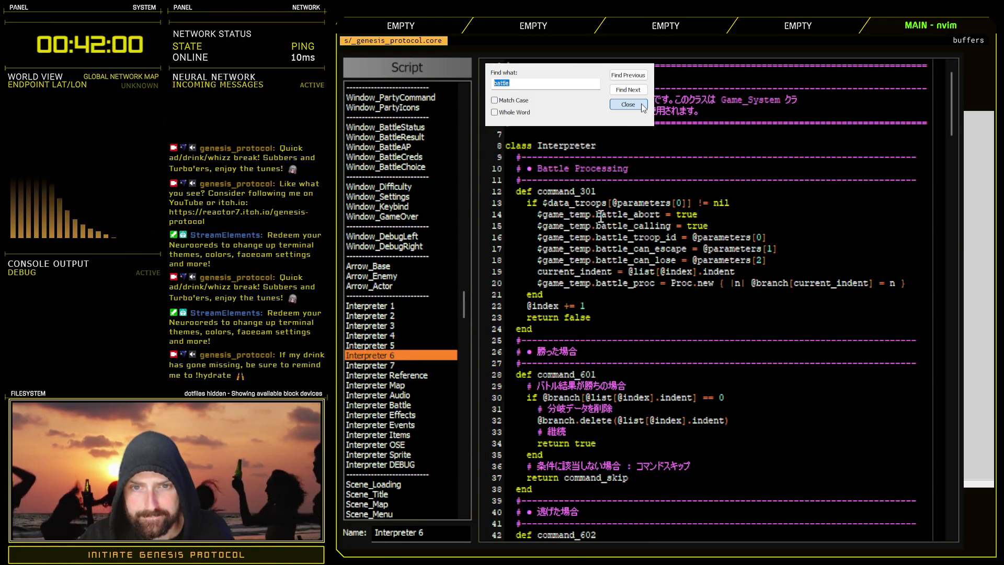
left_click_drag(591, 215, 661, 214)
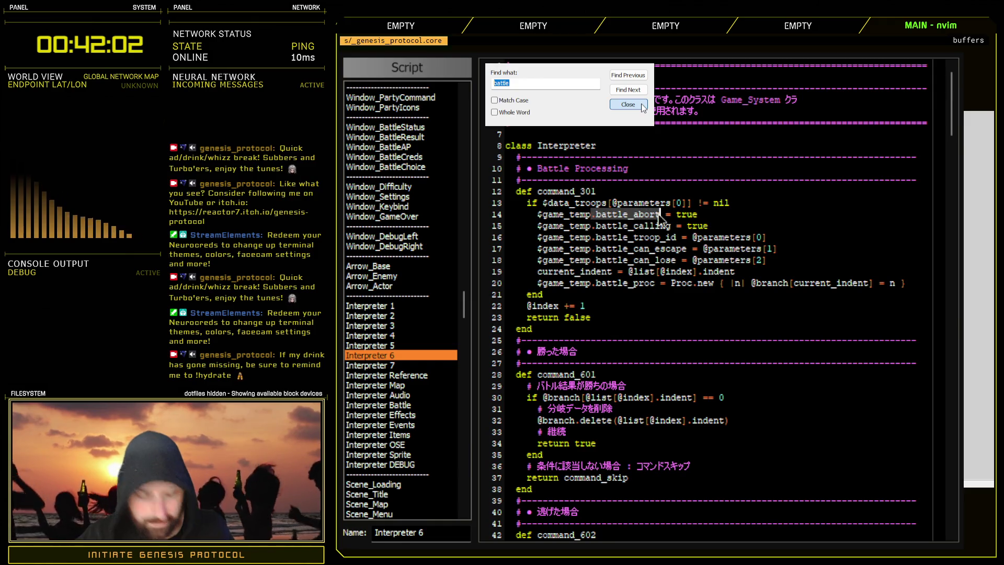
left_click(455, 357)
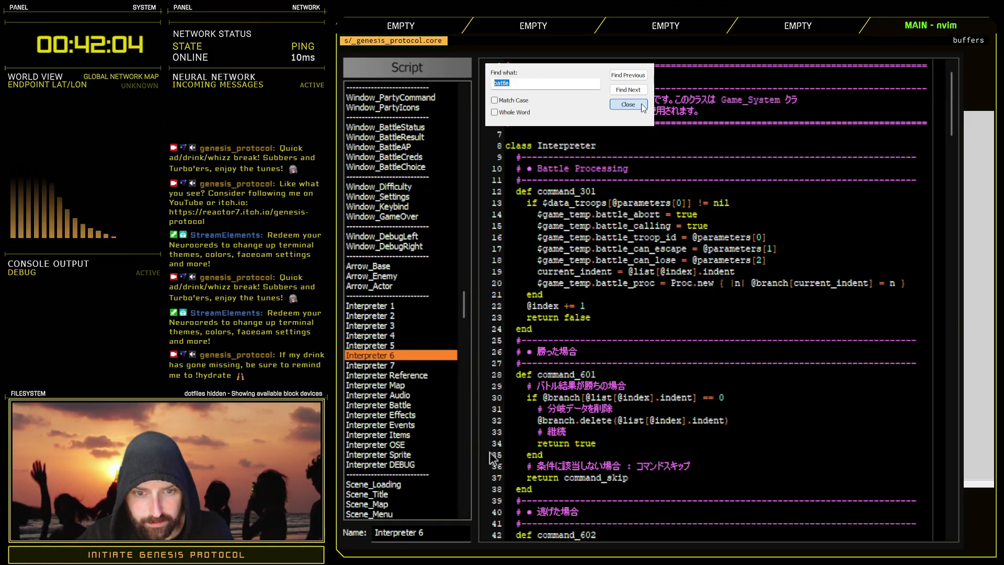
key("Return")
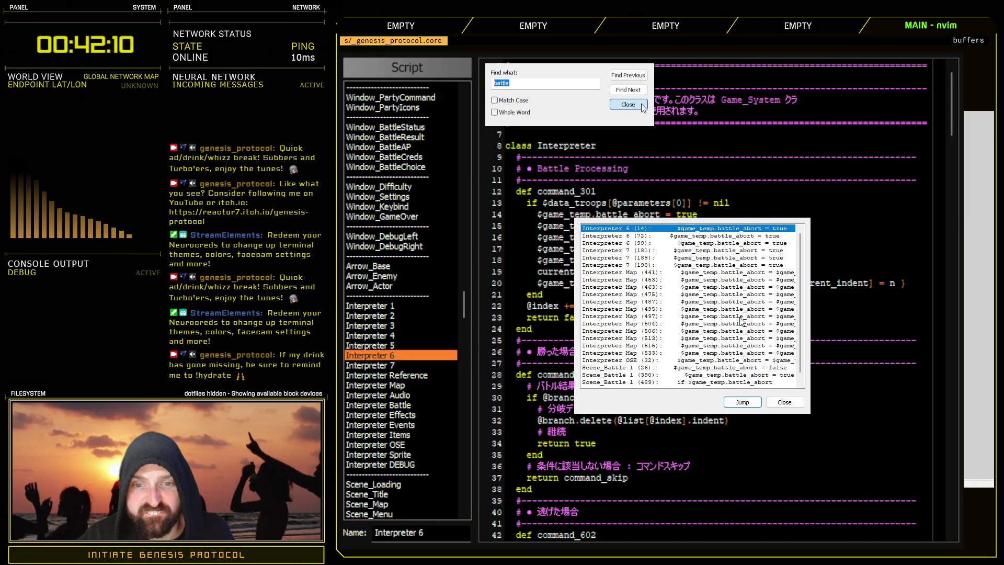
- Jump to battle_abort = false on Scene_Battle 1 line 26, then highlight line 29's $game_map.battleback_name
double_click(716, 367)
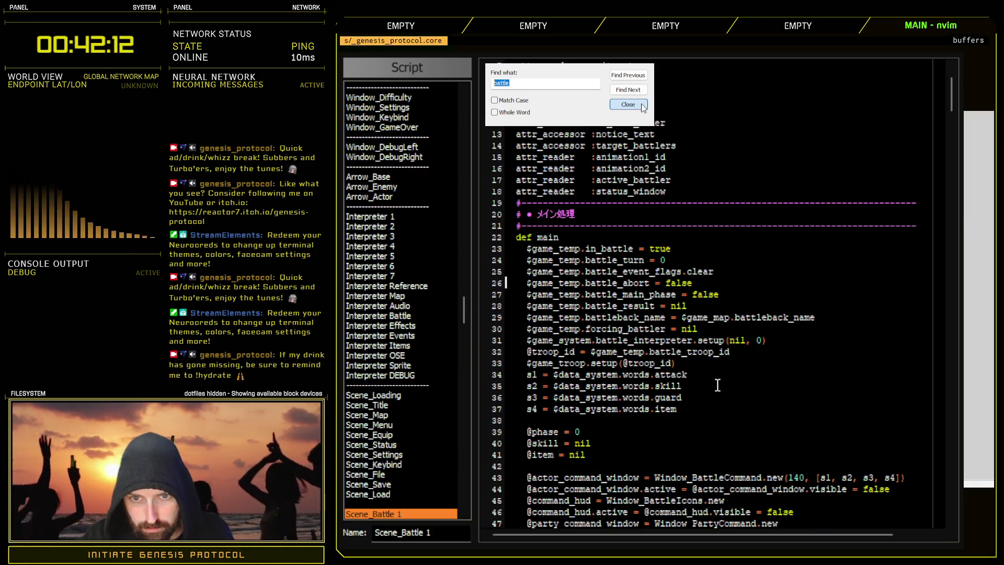
double_click(679, 283)
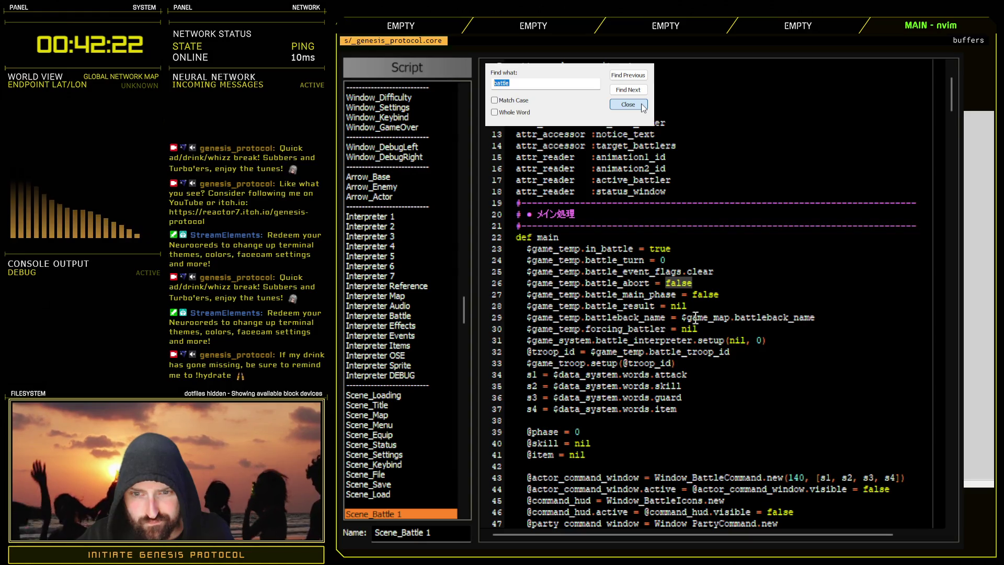
left_click_drag(534, 320, 826, 320)
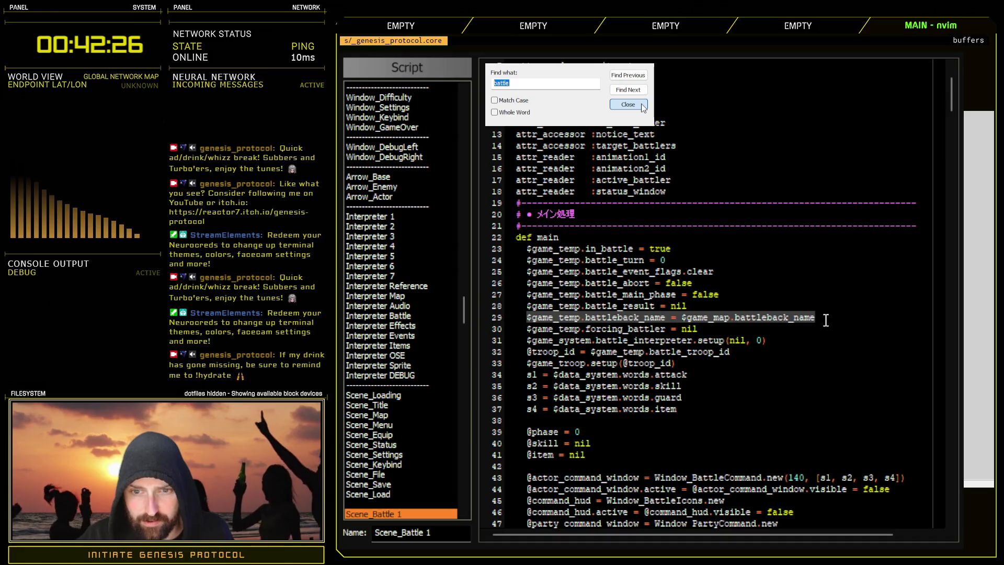
left_click_drag(681, 319, 844, 320)
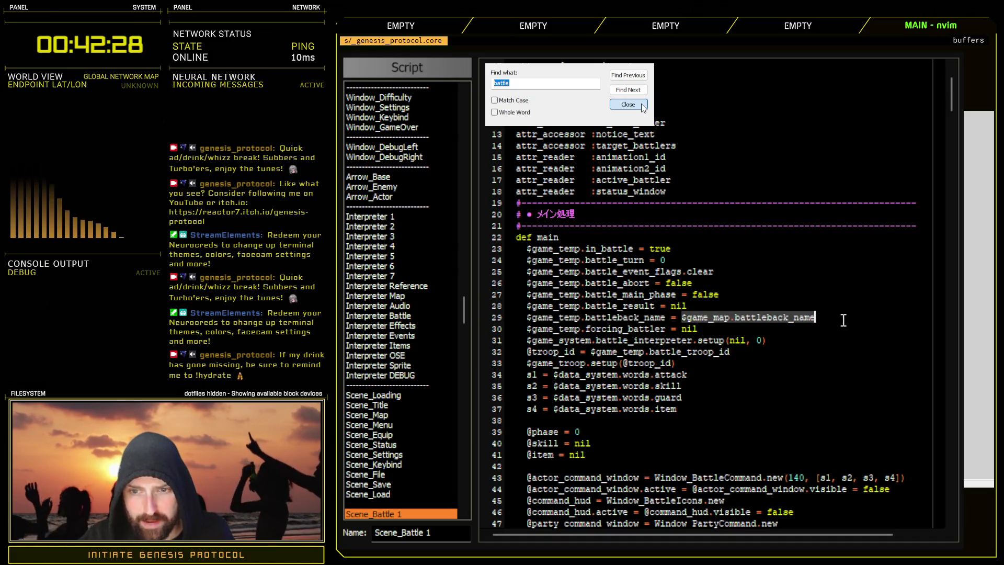
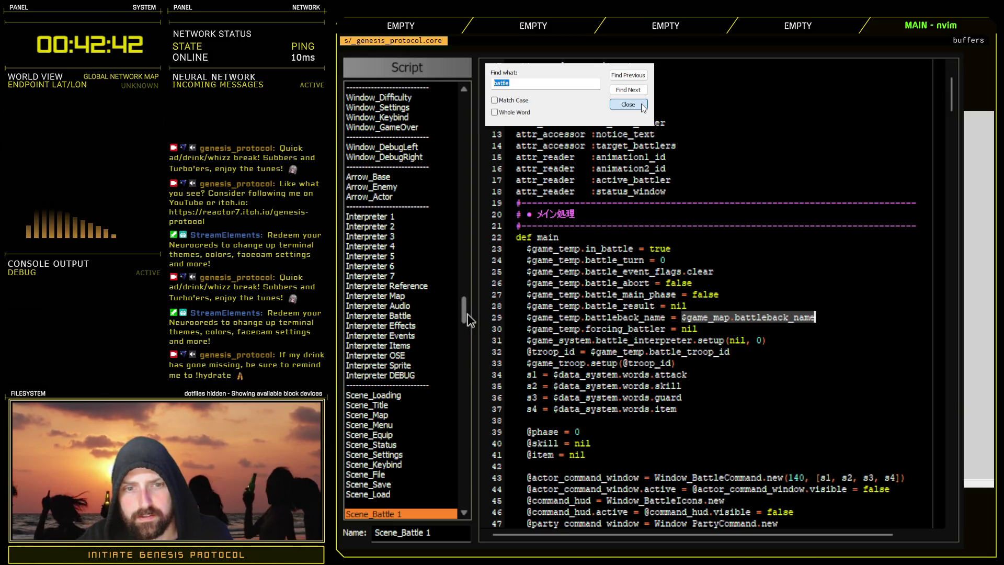
- Inspect the battleback assignment, then the troop, inventory, actor and HP restore lines in restart_battle
left_click_drag(526, 317, 815, 317)
left_click_drag(543, 318, 815, 319)
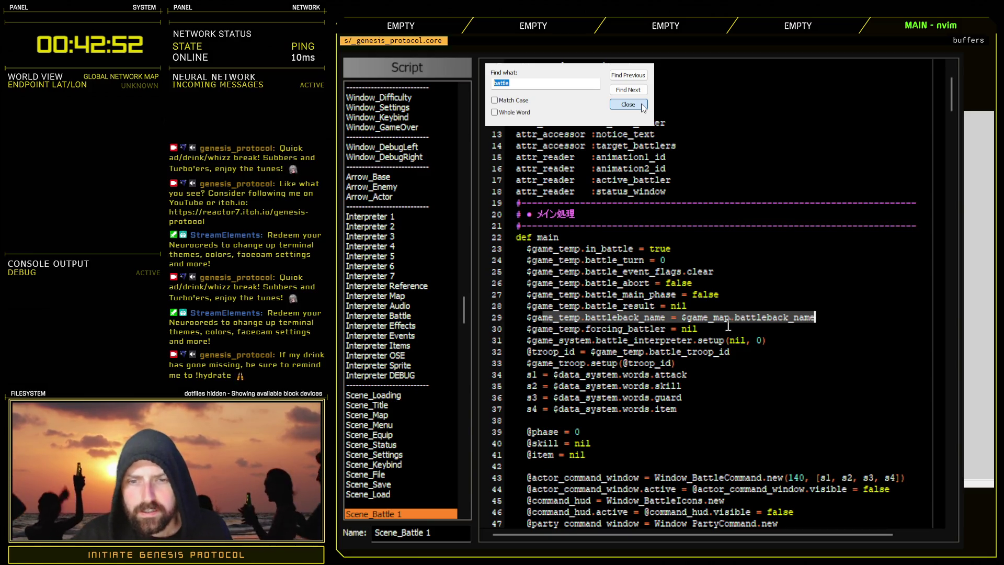
mouse_move(464, 315)
left_mouse_down()
mouse_move(464, 346)
mouse_move(464, 329)
left_mouse_up()
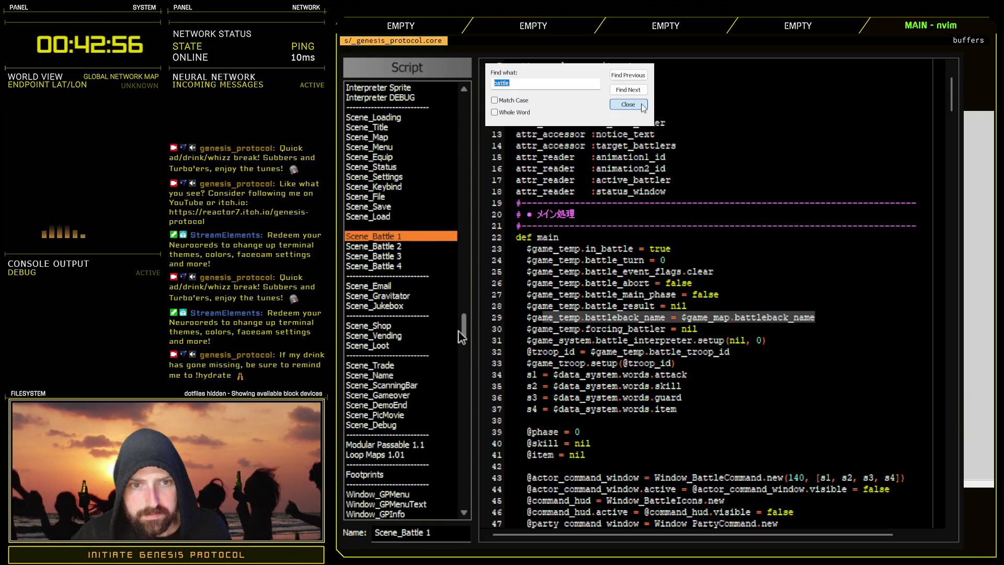
left_click(396, 396)
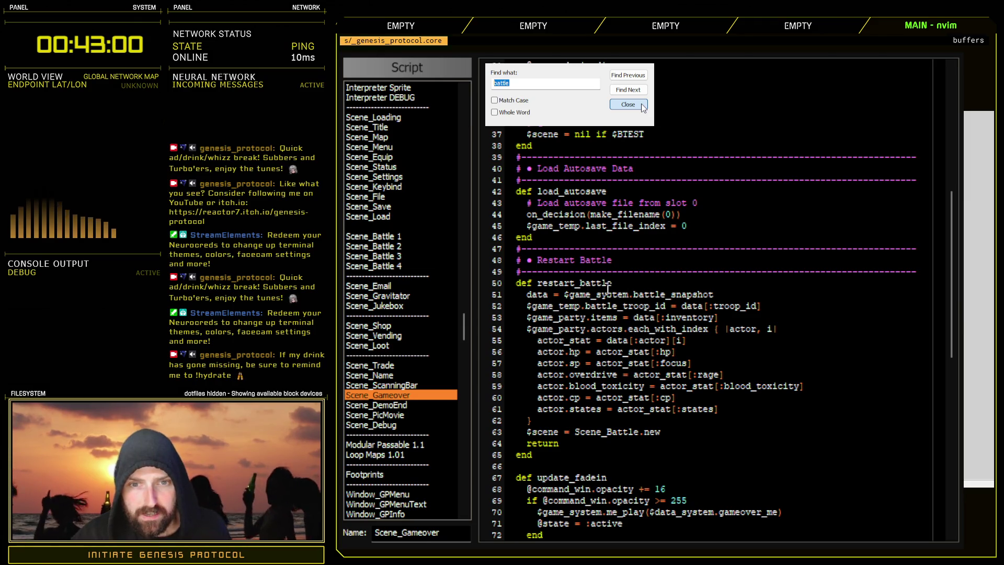
left_click_drag(586, 306, 779, 309)
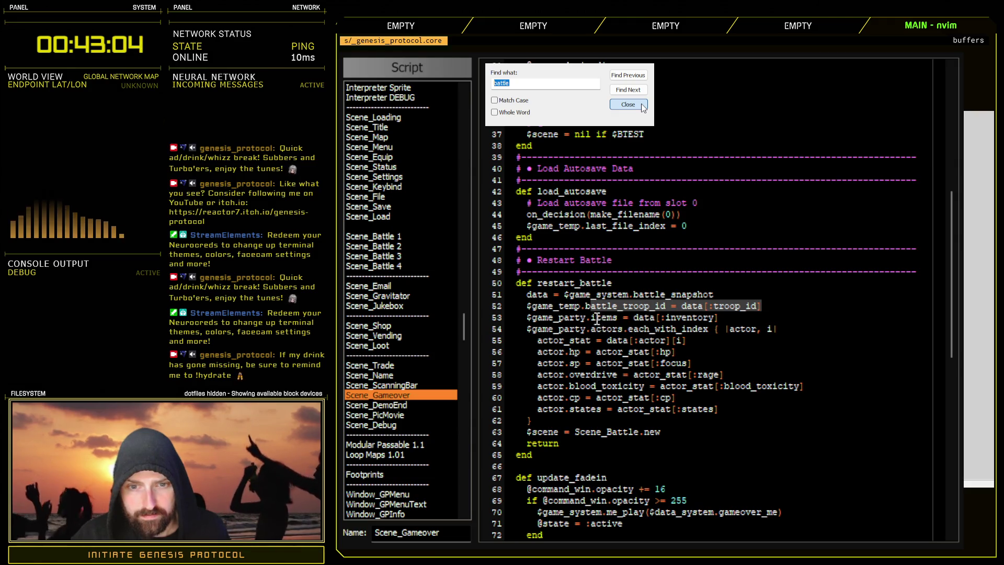
left_click_drag(556, 318, 703, 323)
mouse_move(601, 328)
left_mouse_down()
mouse_move(790, 335)
mouse_move(780, 331)
left_mouse_up()
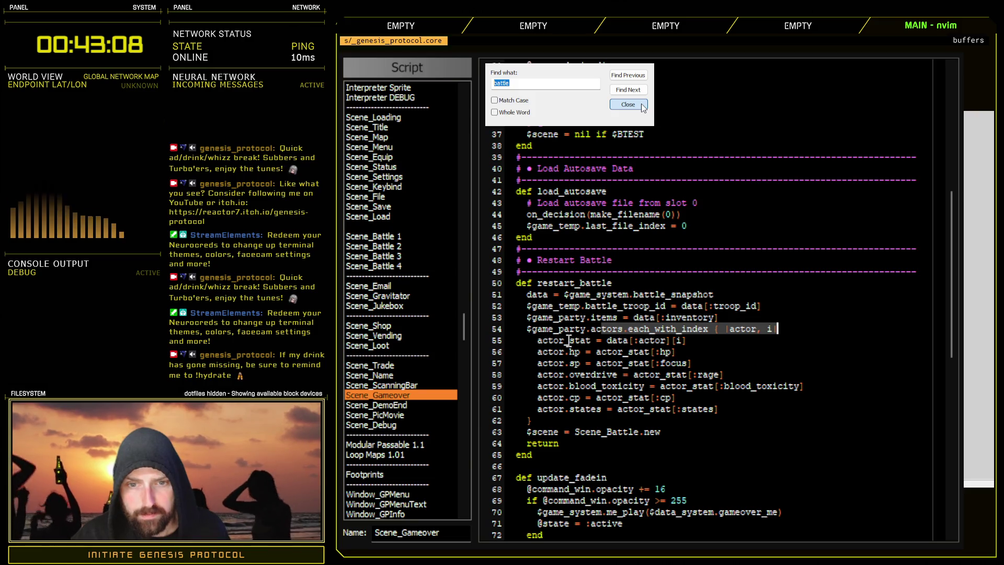
left_click_drag(569, 341, 701, 341)
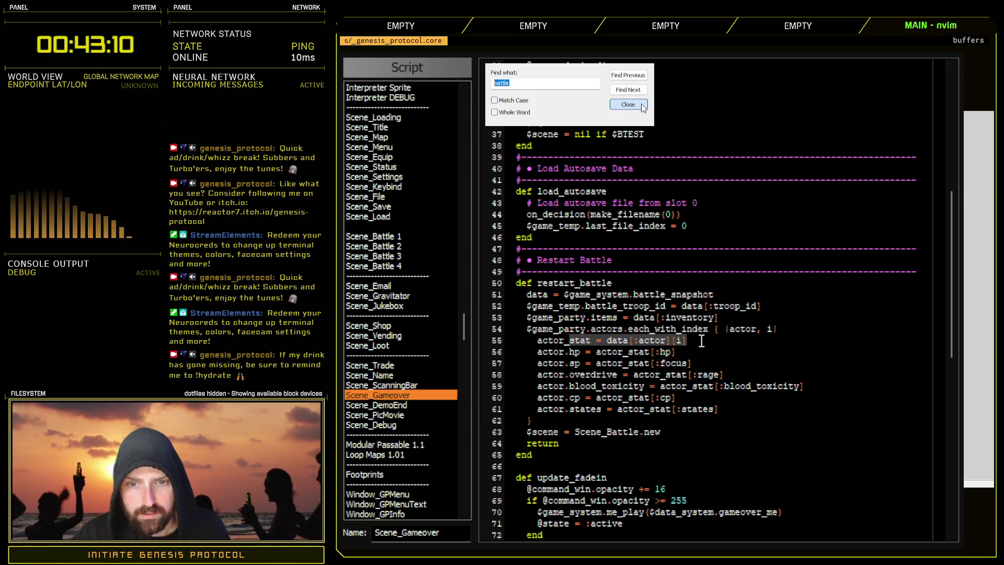
mouse_move(560, 352)
left_mouse_down()
mouse_move(704, 352)
mouse_move(660, 363)
mouse_move(699, 363)
left_mouse_up()
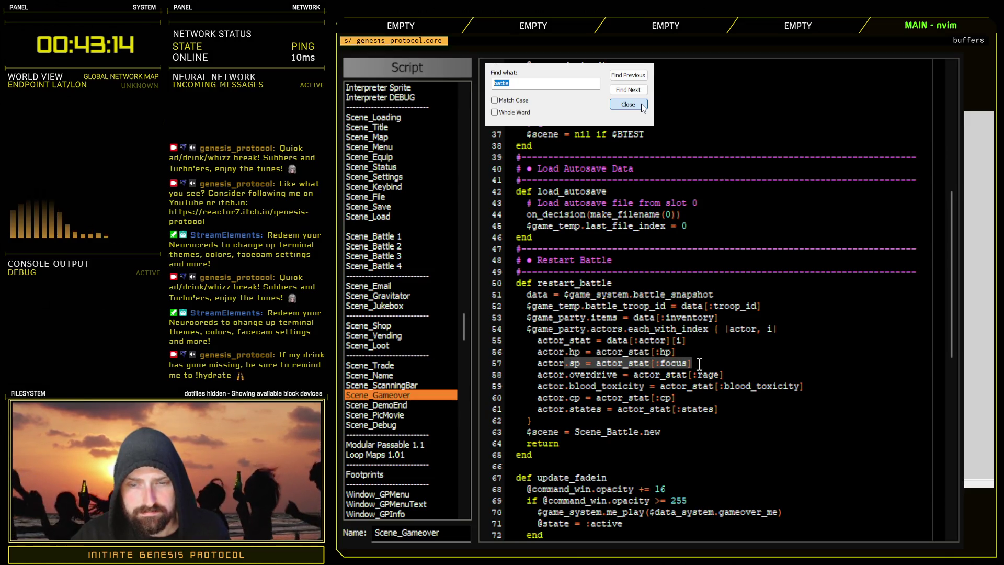
left_click_drag(563, 375, 753, 380)
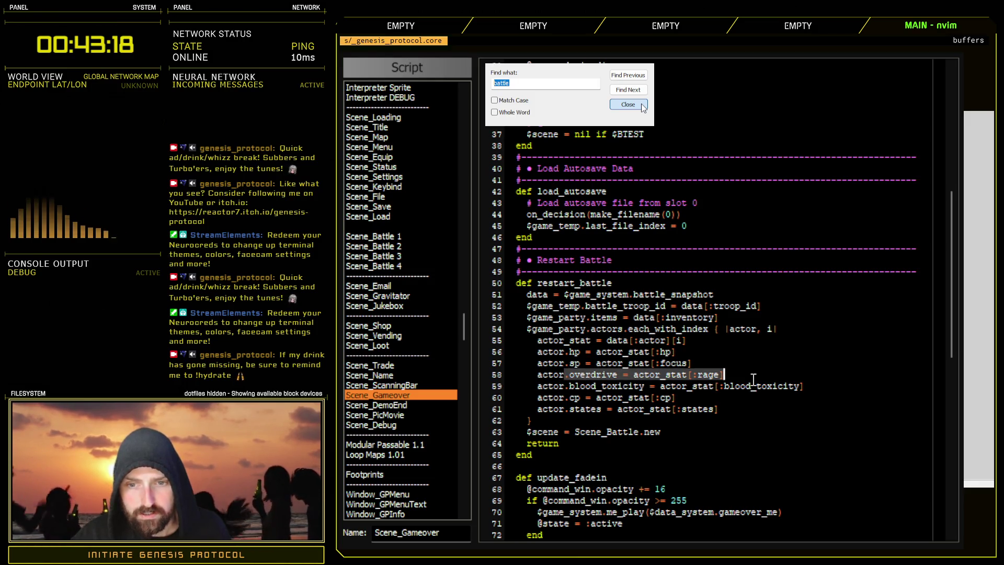
- Add '|| 0' fallbacks to the overdrive and focus restores and '|| actor.maxhp' to HP
left_click(708, 363)
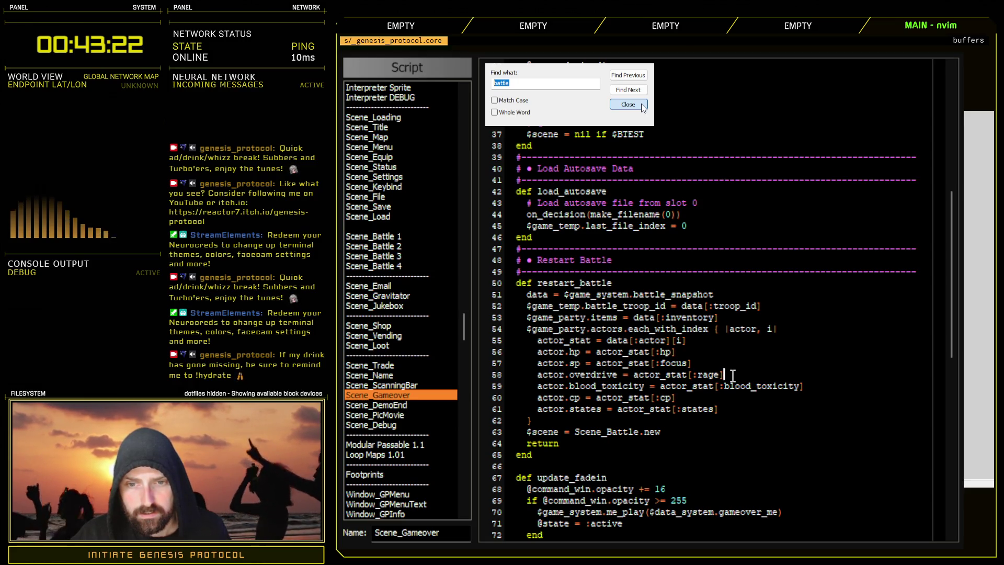
type(" || 0")
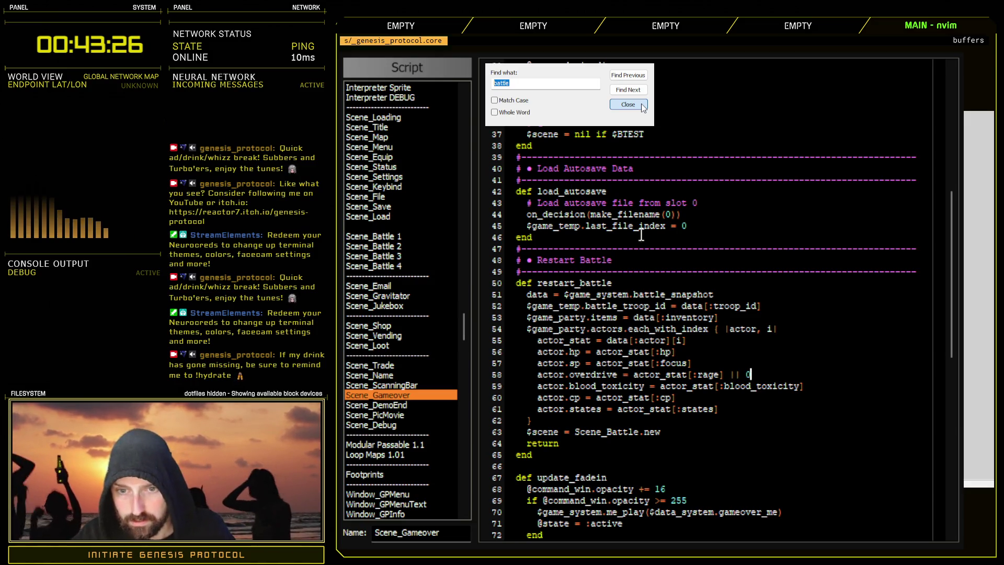
left_click(716, 365)
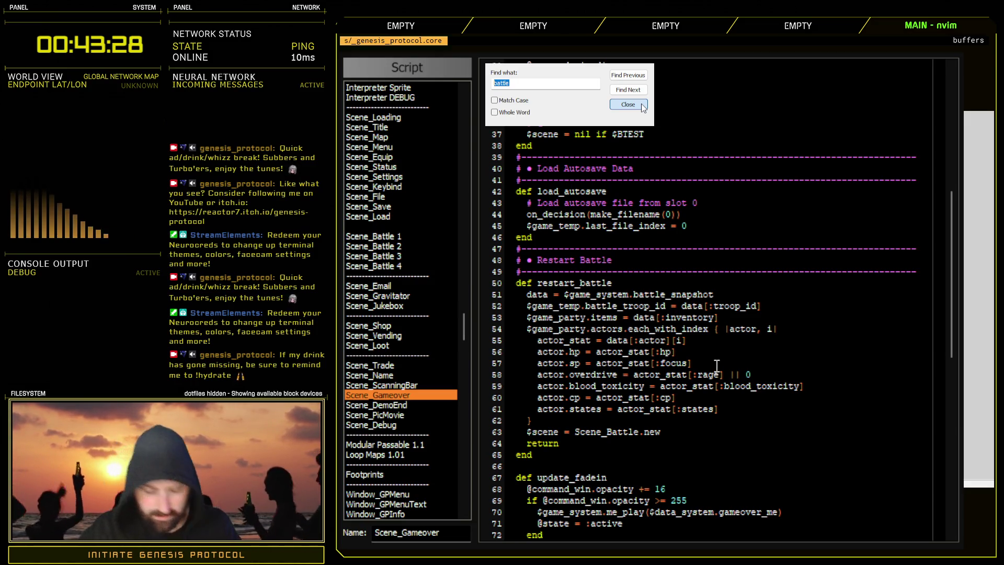
type("||0")
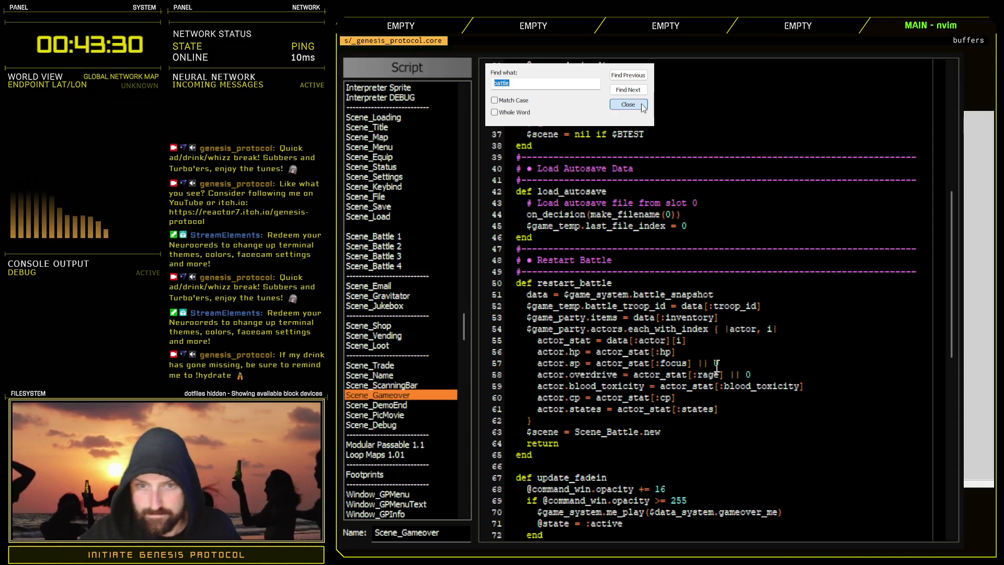
left_click(710, 355)
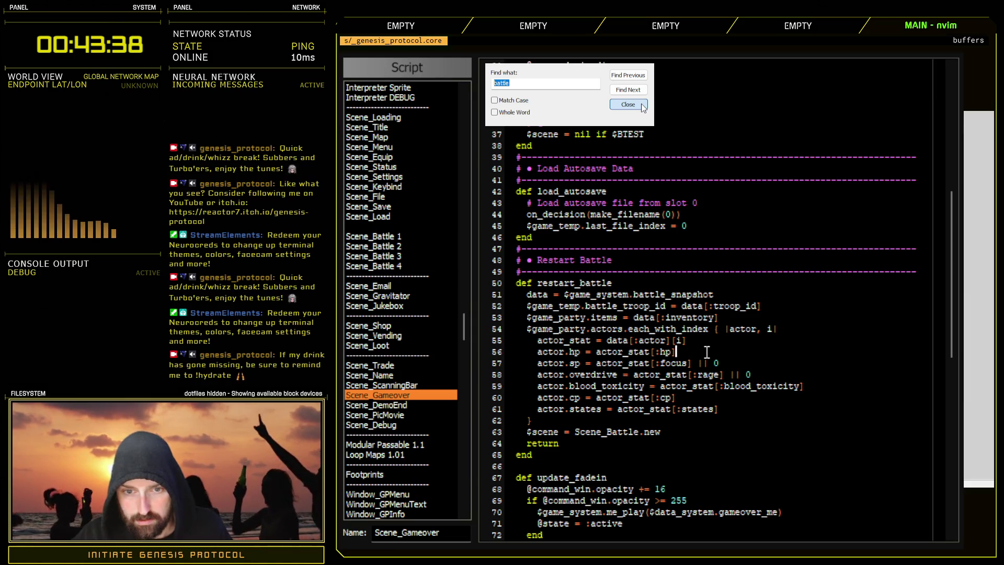
type(" ||")
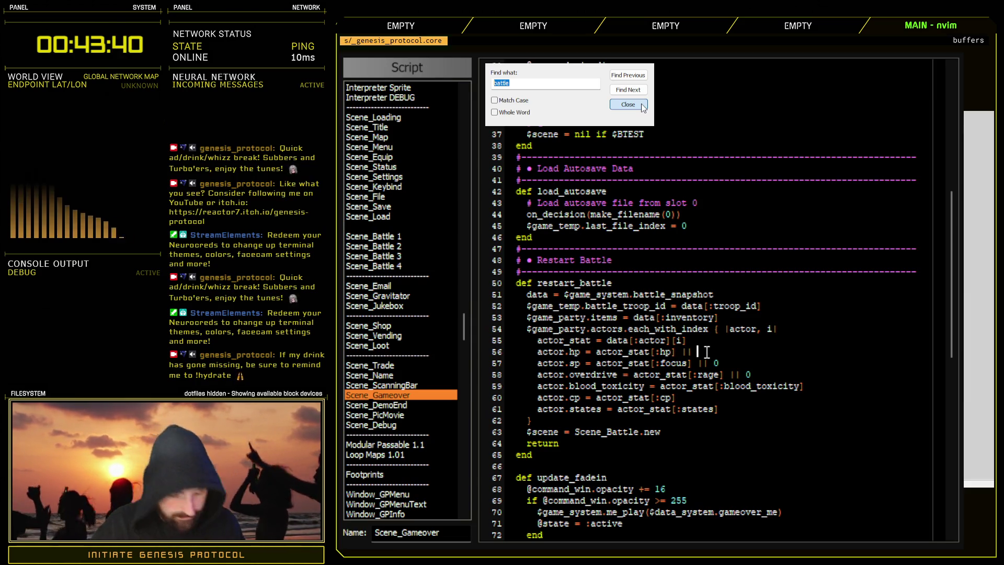
type(" actor.maxh")
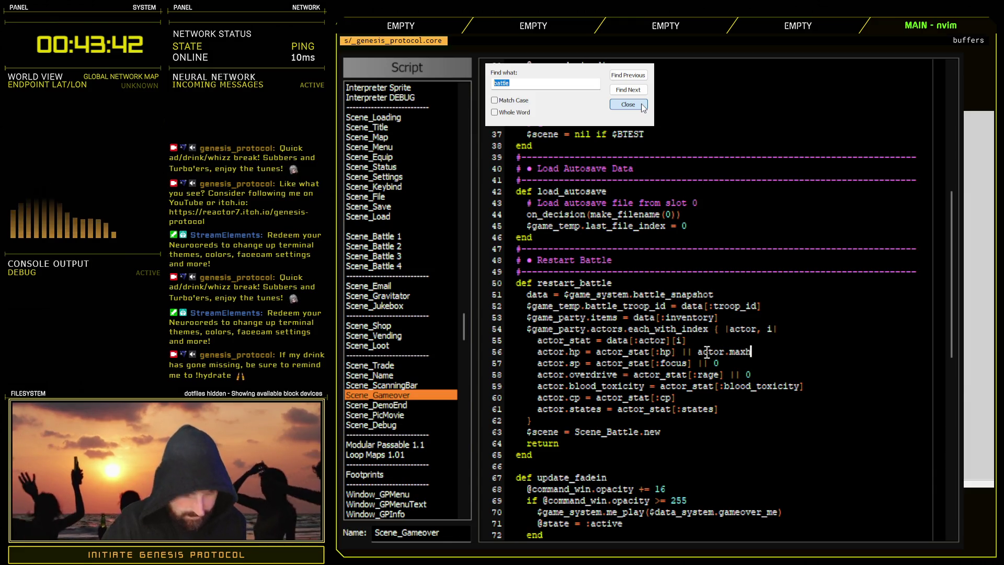
type("p")
key("BackSpace")
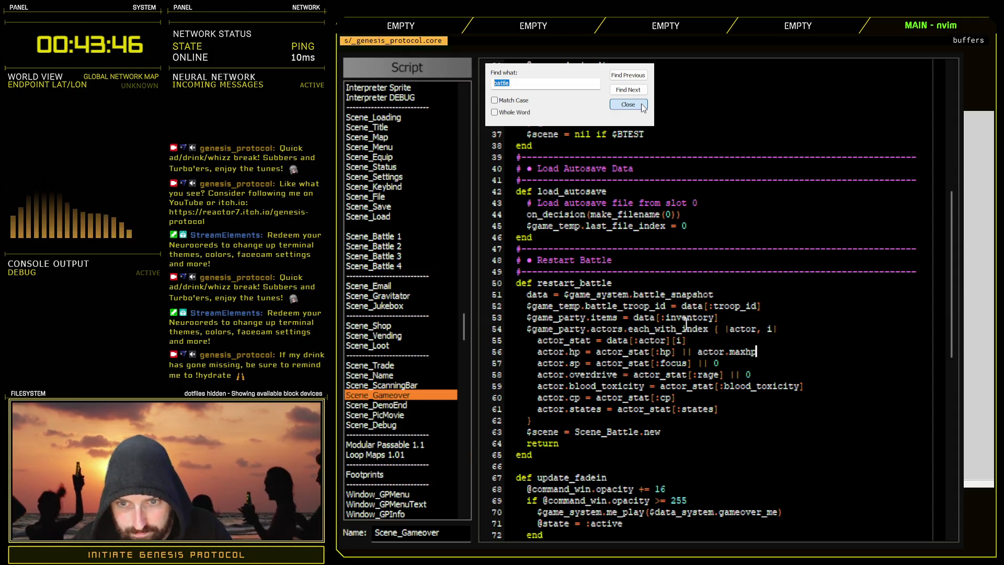
- Add fallbacks to the blood_toxicity line and '|| []' to states, then return to Scene_Battle 1
left_click(832, 386)
type("|| 0")
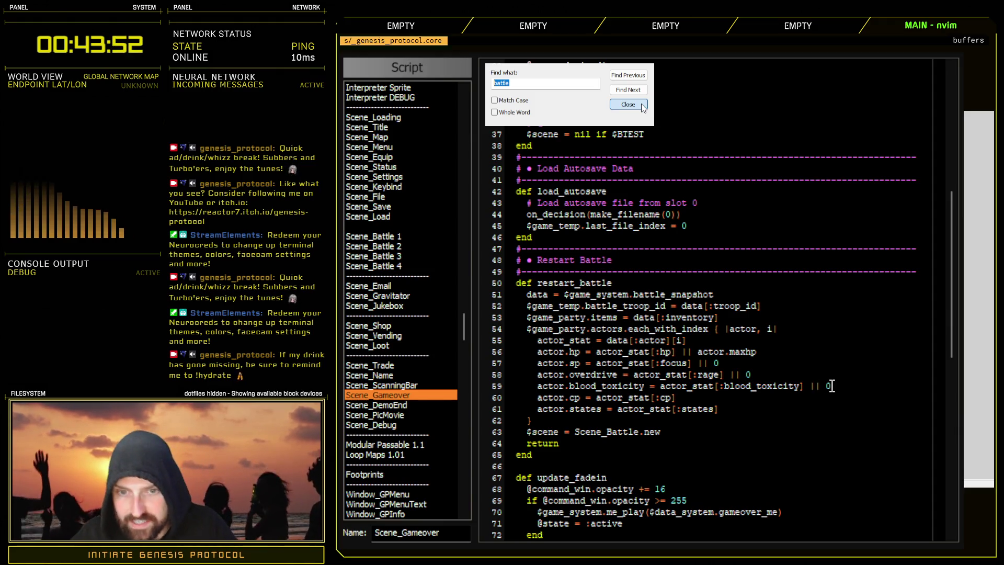
type("|| 0")
left_click(728, 407)
type("|| []")
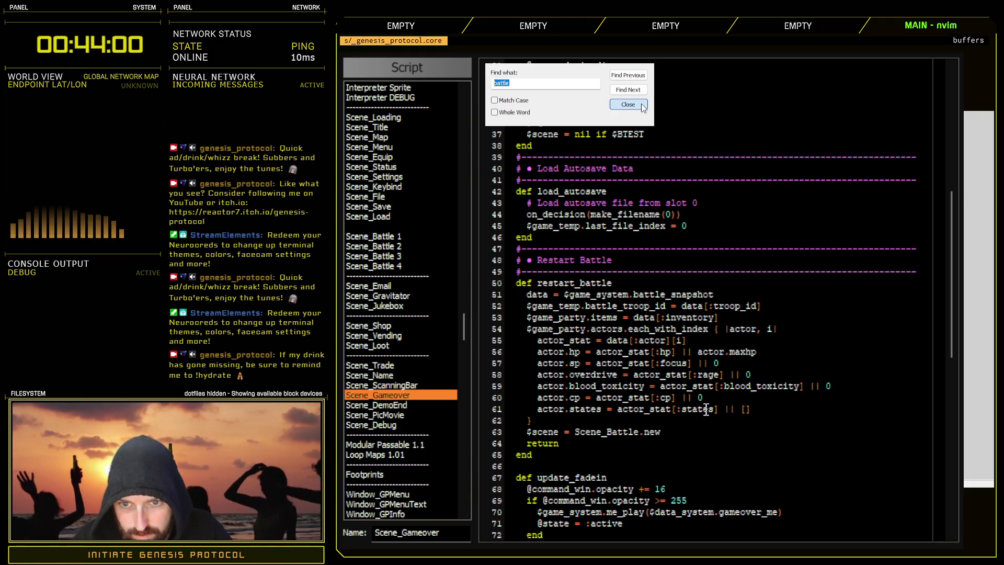
double_click(706, 409)
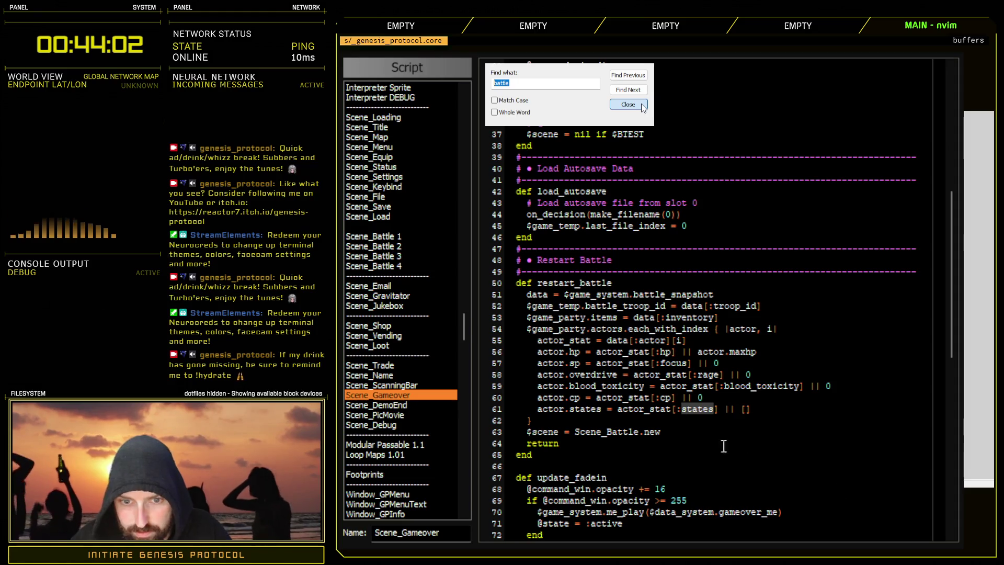
left_click(800, 409)
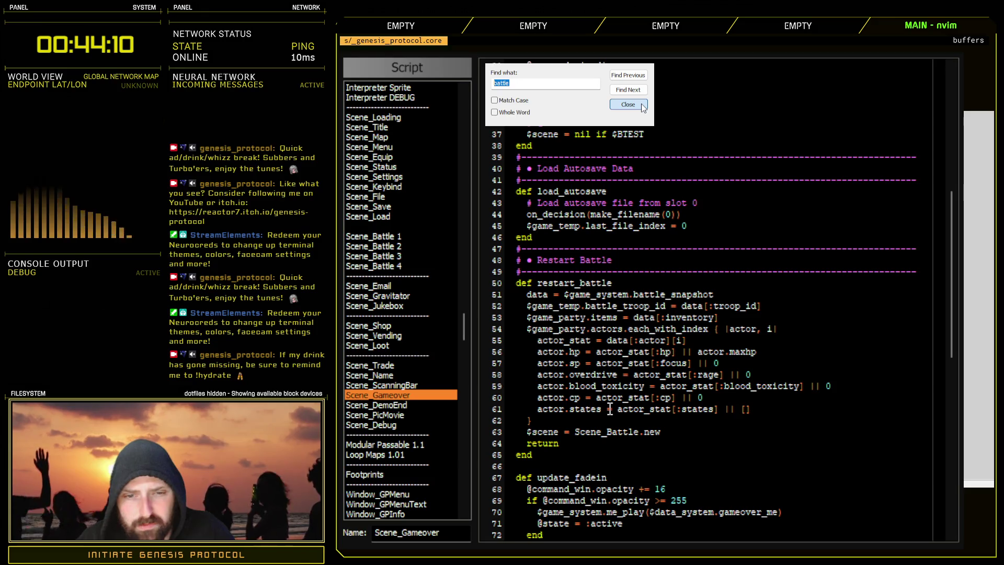
left_click(399, 238)
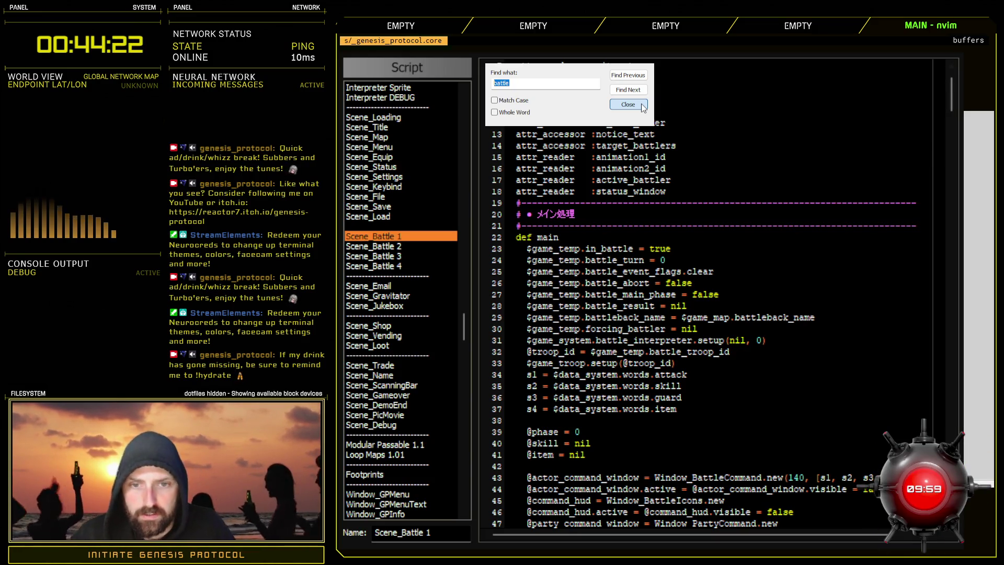
- Delete the states and switches comment lines 206–207 in battle_snapshot
scroll(643, 107, "down", 20)
scroll(644, 107, "down", 12)
scroll(643, 107, "down", 6)
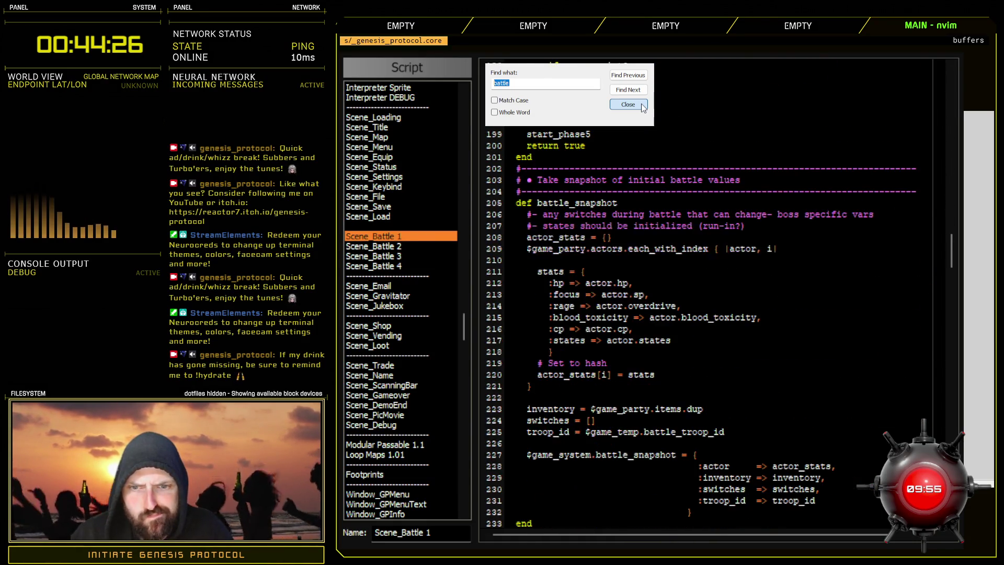
left_click_drag(748, 226, 506, 226)
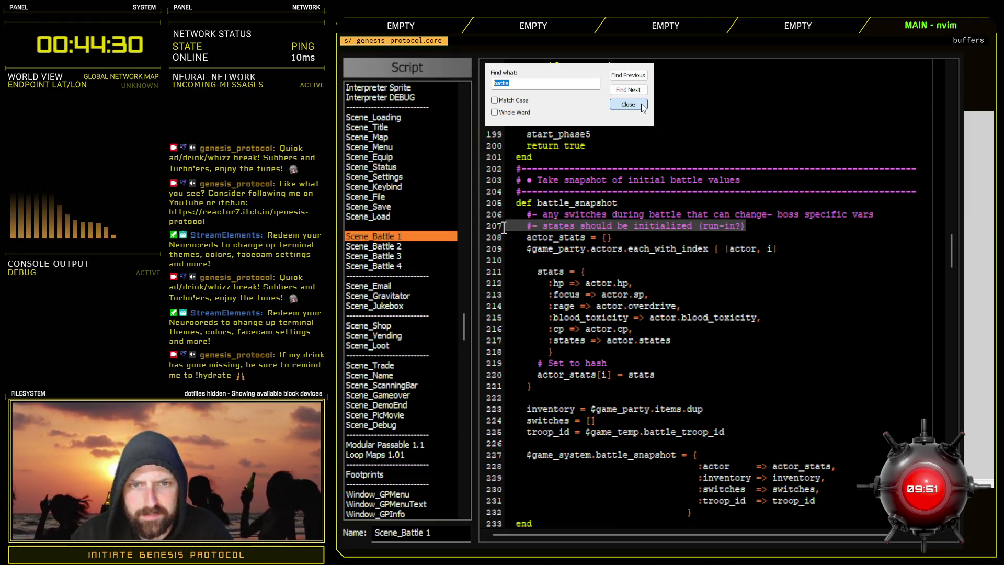
key("Delete")
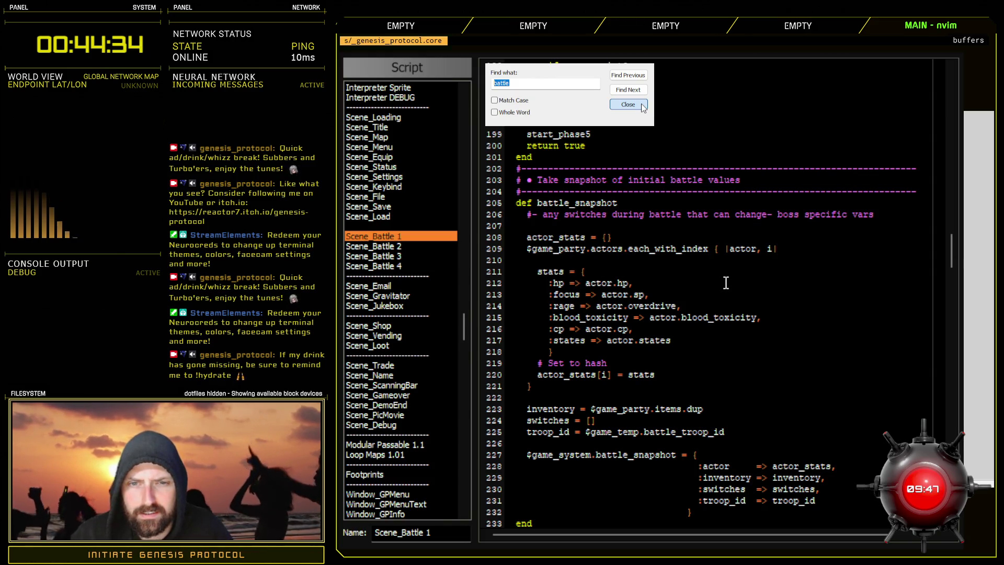
key("Delete")
left_click(885, 215)
left_click_drag(885, 215, 505, 215)
key("d")
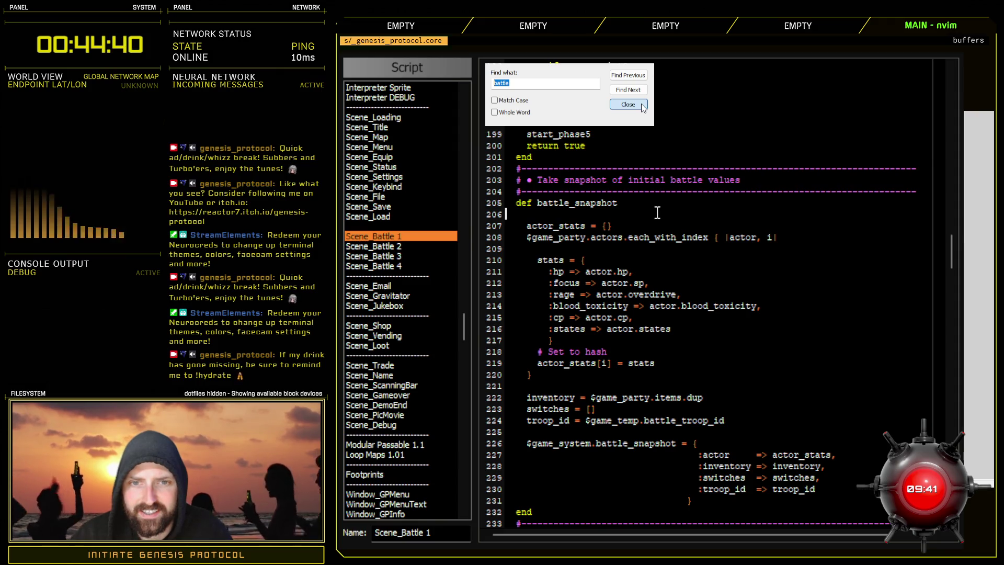
scroll(715, 290, "down", 4)
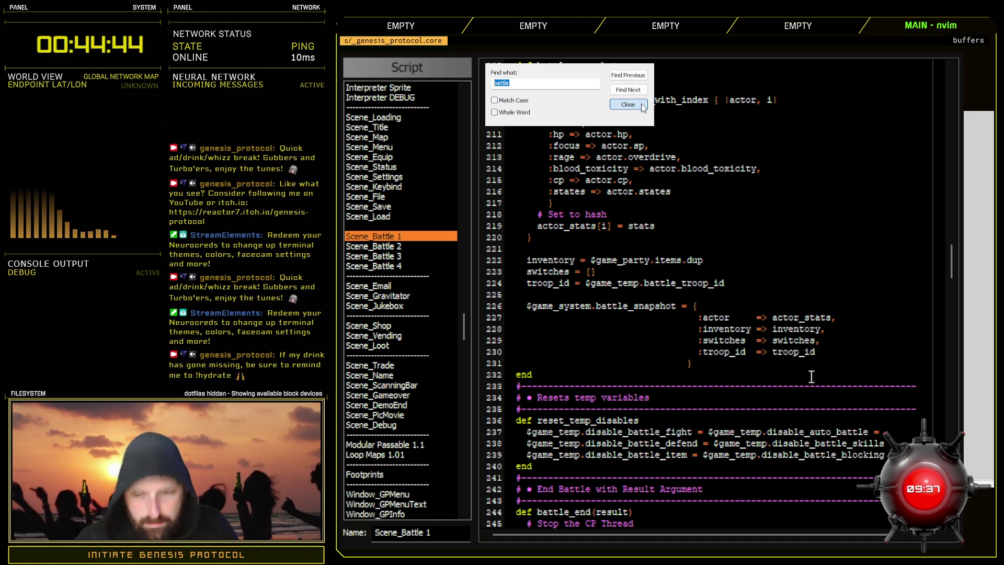
- Comment out the switches = [] line and the :switches snapshot entry, then return to Scene_Gameover
left_click(833, 342)
scroll(826, 362, "up", 2)
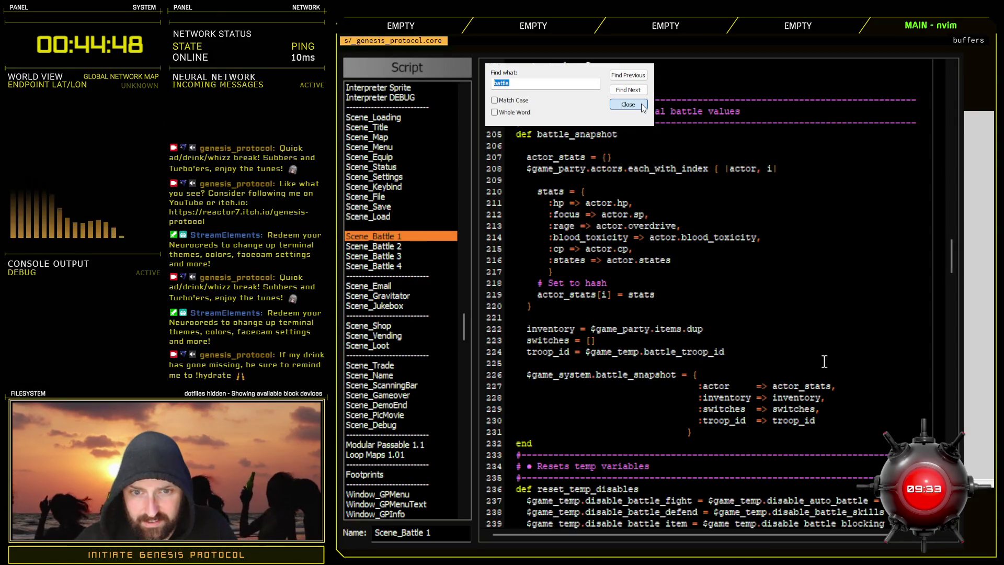
left_click(604, 340)
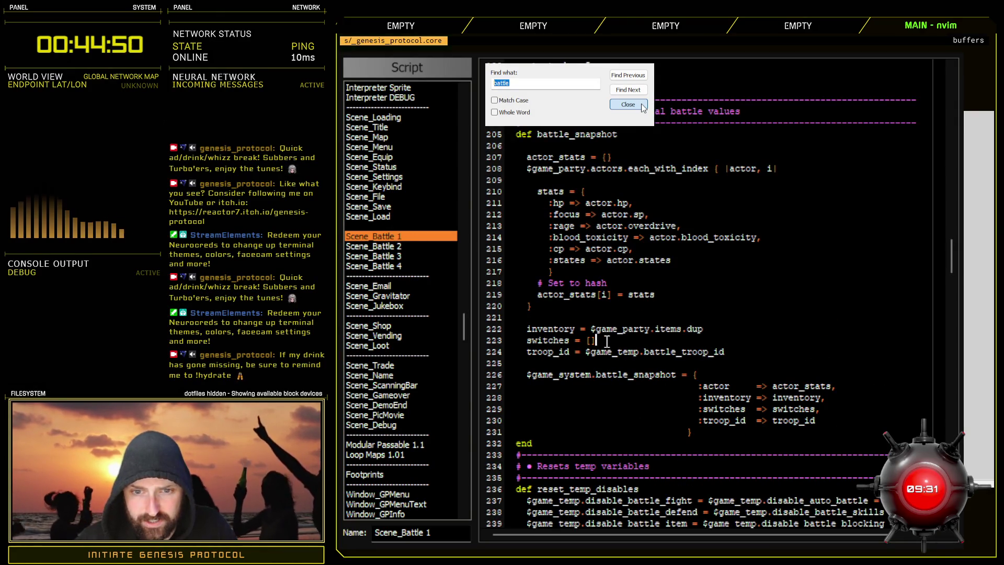
left_click(598, 340)
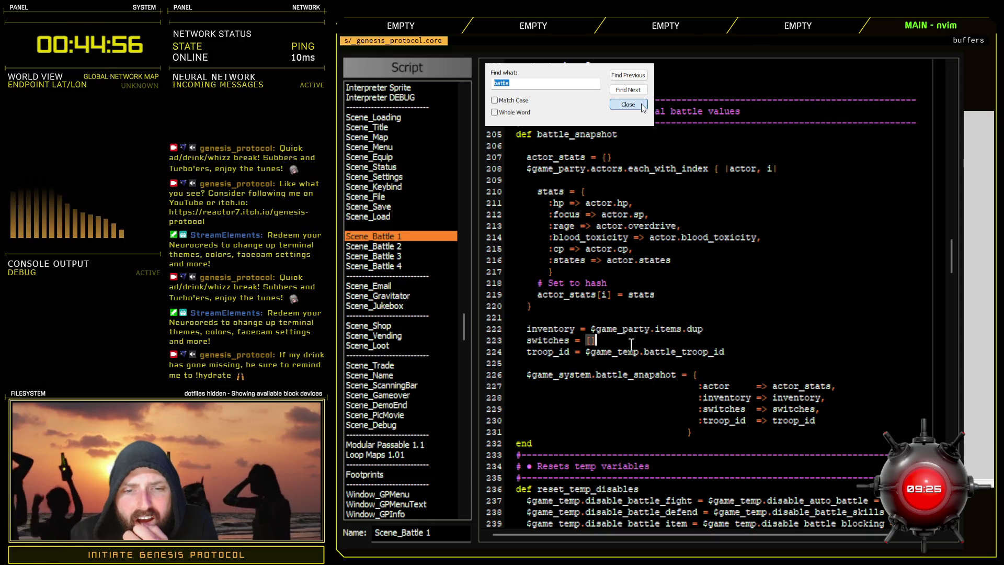
left_click(528, 341)
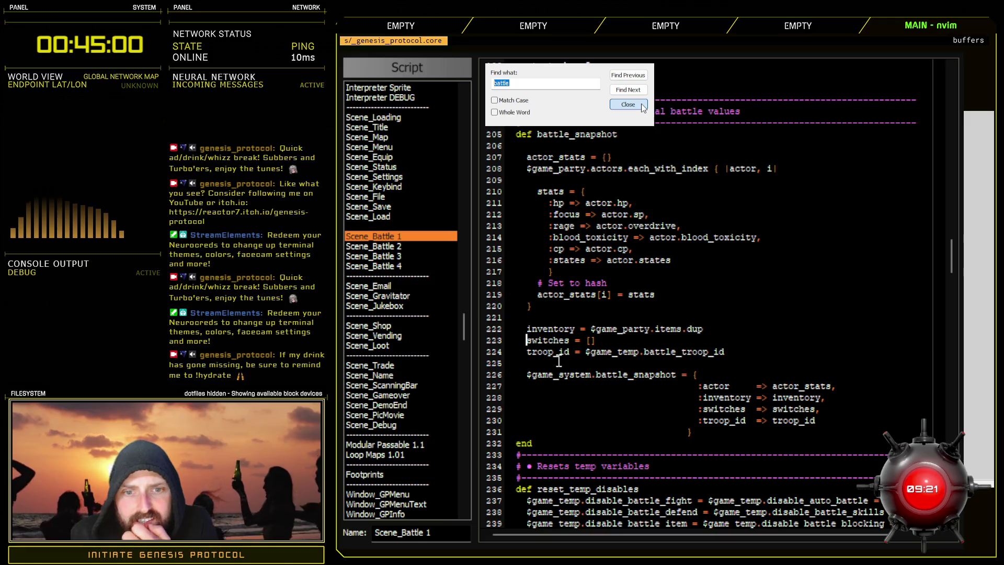
type("#")
left_click(699, 409)
type("#")
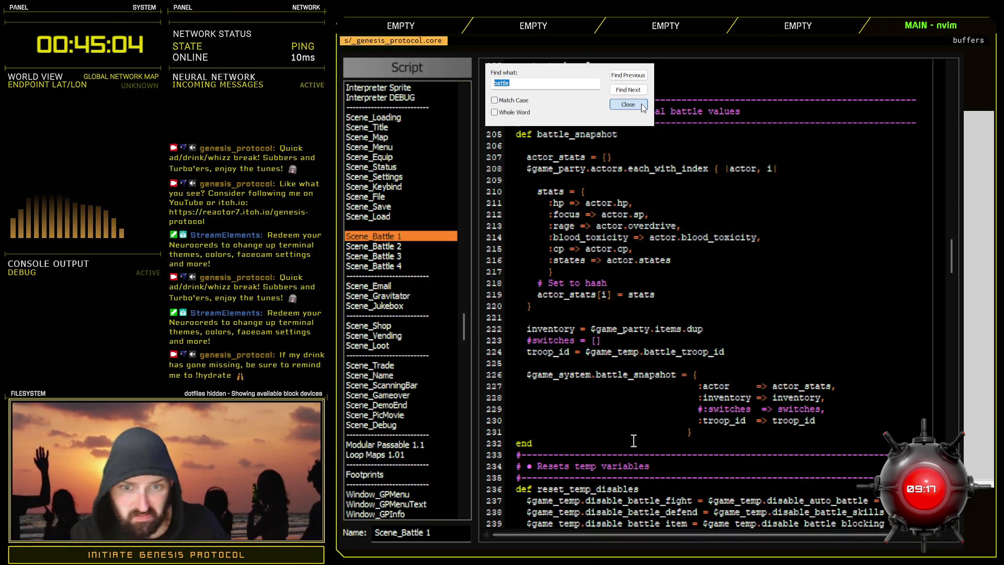
left_click(411, 396)
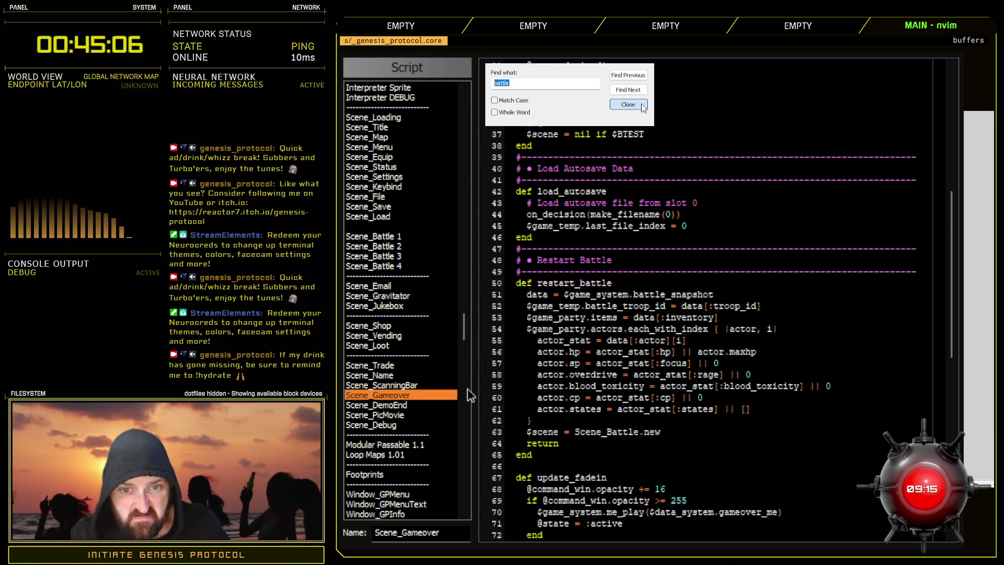
left_click_drag(583, 289, 611, 408)
left_click(666, 406)
left_click_drag(585, 329, 599, 408)
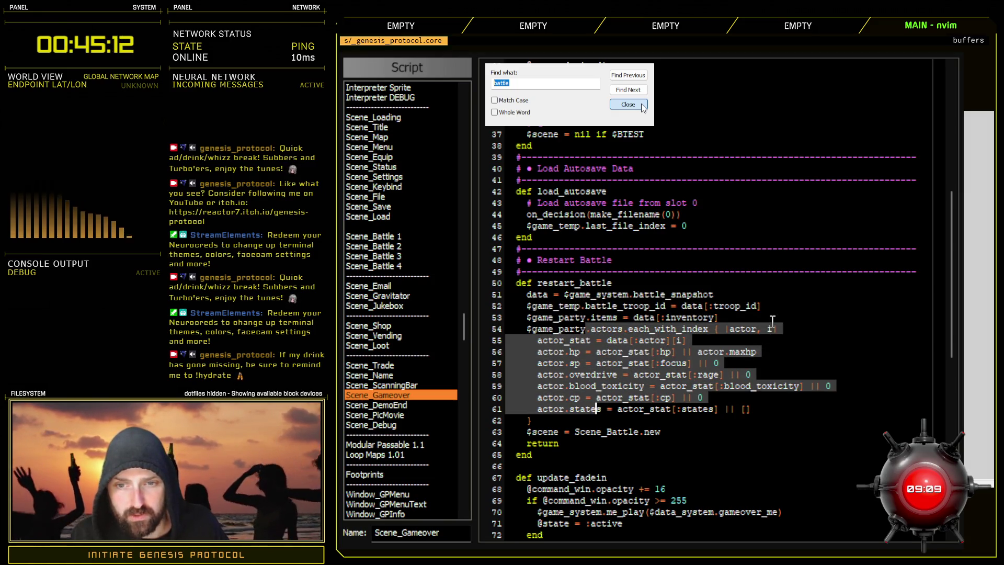
left_click(790, 331)
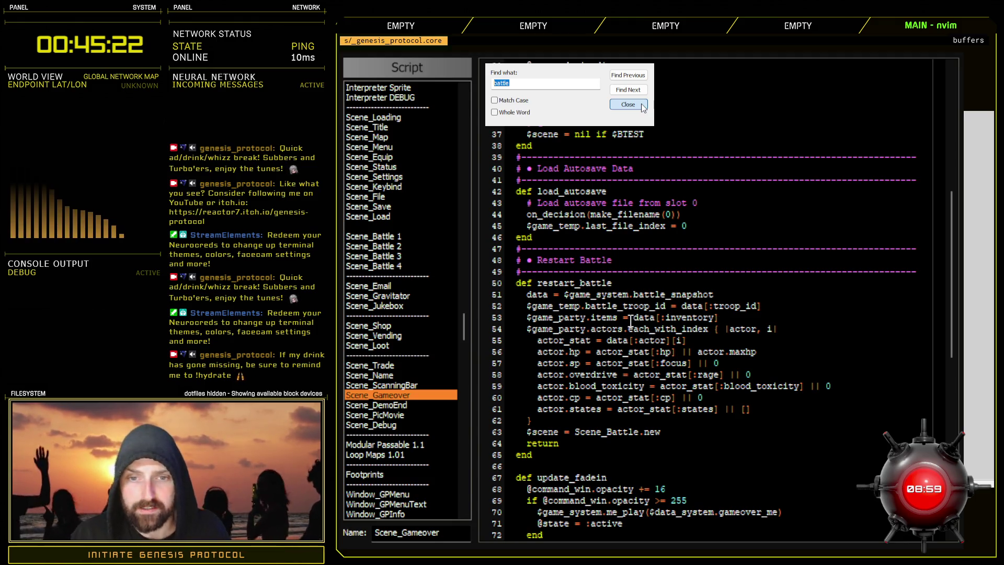
left_click_drag(601, 306, 633, 375)
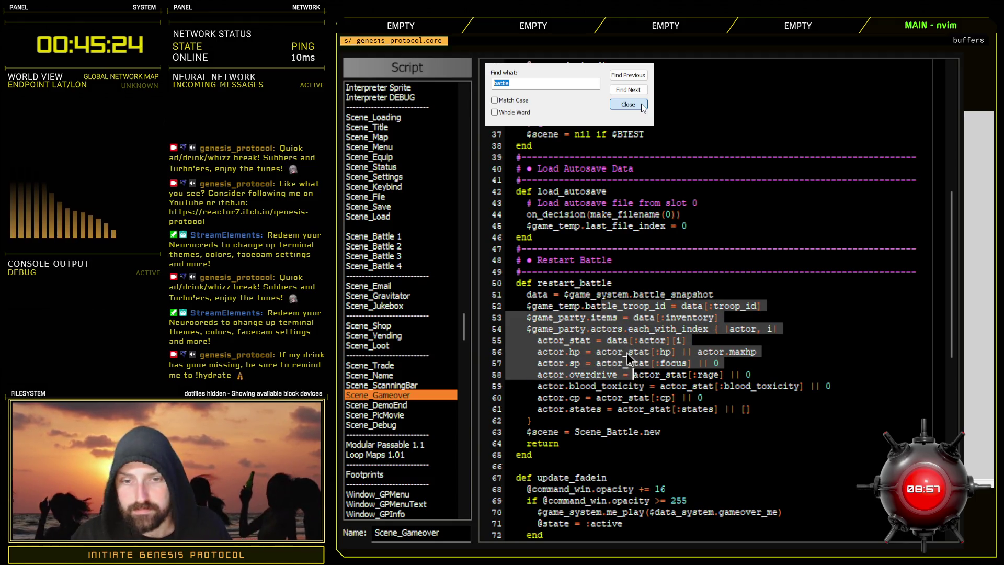
left_click(627, 354)
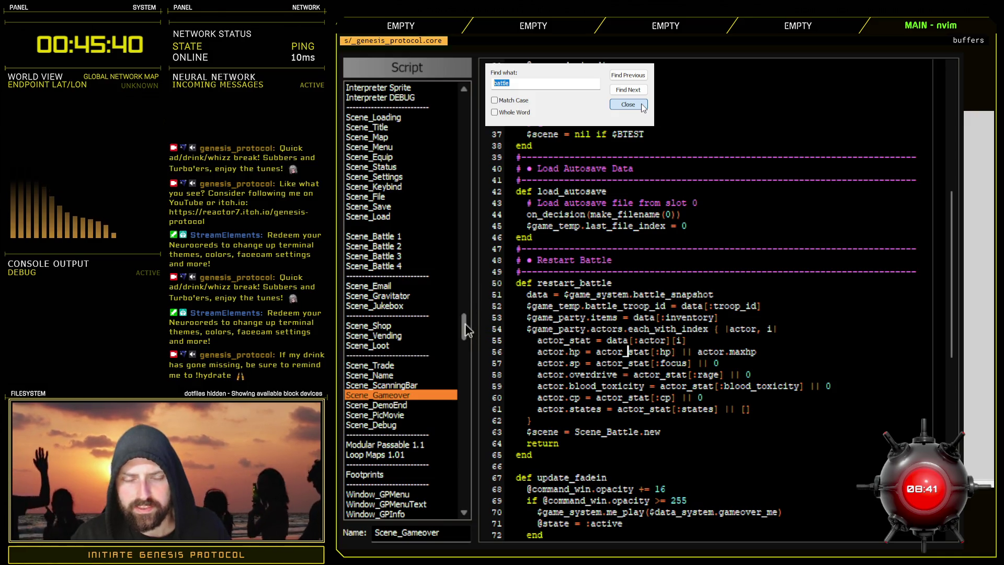
left_click_drag(466, 330, 467, 309)
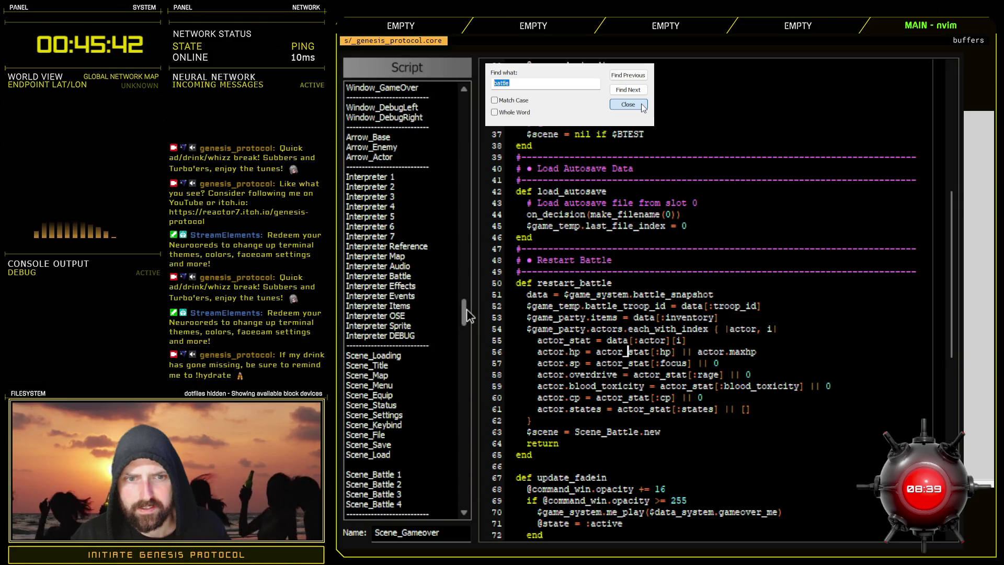
- Select the unless $game_switches[3] battle-music block in Scene_Map's call_battle for copying
left_click(398, 236)
left_click(396, 228)
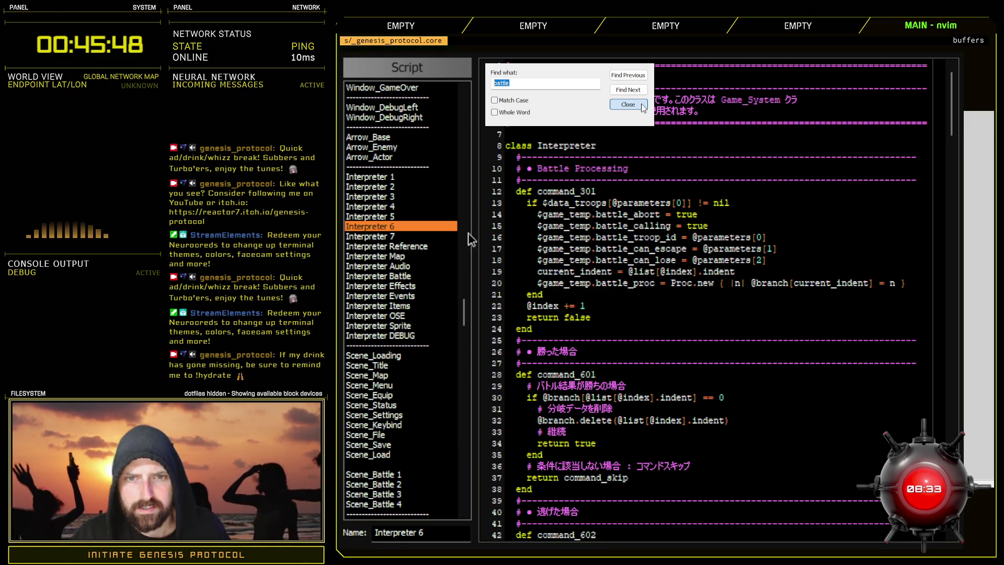
left_click(379, 375)
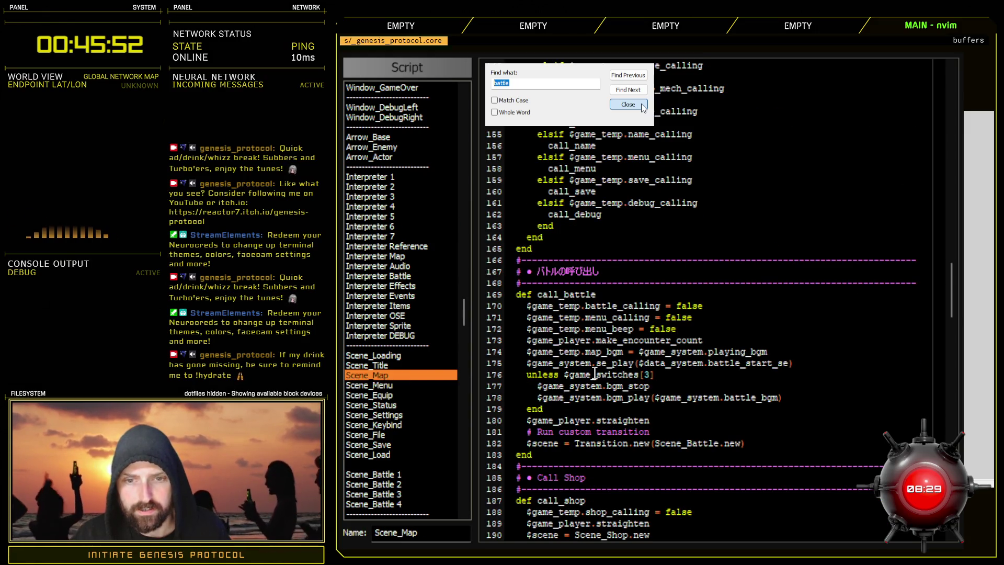
left_click_drag(524, 375, 767, 399)
left_click(806, 395)
scroll(815, 395, "down", 2)
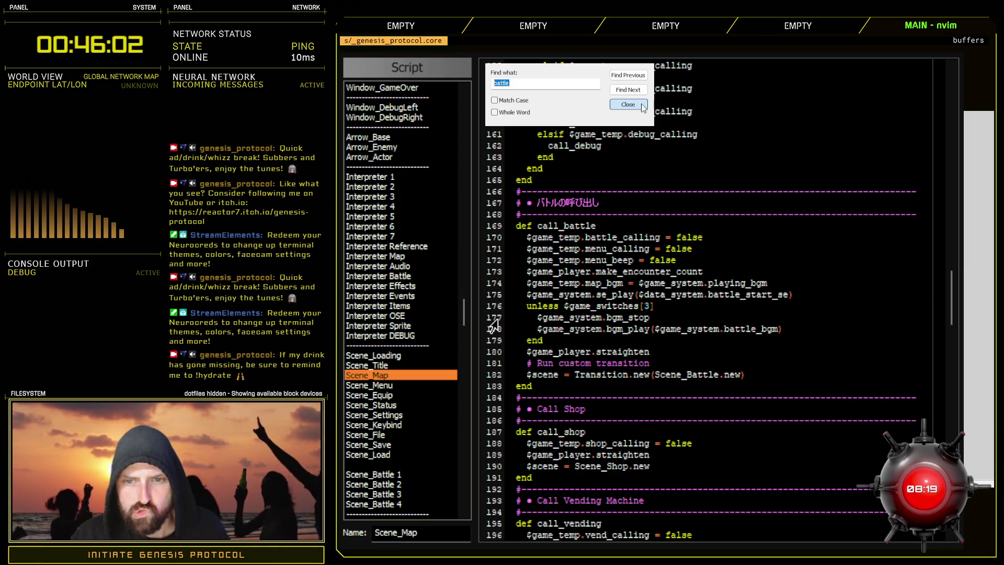
left_click_drag(494, 308, 487, 343)
key("ctrl+c")
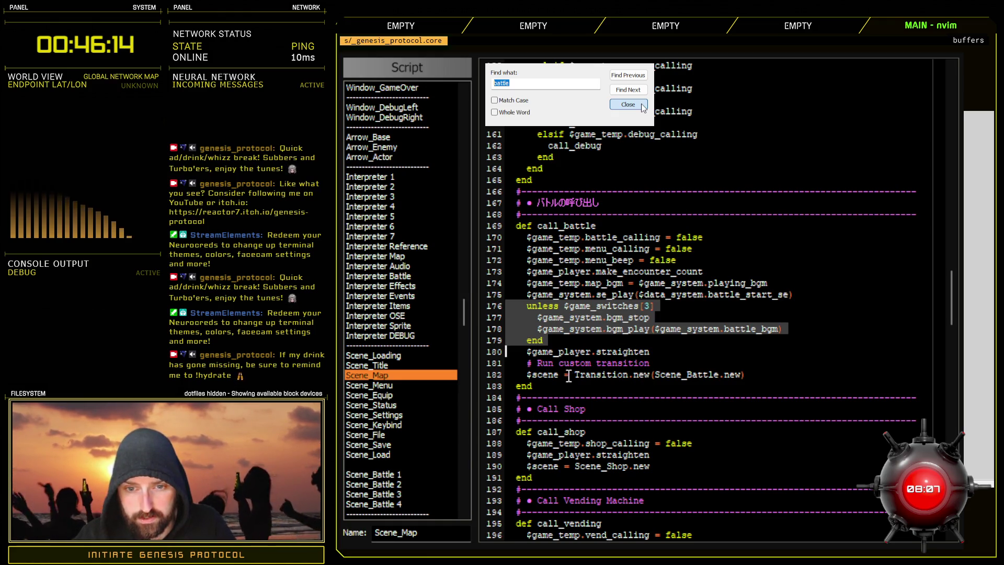
mouse_move(467, 310)
left_mouse_down()
mouse_move(464, 388)
mouse_move(467, 334)
left_mouse_up()
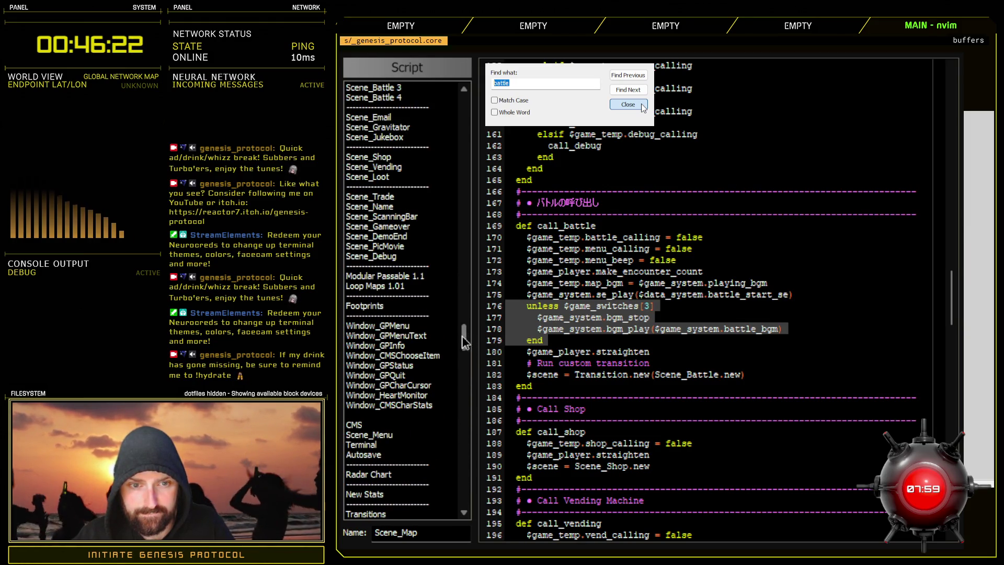
scroll(413, 378, "up", 2)
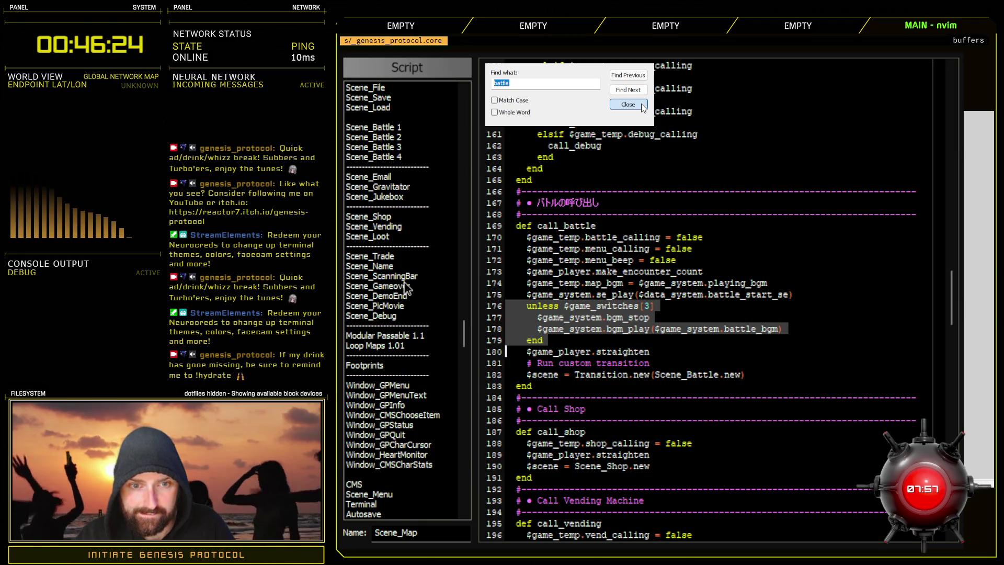
- Paste the battle-music block into restart_battle on a new line after the actor loop
left_click(407, 286)
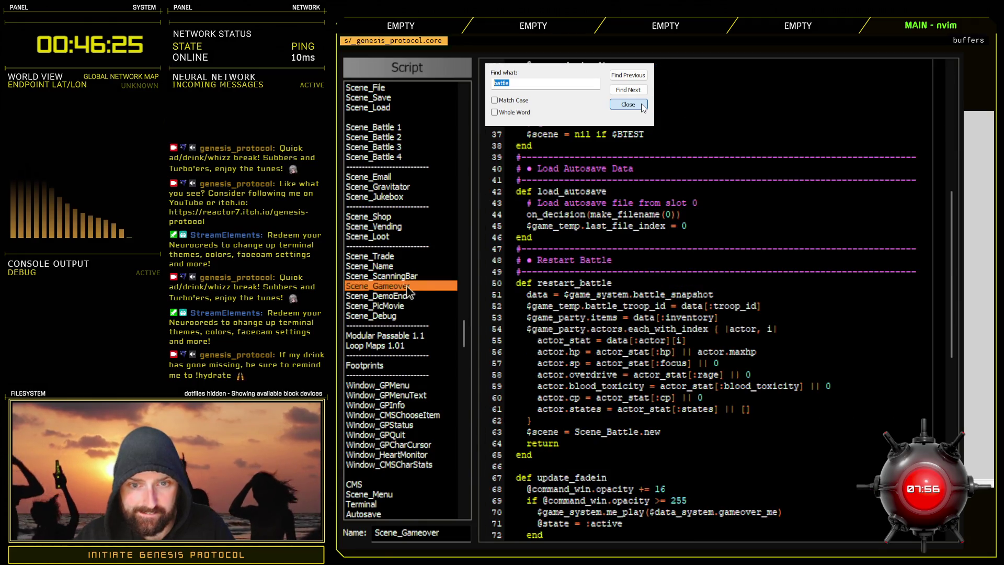
left_click(548, 423)
key("Return")
key("ctrl+v")
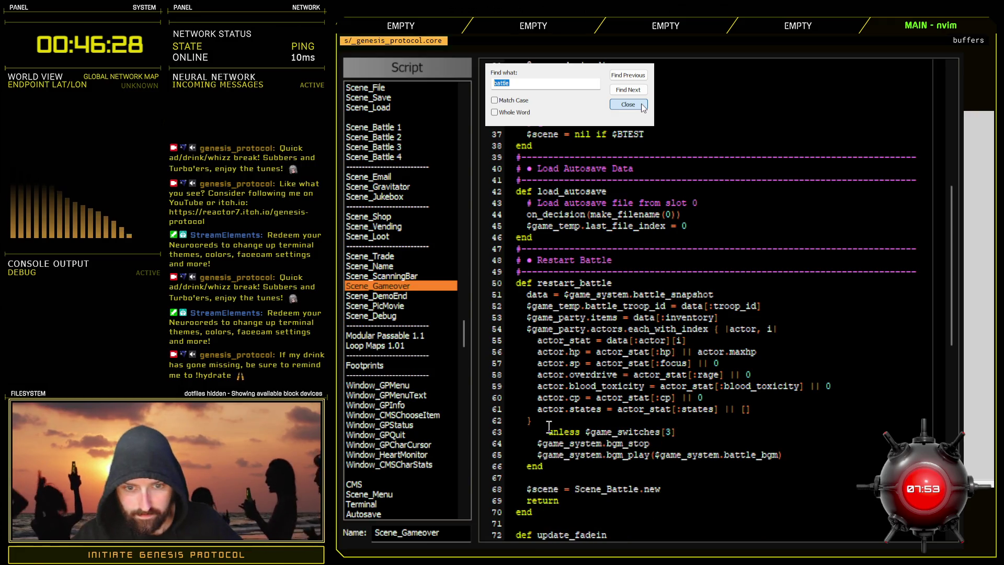
left_click(497, 433)
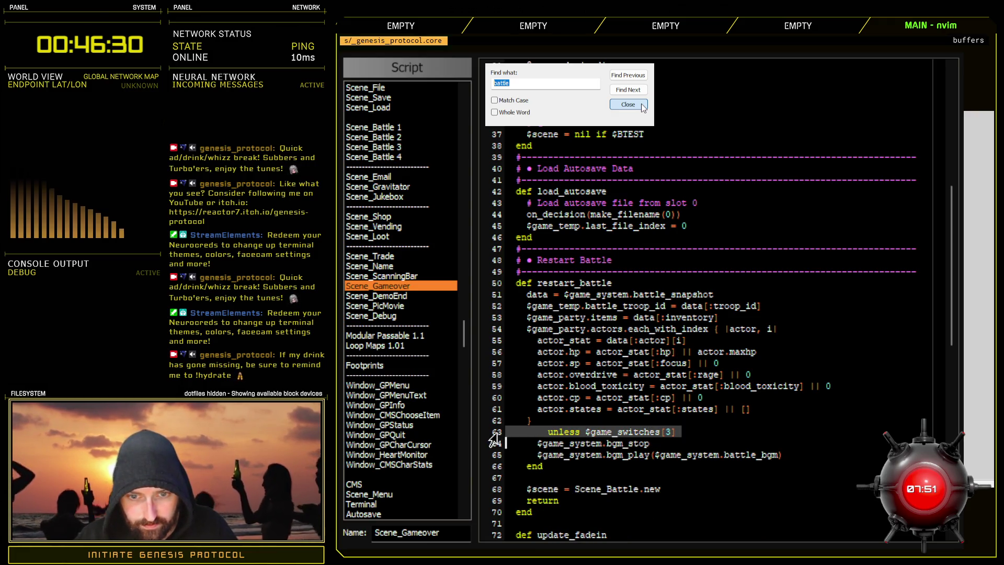
- Remove the unless and end lines so bgm_stop and bgm_play run unconditionally, unindented
key("Delete")
left_click(496, 454)
key("Delete")
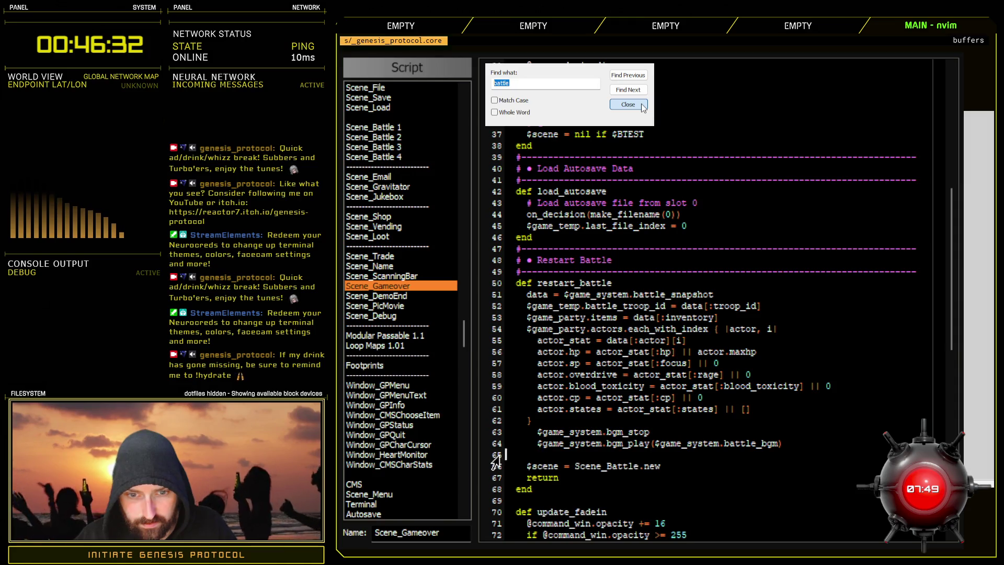
left_click_drag(499, 434, 490, 451)
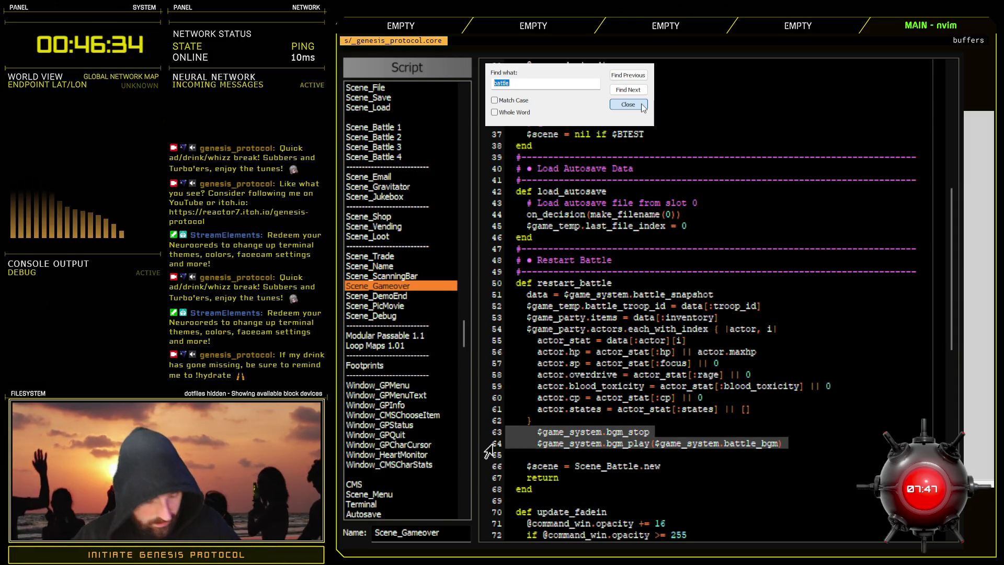
key("shift+Tab")
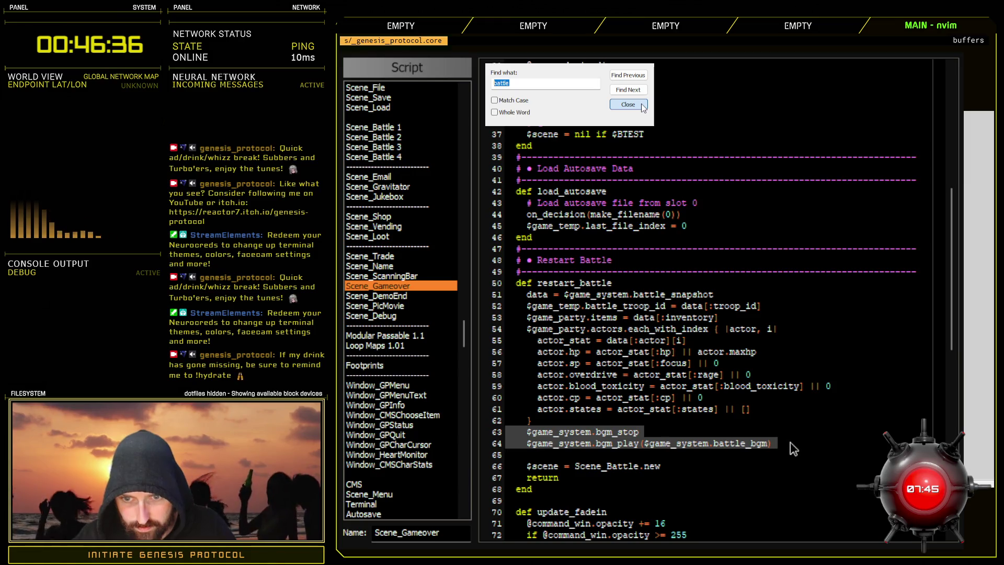
left_click(792, 443)
key("Delete")
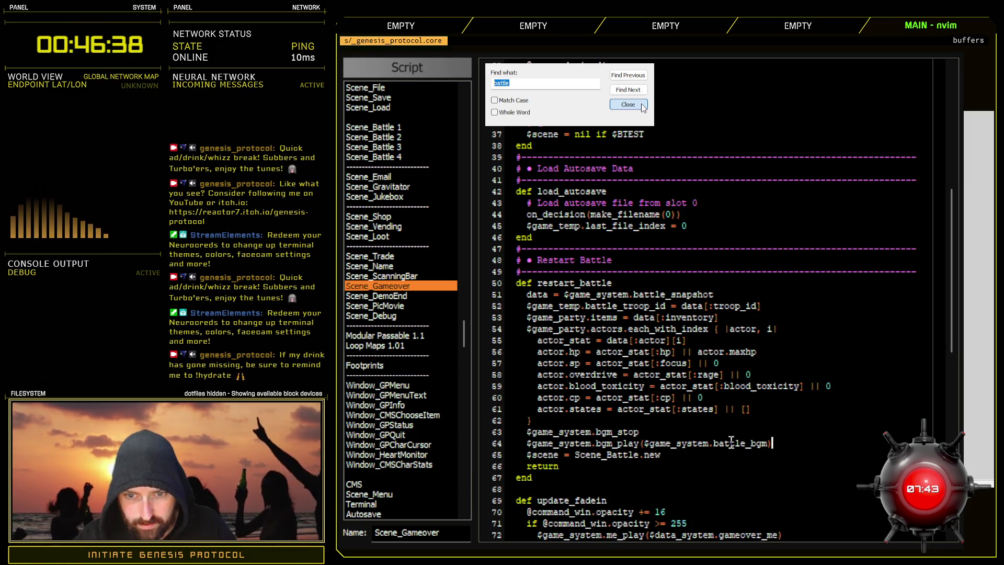
left_click(696, 431)
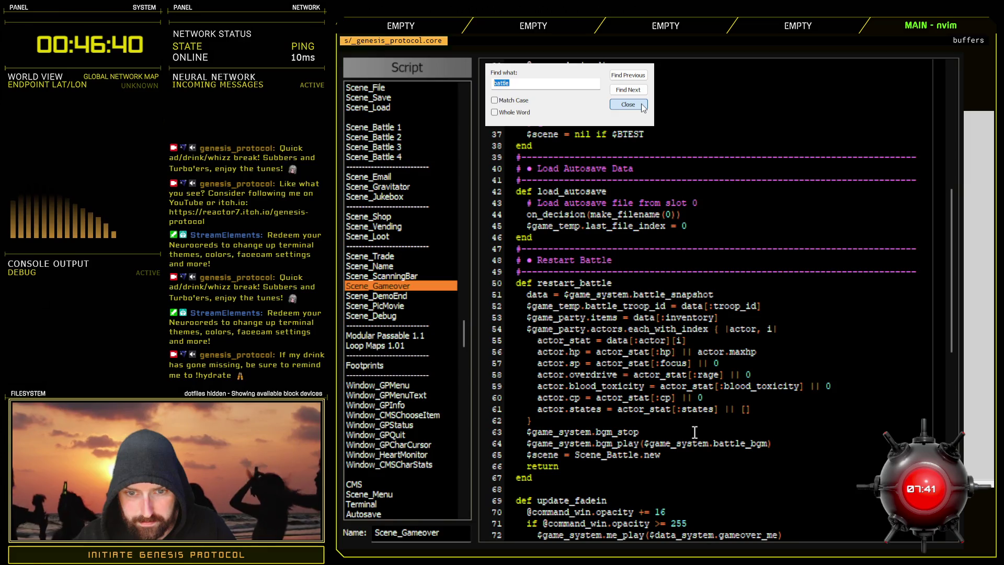
- Compare against the bgm_fade, bgs_fade and me_play calls elsewhere in Scene_Gameover
scroll(694, 432, "up", 8)
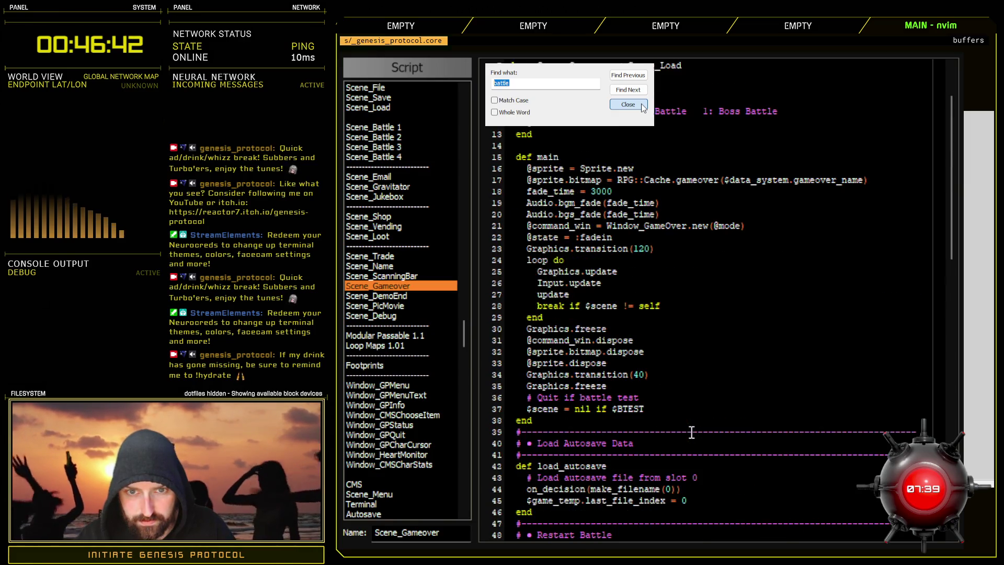
mouse_move(549, 204)
left_mouse_down()
mouse_move(654, 212)
mouse_move(660, 203)
left_mouse_up()
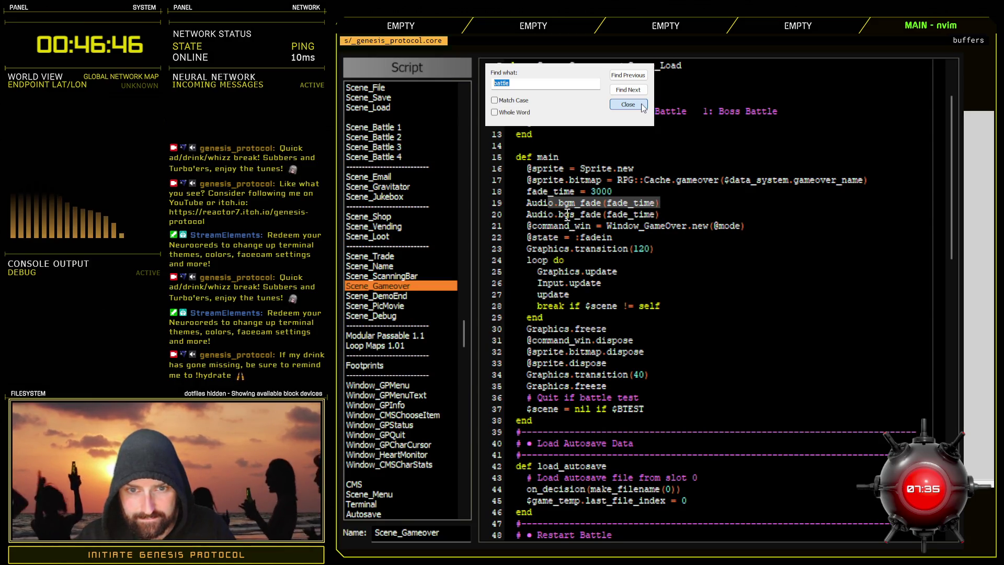
left_click_drag(566, 215, 640, 215)
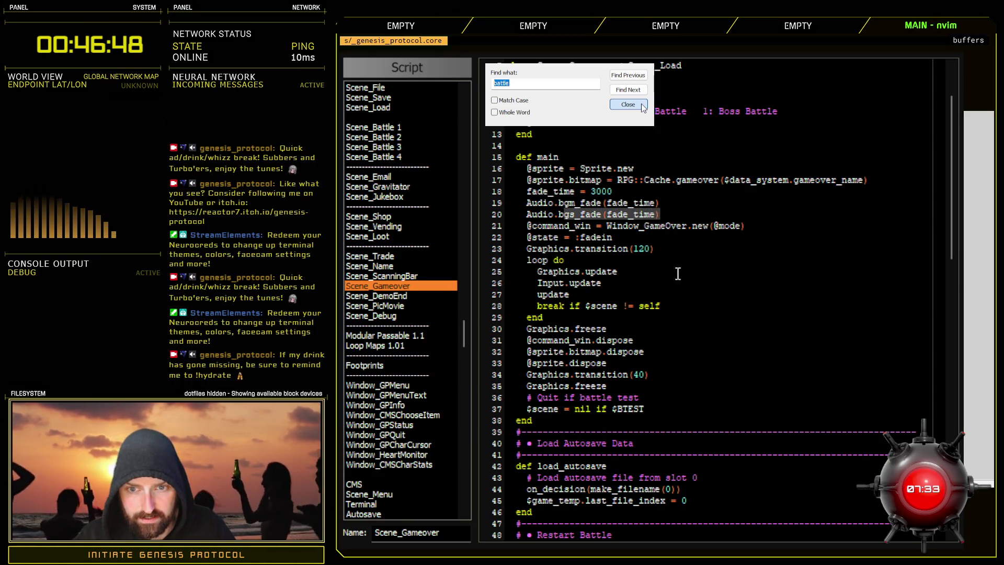
scroll(679, 274, "down", 4)
scroll(680, 448, "down", 8)
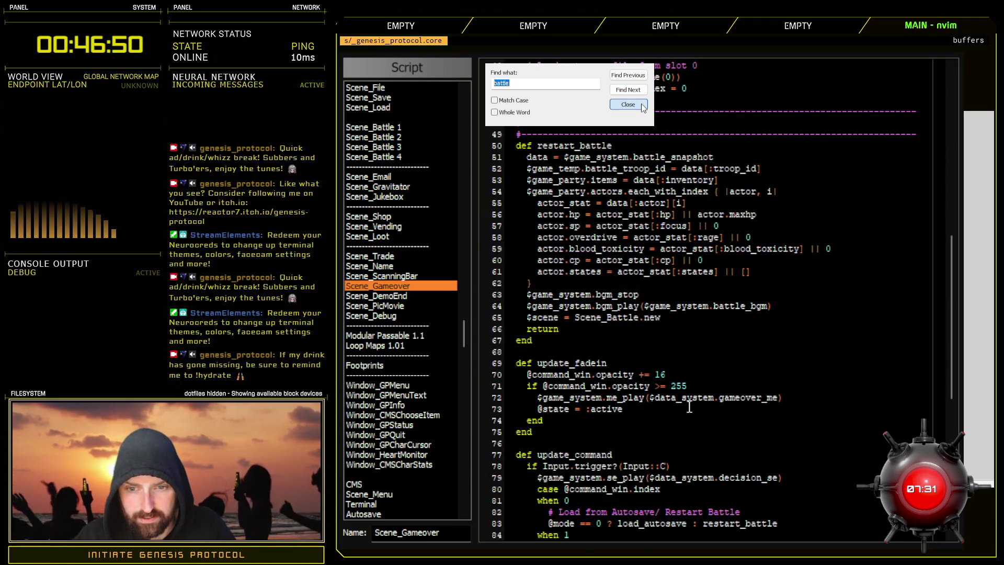
left_click_drag(608, 398, 646, 397)
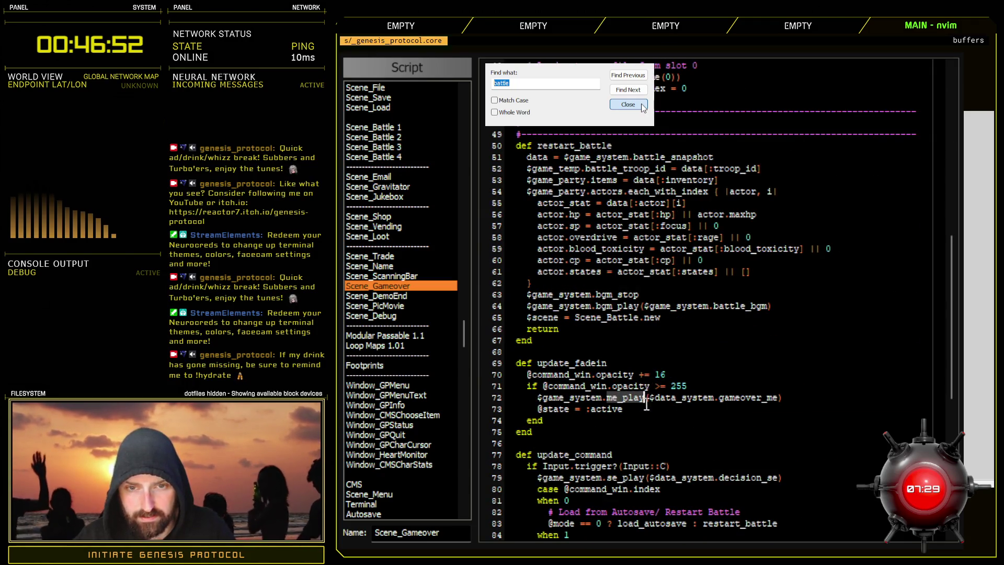
scroll(647, 406, "up", 4)
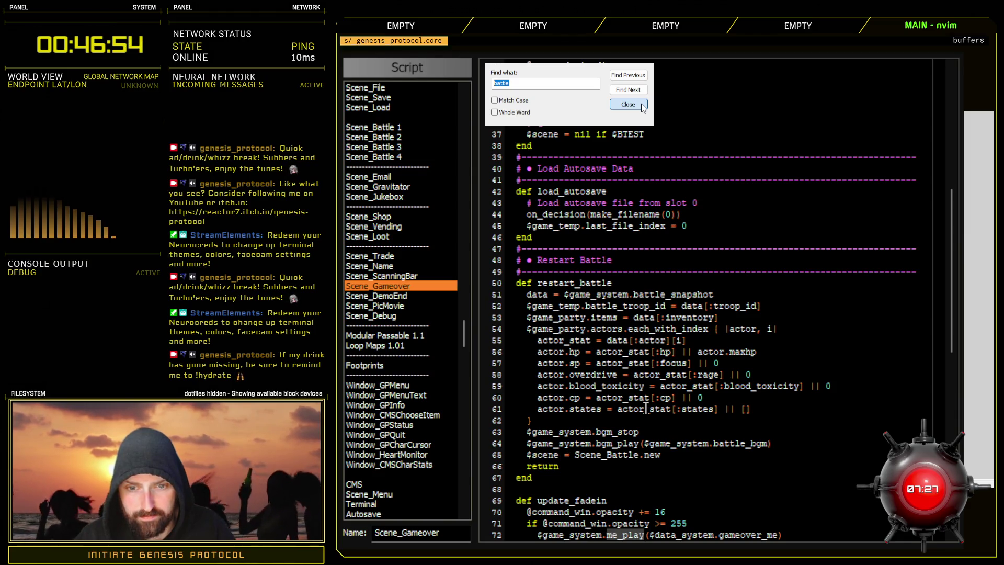
- Add a me_stop line by duplicating bgm_stop, then close the search box and Script Editor
left_click(668, 431)
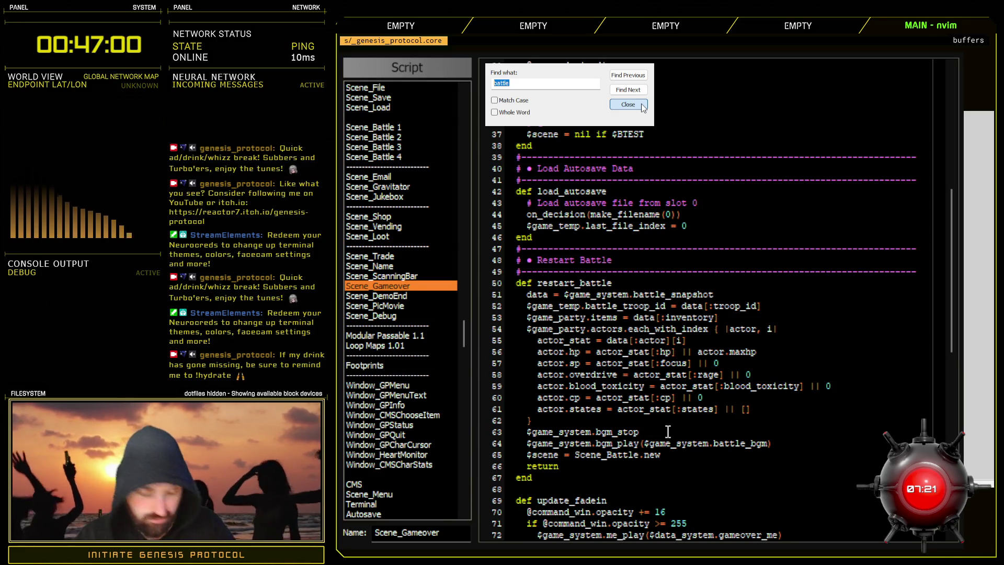
key("ctrl+d")
left_click_drag(612, 444, 597, 443)
type("me_system.me_stop")
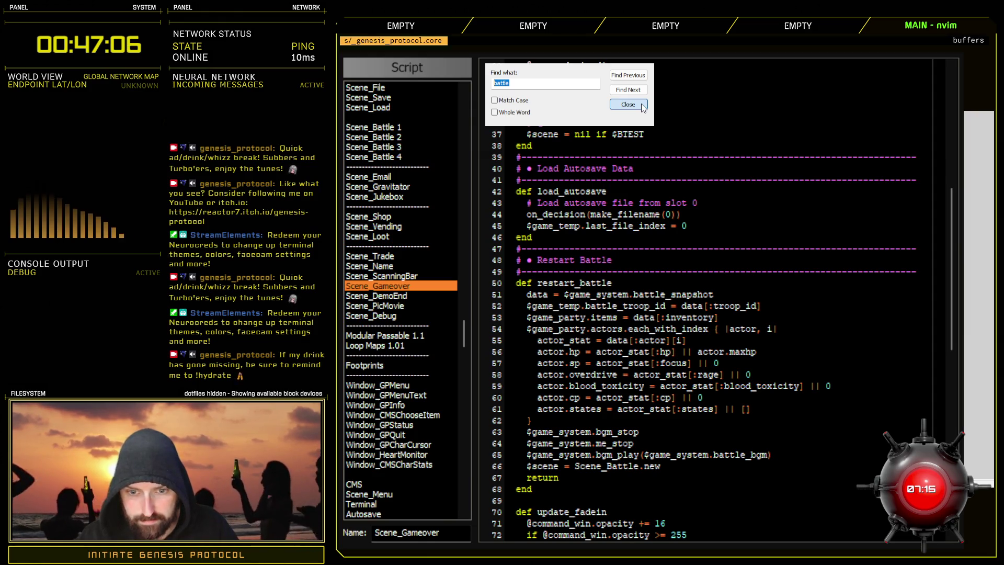
left_click(656, 436)
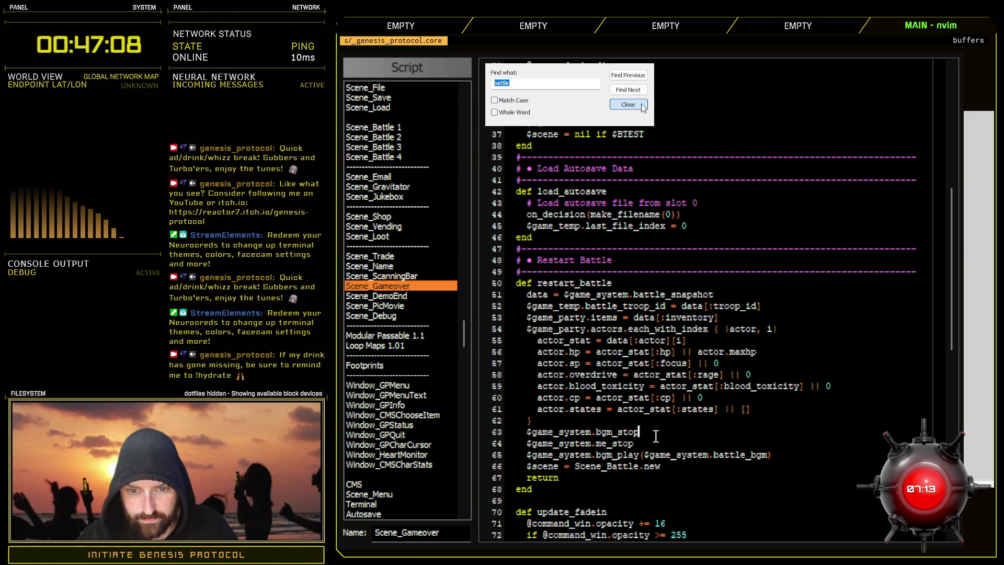
left_click_drag(651, 436, 527, 434)
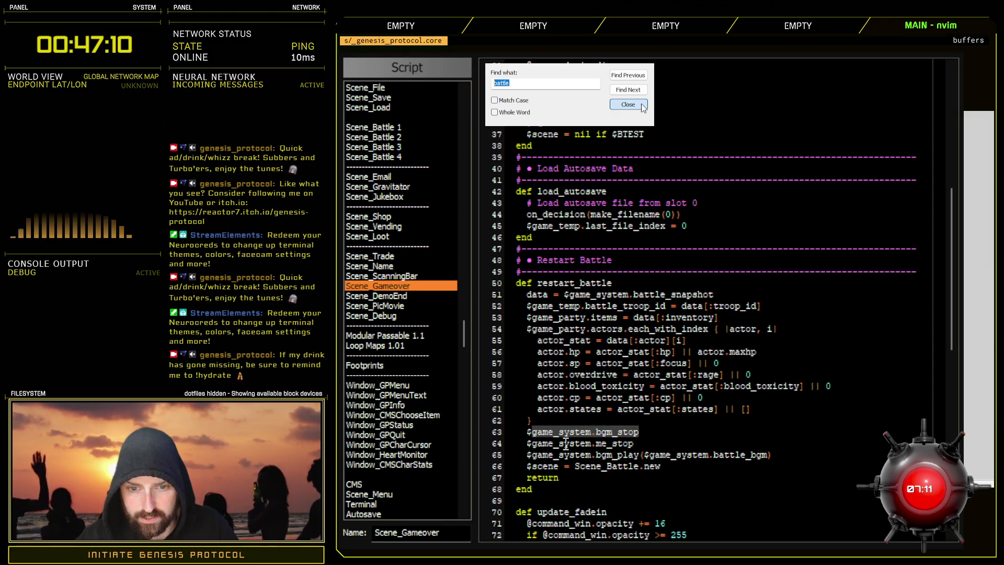
left_click(641, 442)
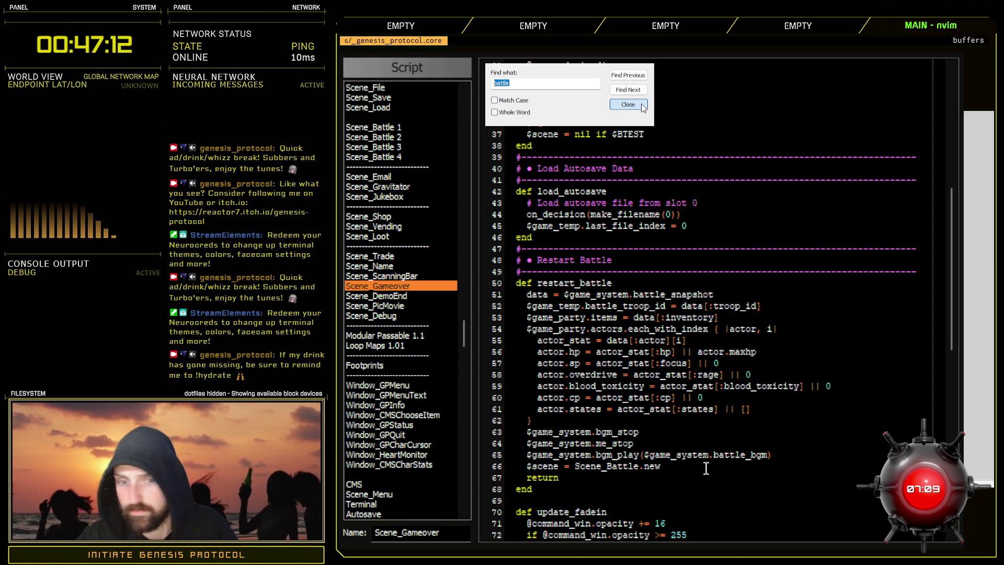
left_click(643, 107)
key("F12")
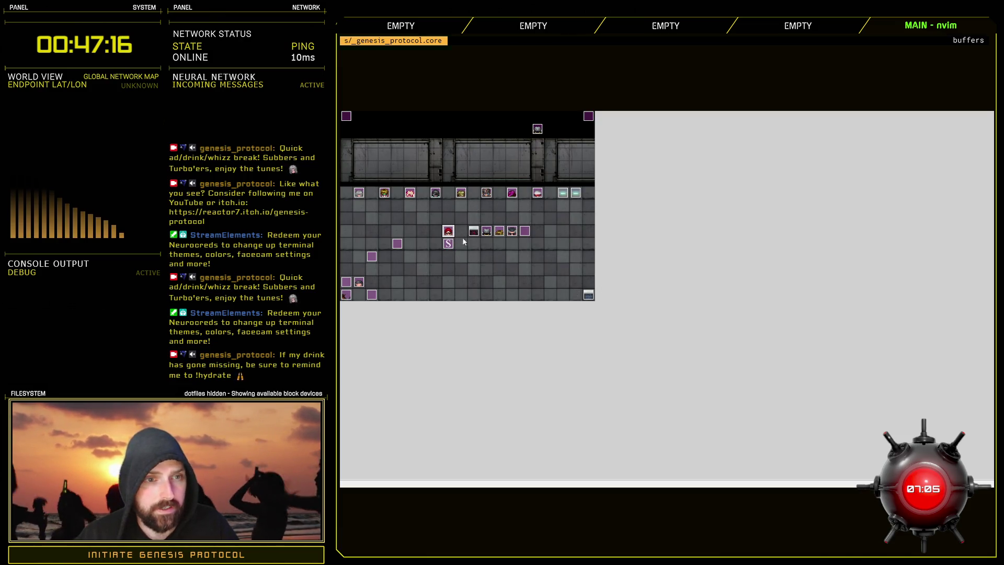
- Check the boss battle test event's command list, including switch 0071 BOSS BATTLE ON, and confirm
key("Return")
left_click(617, 166)
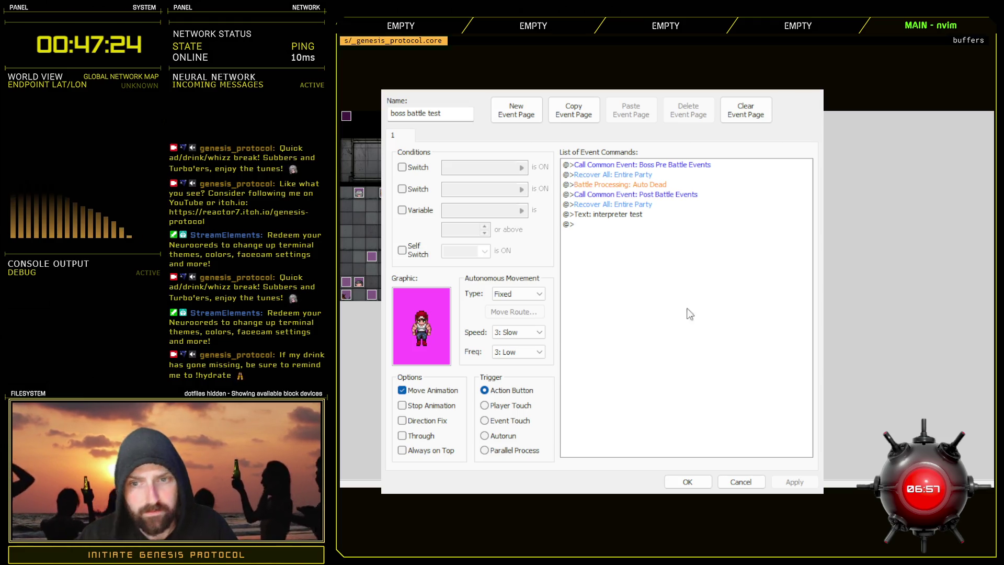
left_click(676, 481)
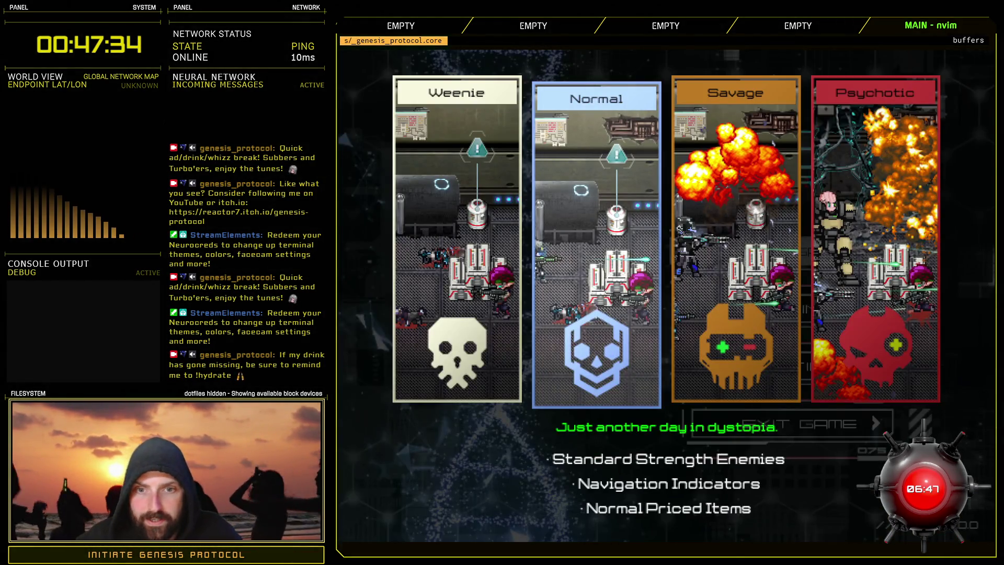
- Start on Normal, lose the battle, load from Autosave, then jump back to Scene_Gameover's scripts
key("Return")
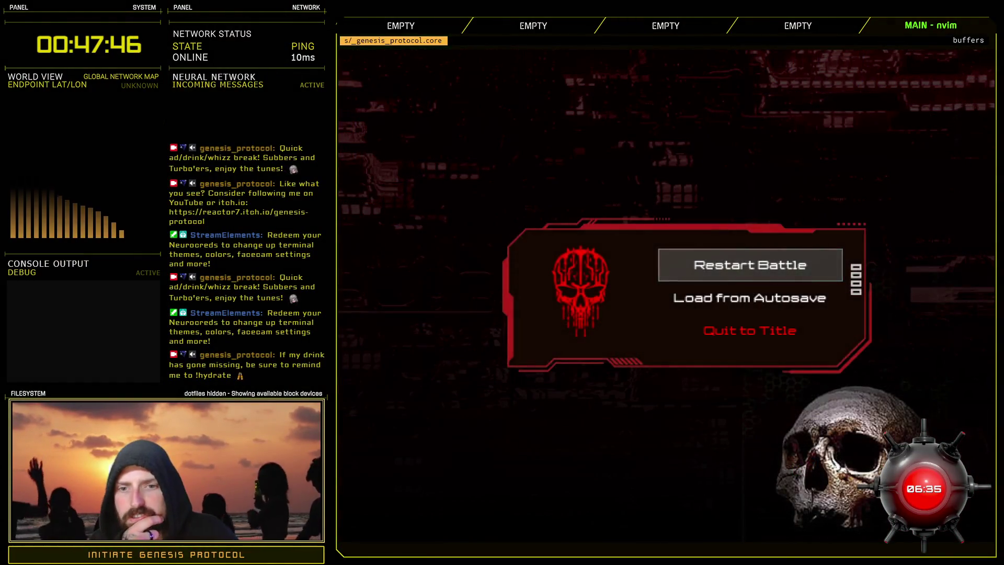
key("Down")
key("Return")
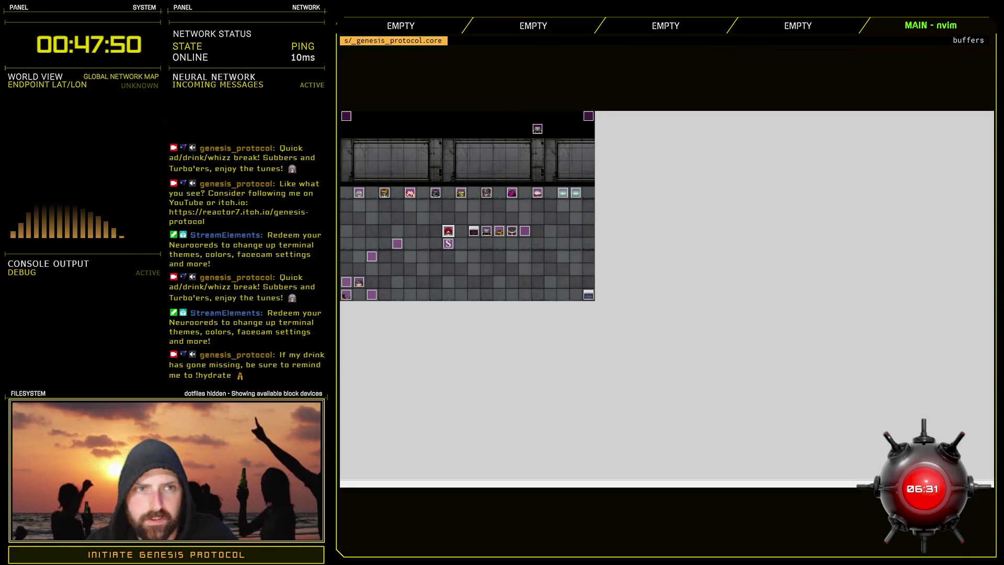
key("F11")
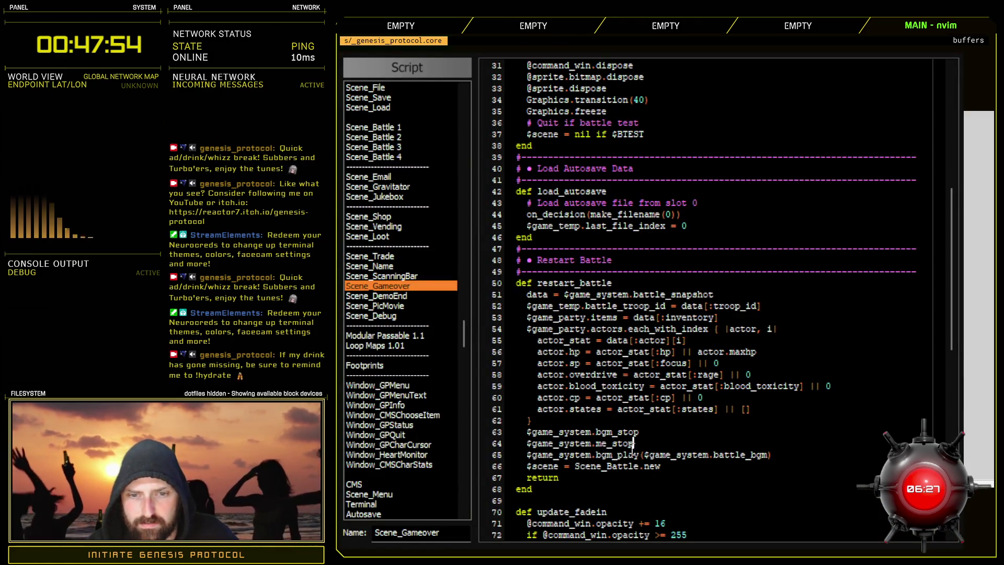
- Search all scripts for me_stop uses from the selected me_stop call on line 64
left_click_drag(596, 443, 648, 442)
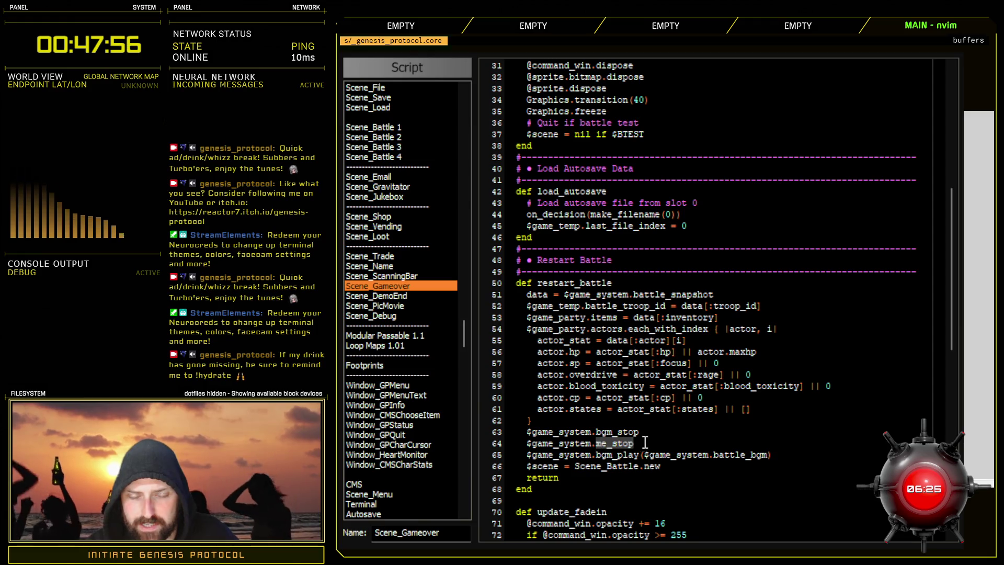
left_click(434, 286)
key("ctrl+f")
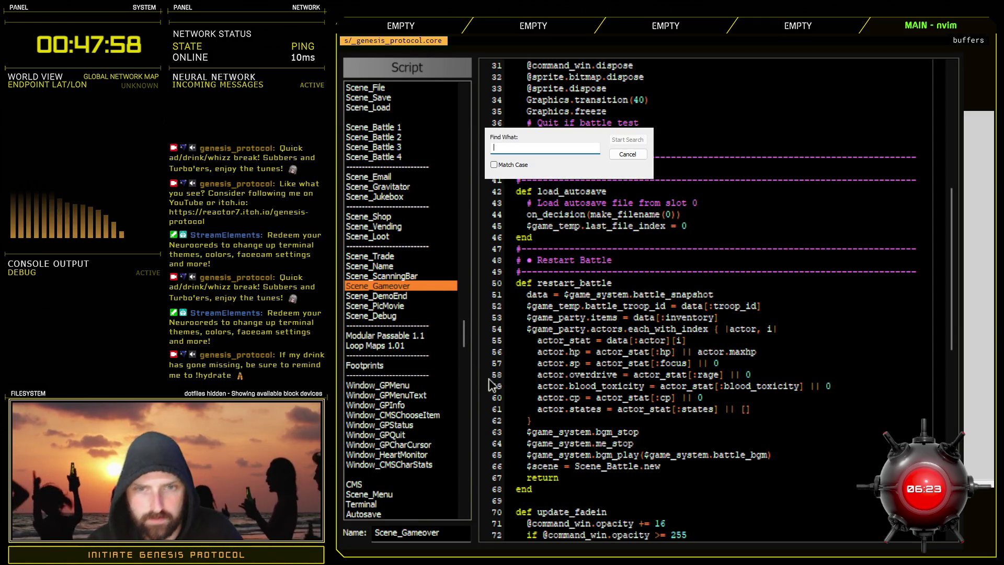
type(".me_st")
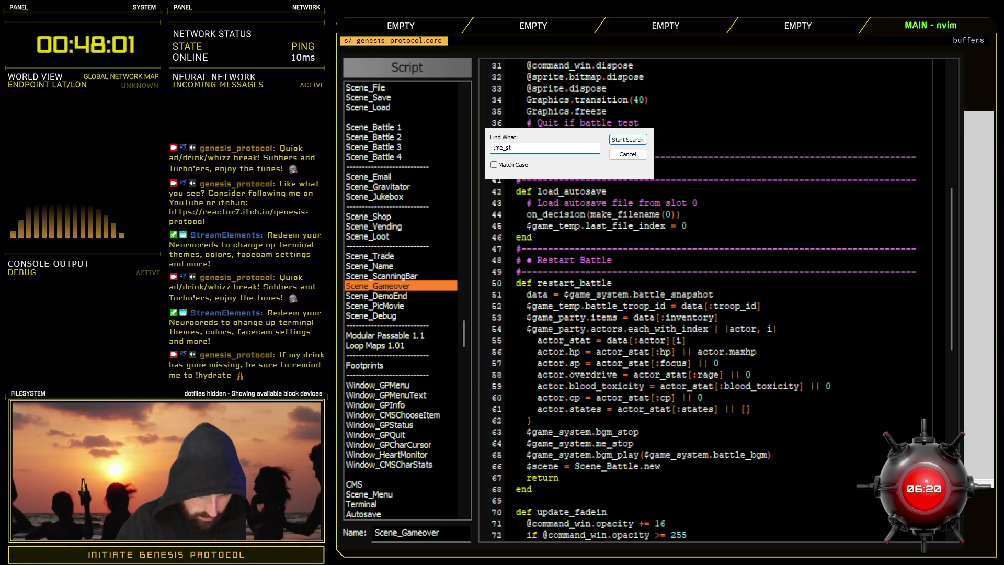
left_click(488, 378)
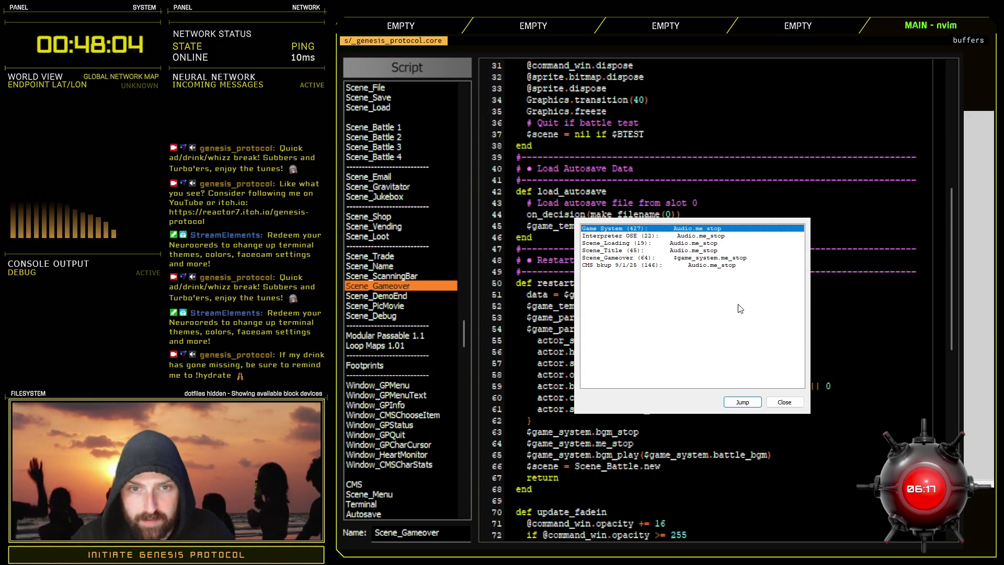
left_click(784, 401)
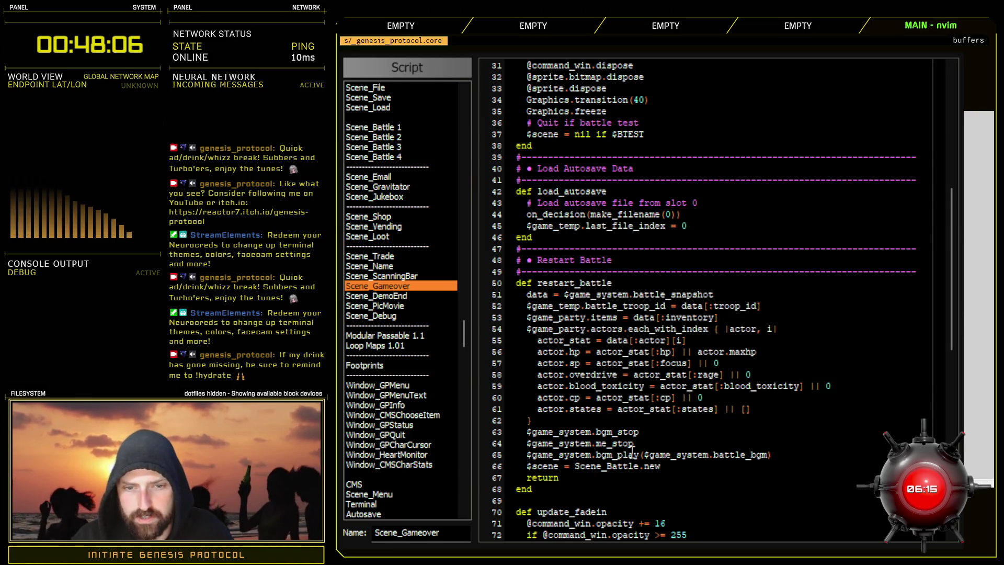
- Change line 64 to Audio.me_stop and search all scripts for the bgm_stop definition
left_click_drag(526, 444, 592, 443)
key("BackSpace")
type("Audio")
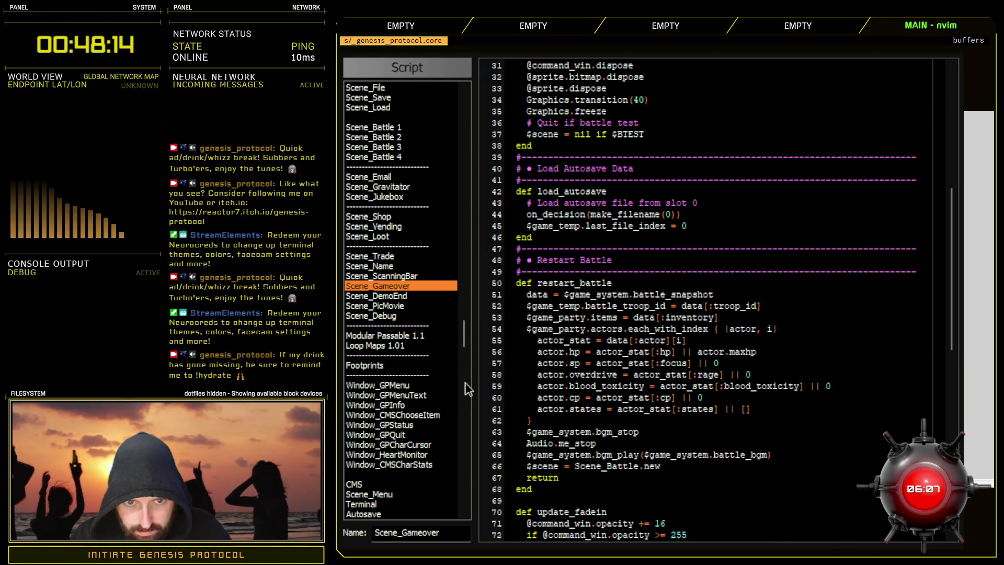
key("ctrl+f")
type("def bg")
type("_stop")
key("Return")
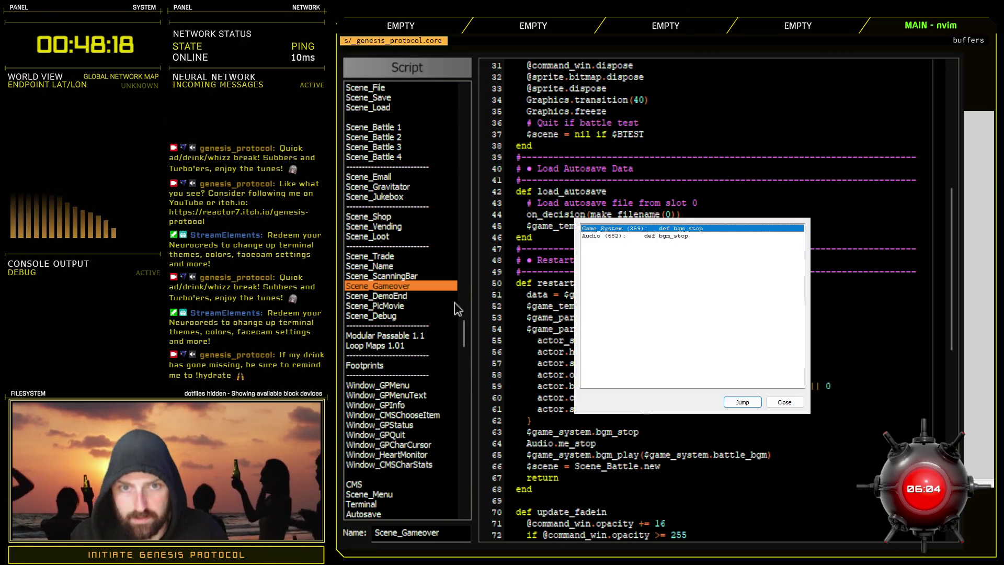
- Review the def bgm_stop method on lines 359–361 of Game_System
double_click(695, 230)
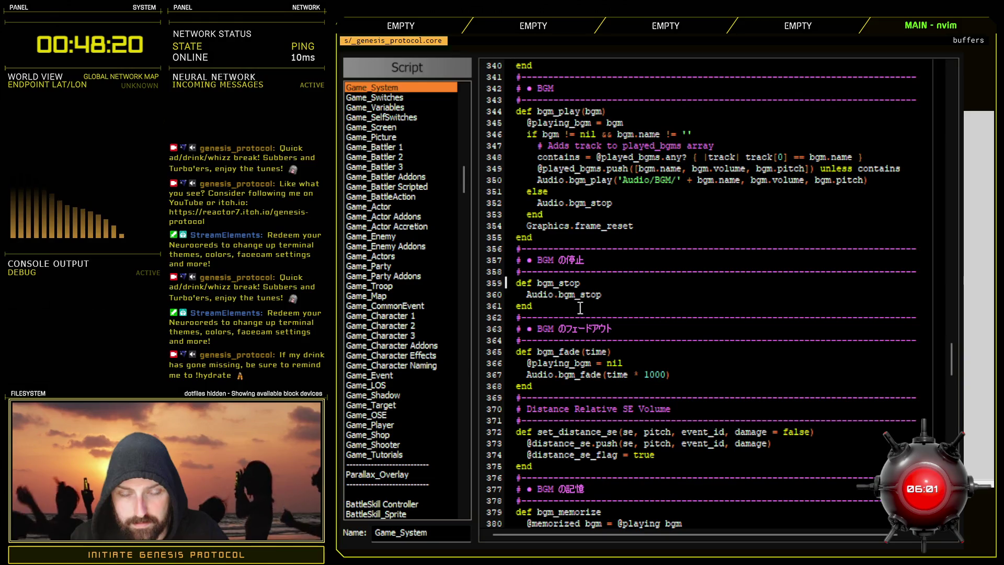
left_click_drag(515, 283, 555, 308)
left_click(572, 307)
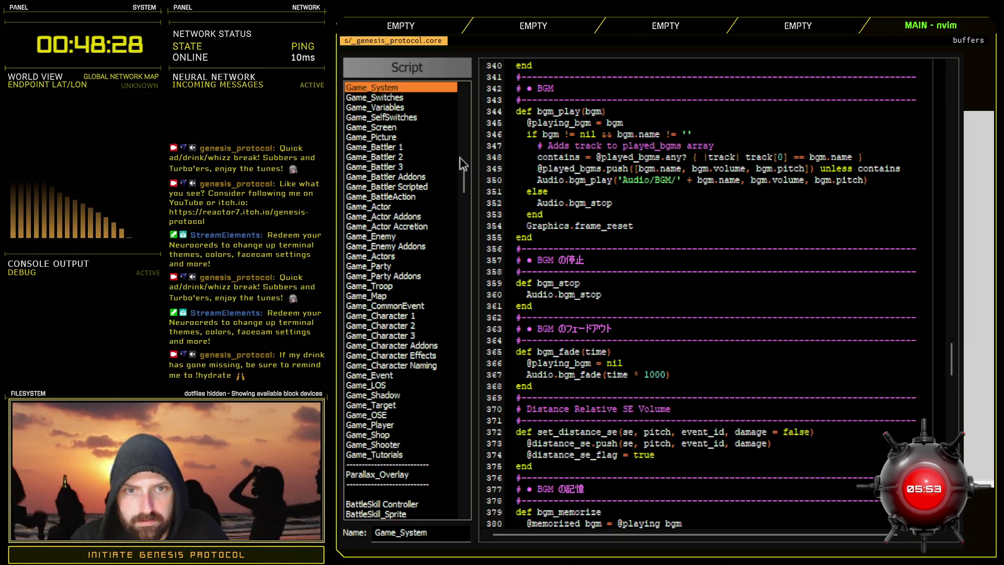
- Search all scripts for bgm_stop calls and open the Scene_Map line 177 match
key("ctrl+f")
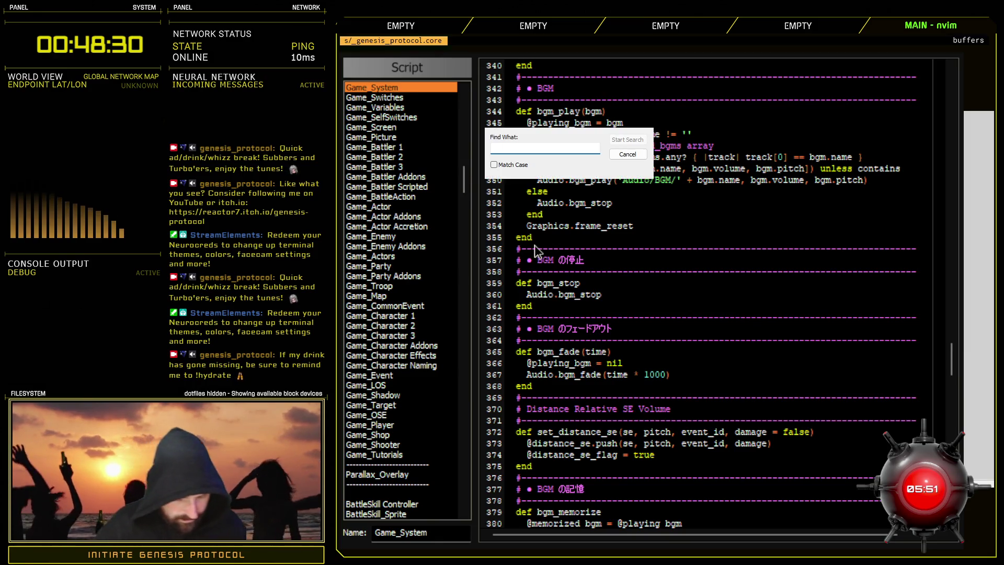
type("bgm_sto")
key("Return")
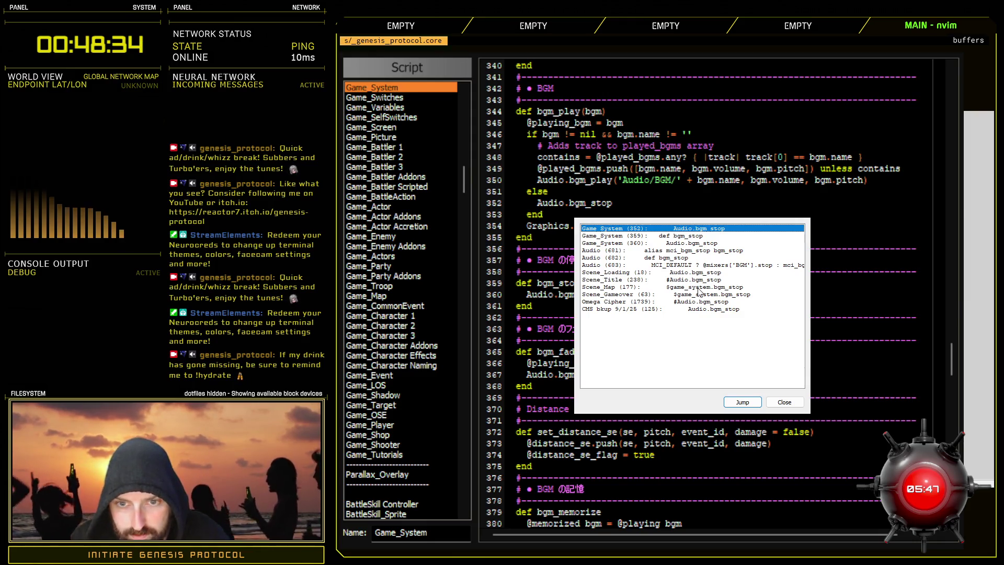
left_click(700, 289)
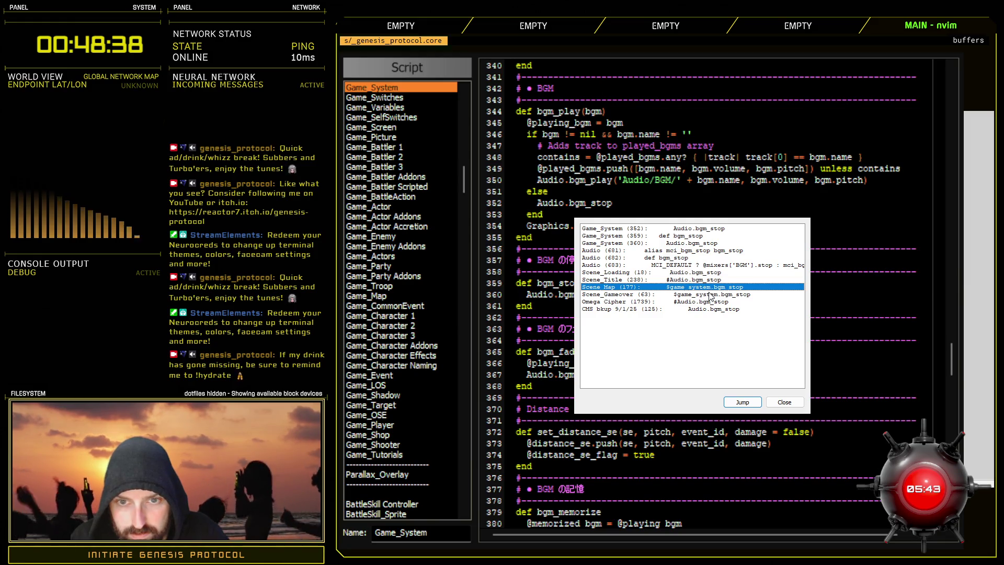
left_click(710, 296)
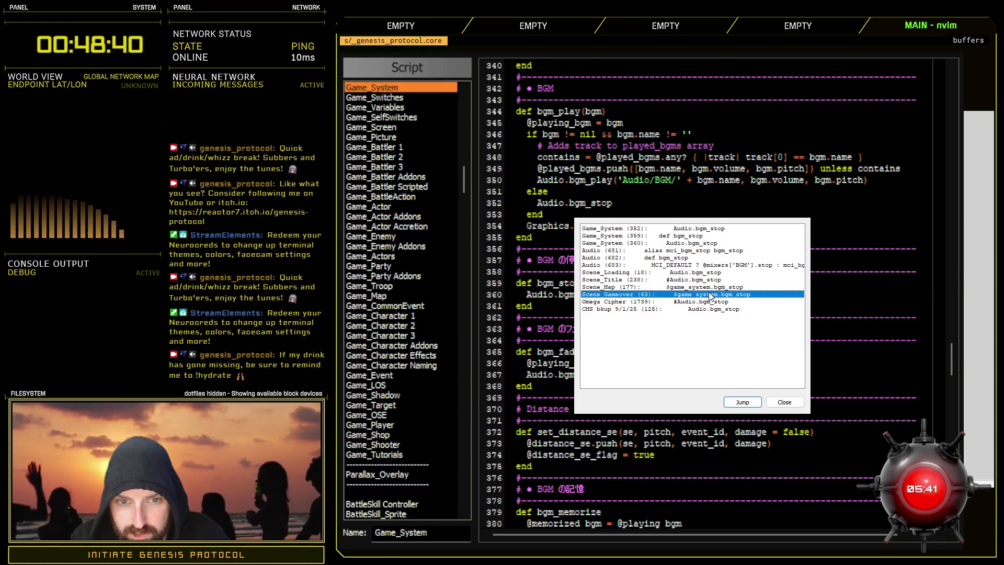
double_click(710, 288)
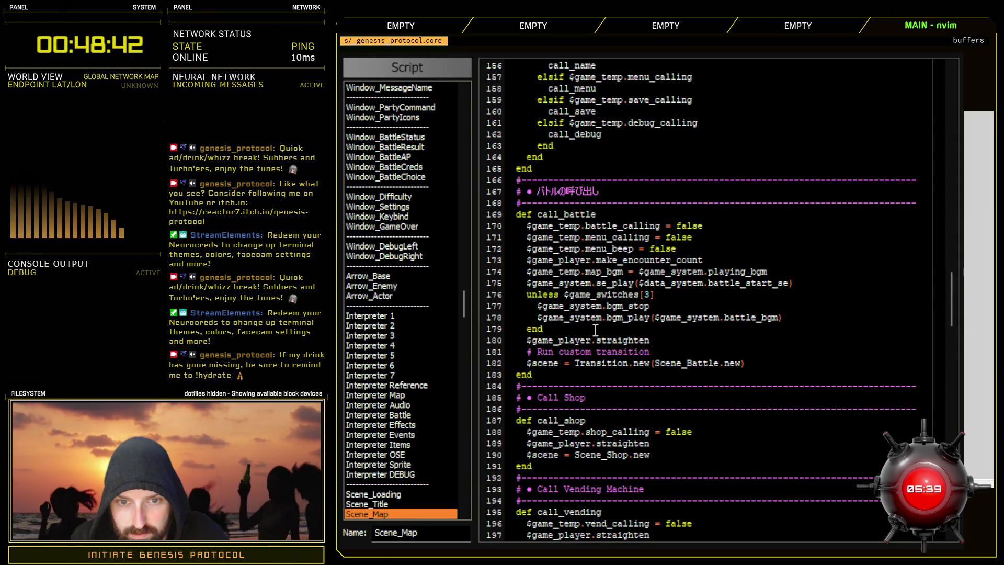
- Change the bgm_stop calls on Scene_Map line 177 and Scene_Gameover line 63 to Audio.bgm_stop
left_click_drag(539, 306, 603, 313)
type("c")
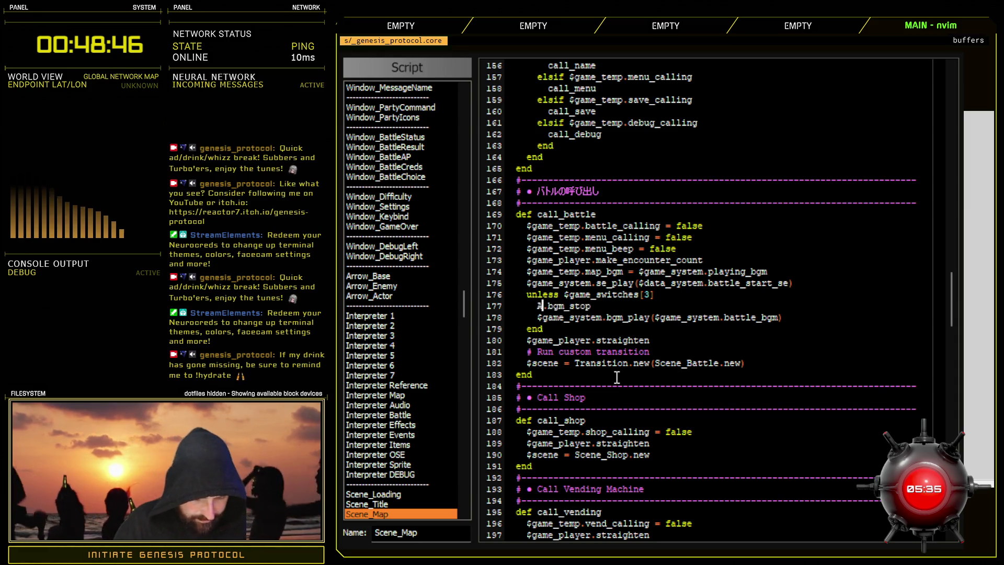
type("Audio")
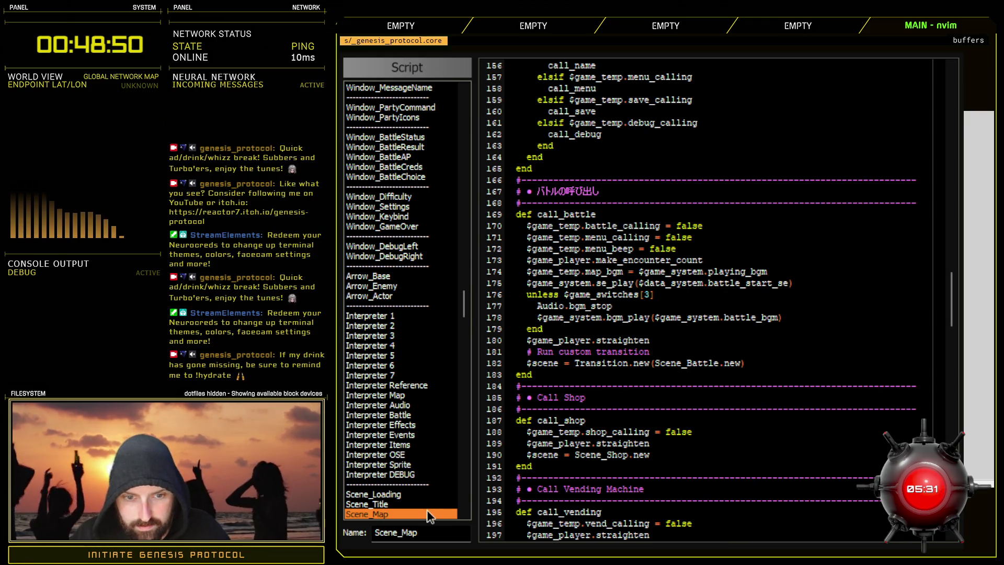
key("ctrl+f")
type(".bgm_stop")
key("Return")
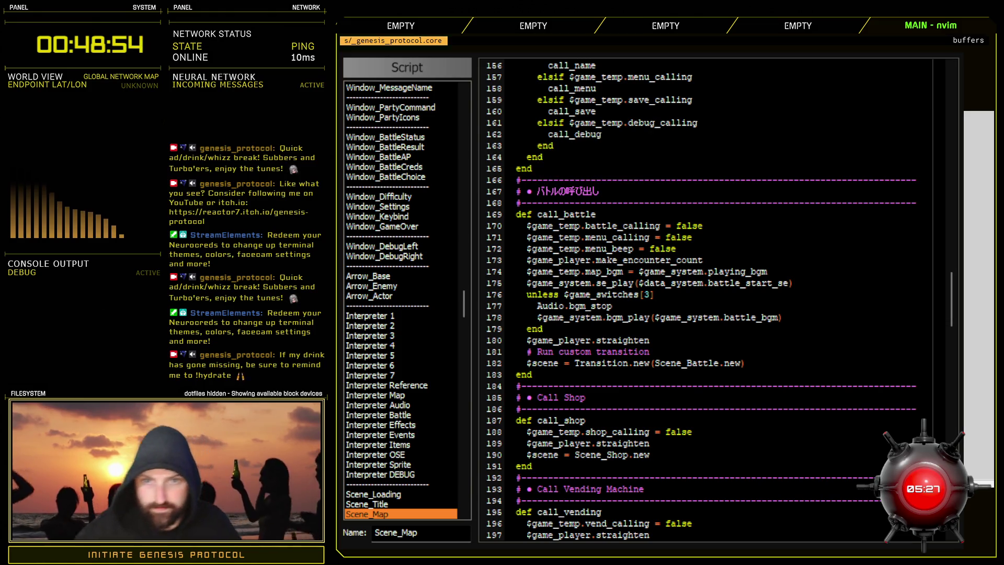
double_click(648, 265)
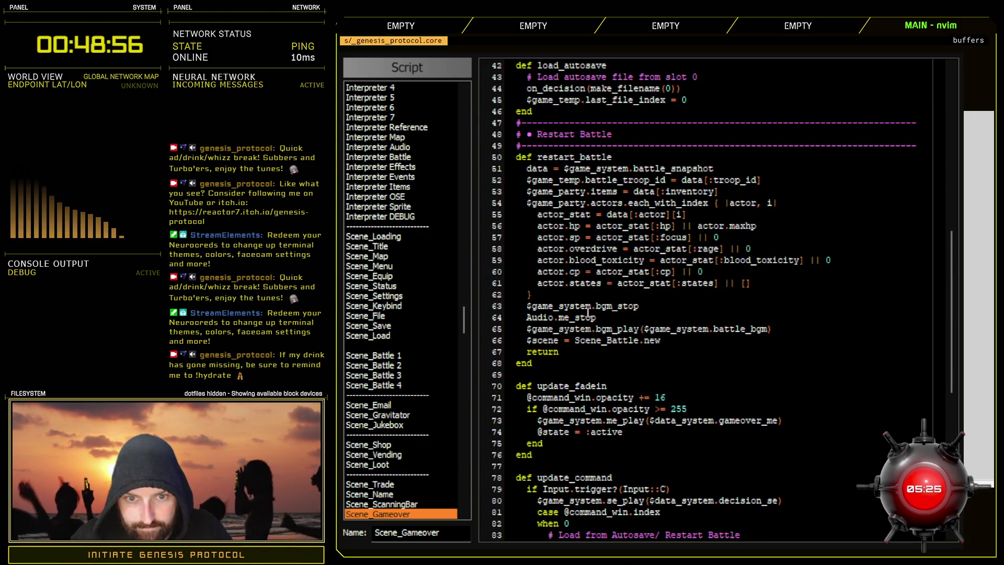
left_click_drag(591, 306, 526, 306)
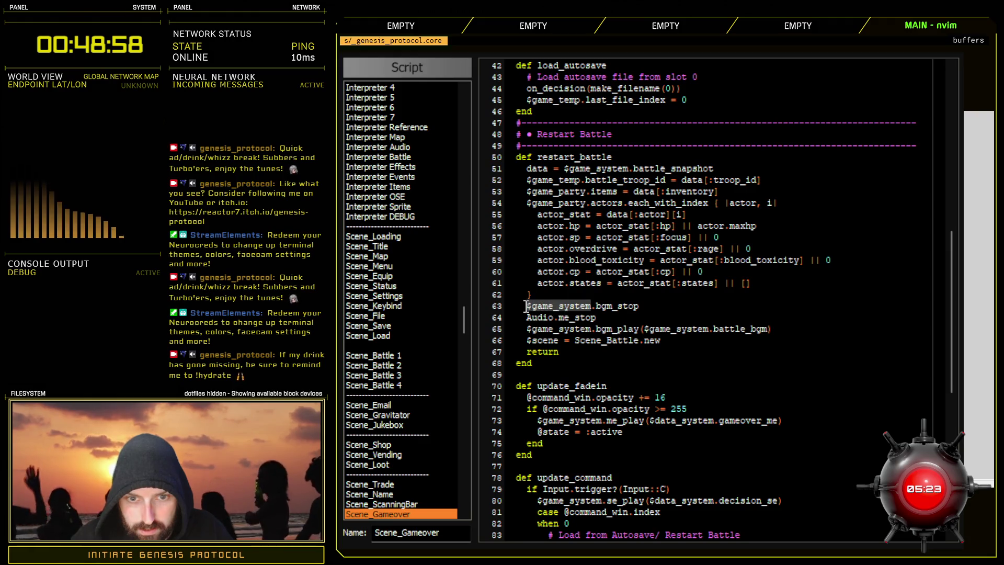
type("Audio")
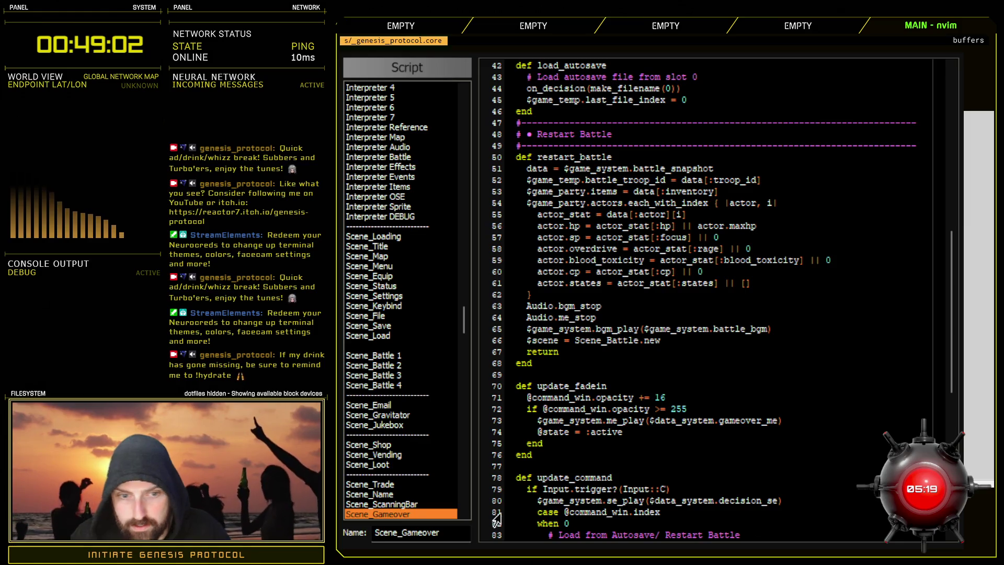
- Find def bgm_stop in Game_System and retitle its heading comment to 'BGM Stop'
left_click(425, 505)
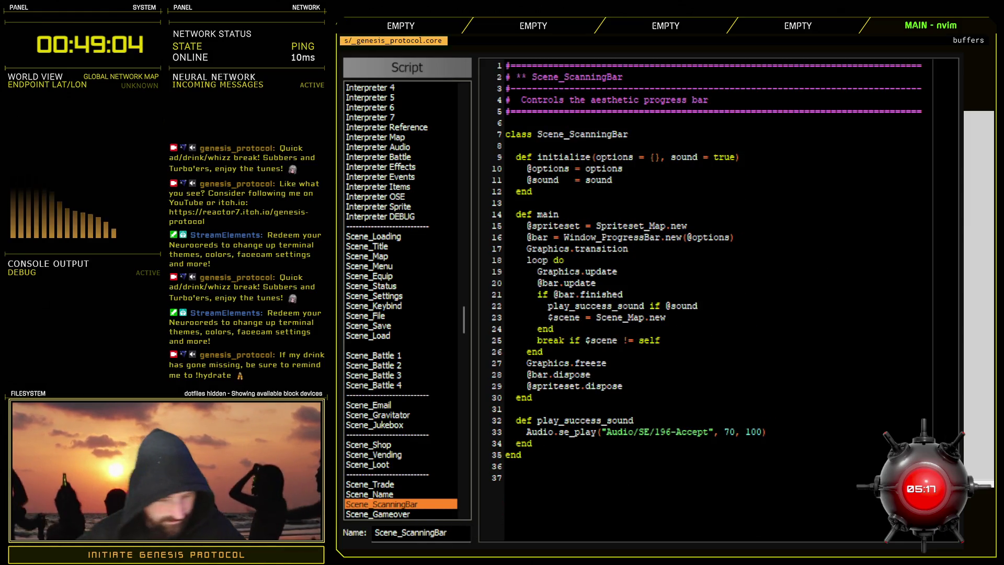
key("ctrl+f")
type("def bgm_s")
key("Return")
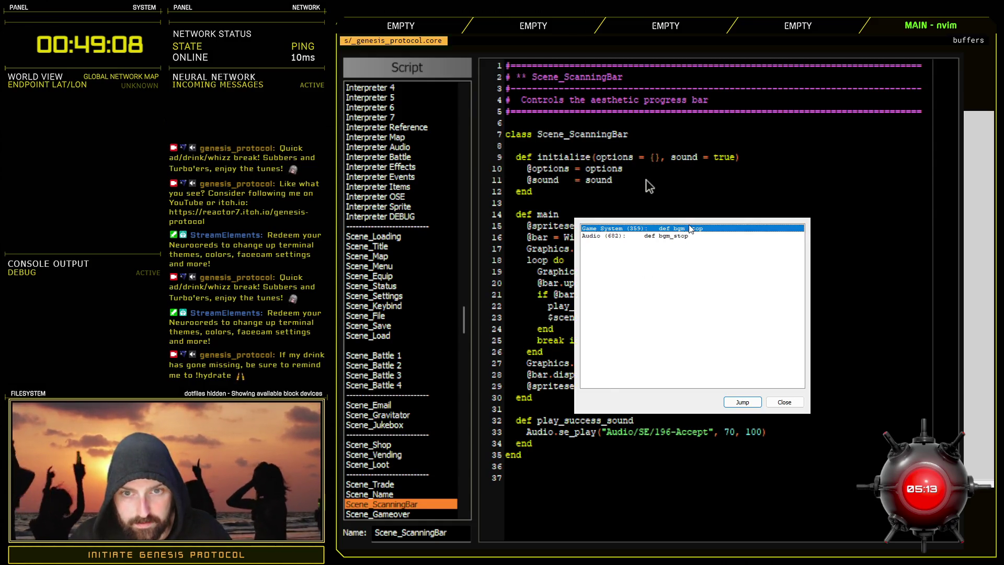
double_click(691, 230)
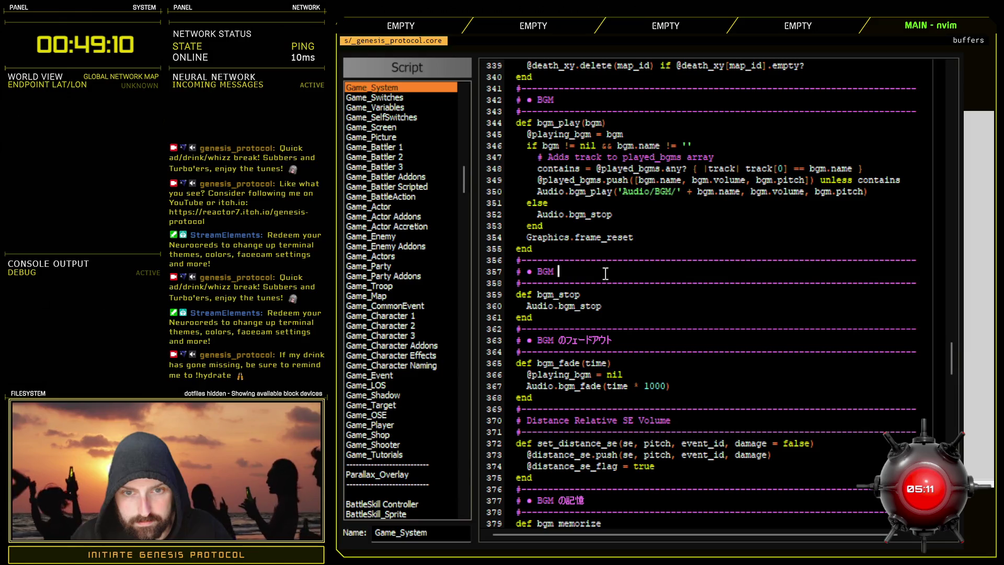
type("Stop")
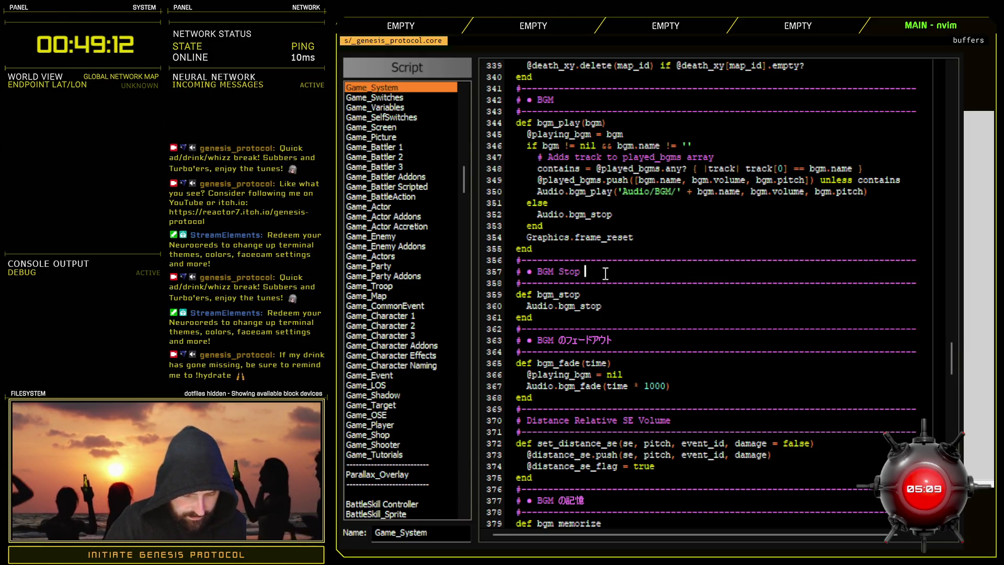
type("ed")
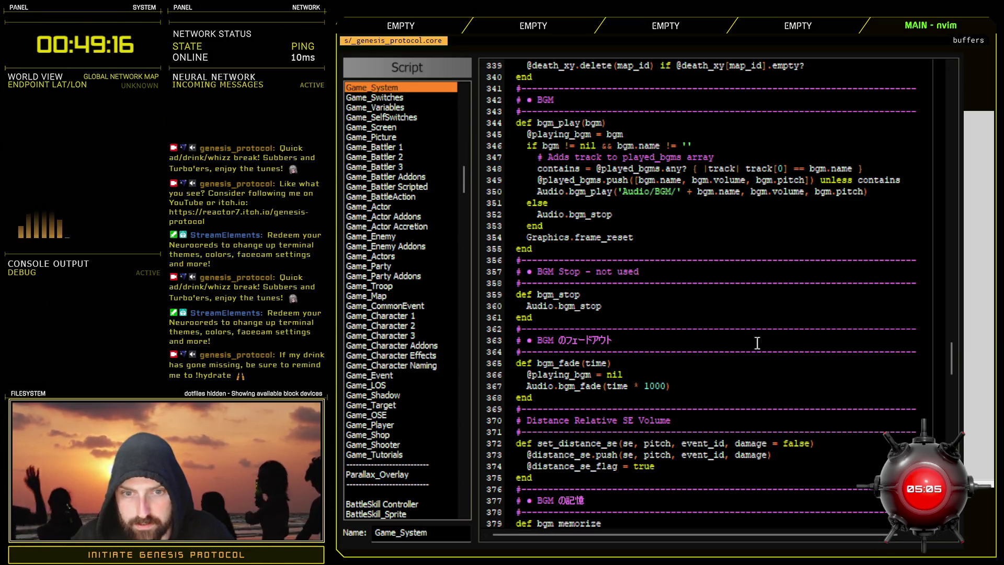
- Replace 'not used' in the heading with 'use Audio.bgm_stop direct call' and close the Script Editor
left_click_drag(597, 272, 649, 275)
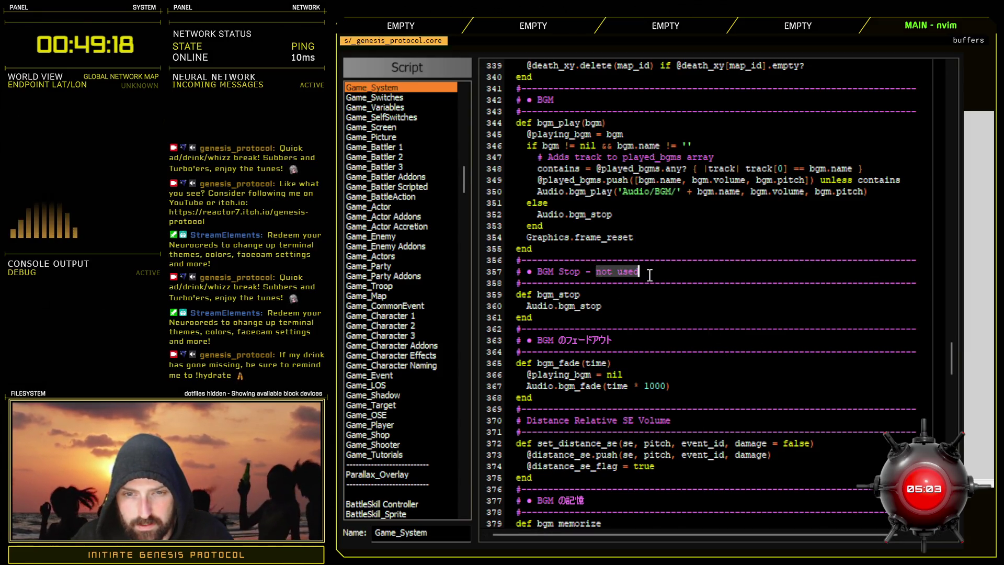
type("cuse Aud")
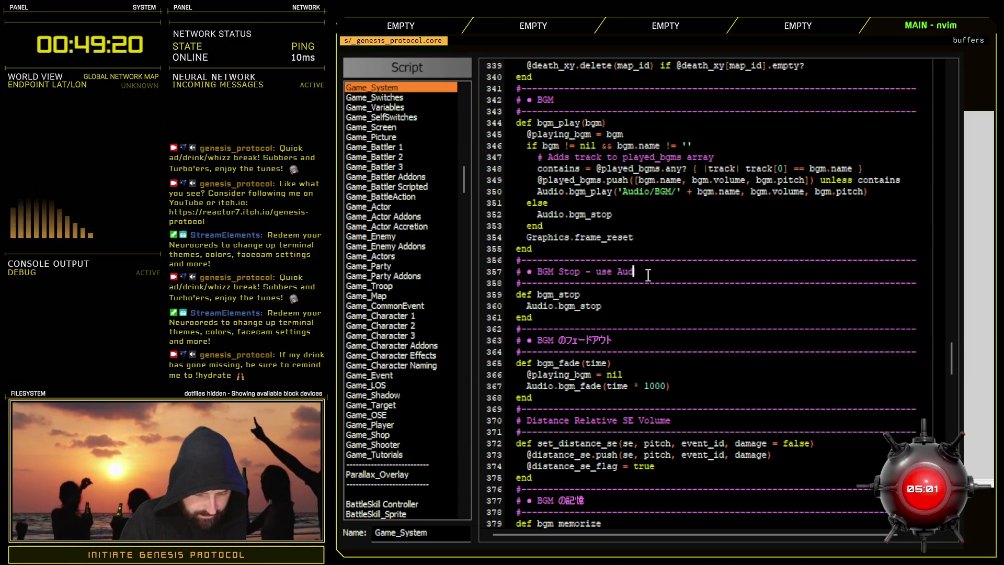
type("io.")
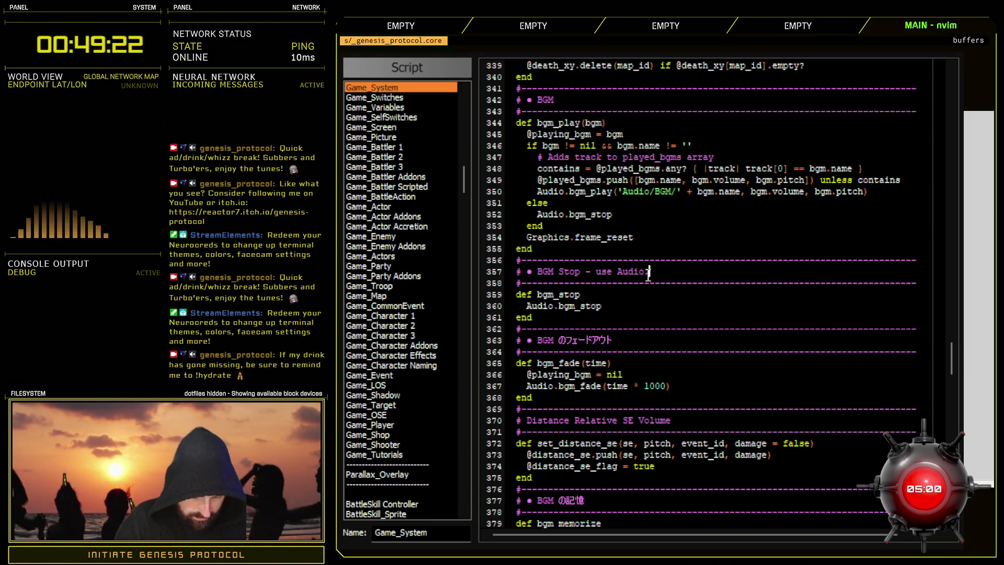
type("bgm_stop direct call")
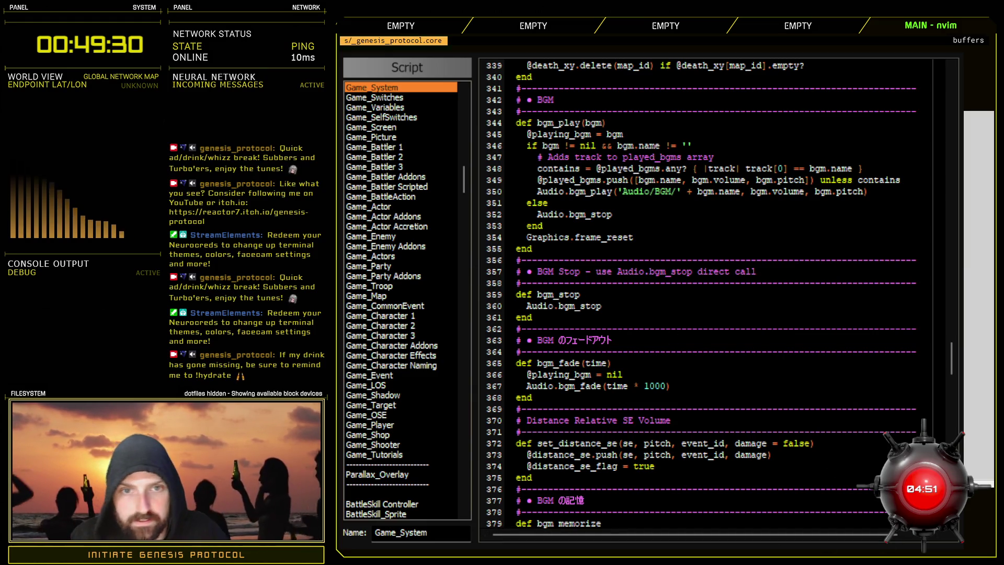
key("Escape")
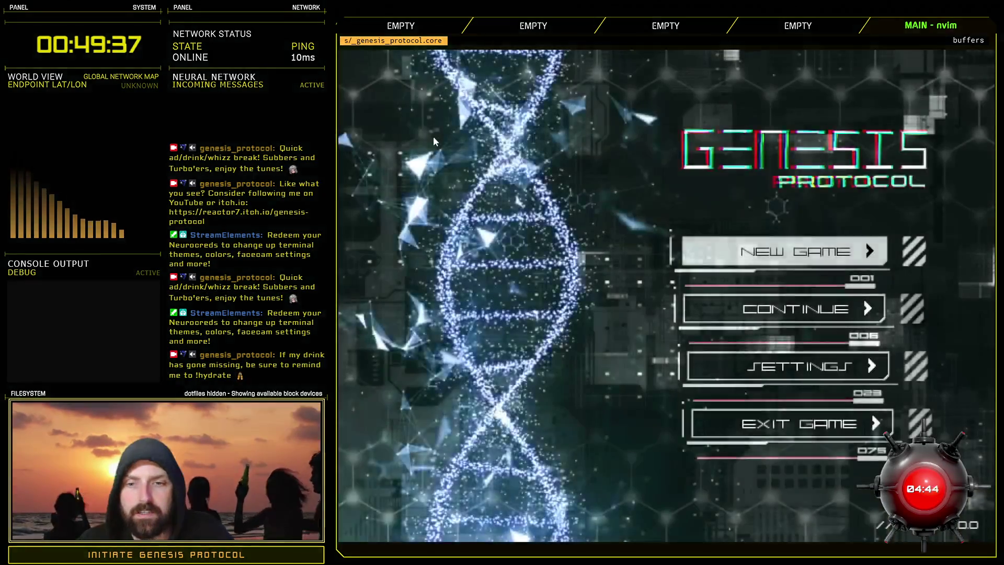
- Start a new game on Normal, and after the game over, restart the battle
left_click(785, 251)
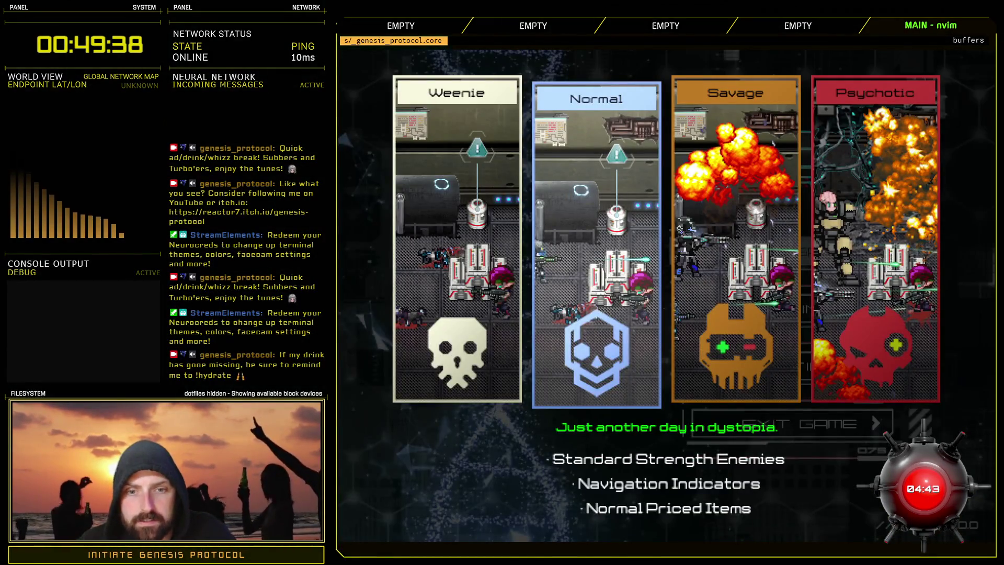
key("Return")
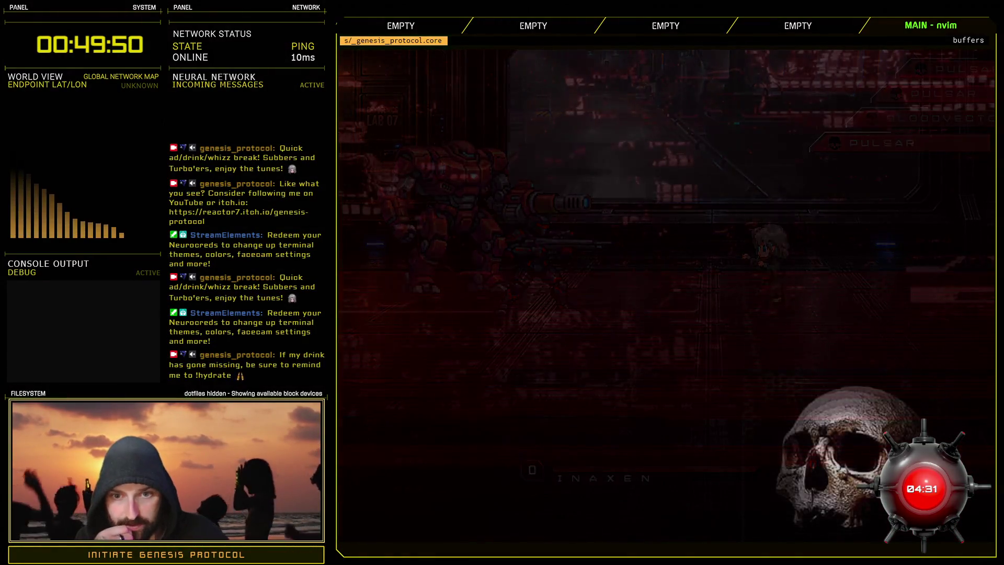
key("Up")
key("Return")
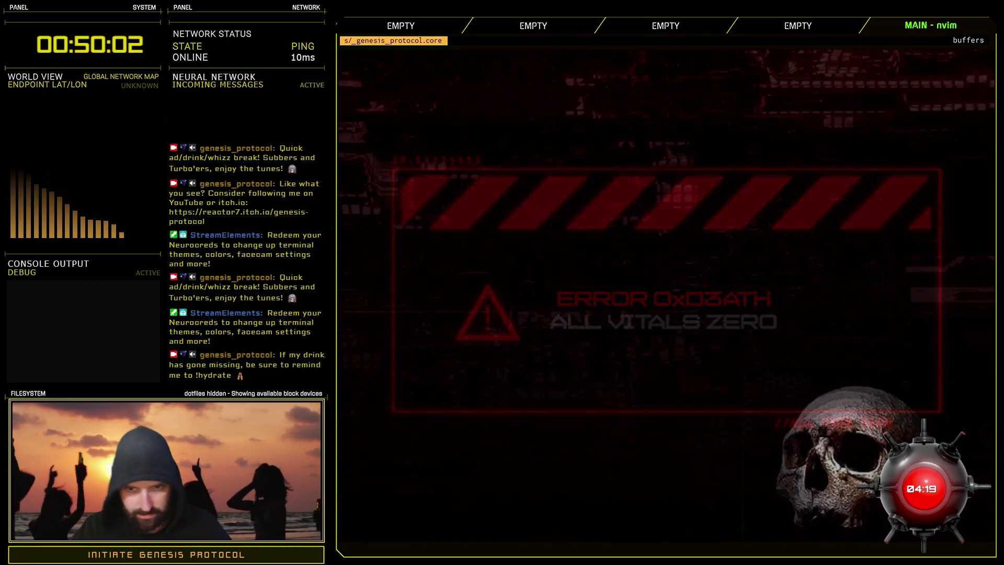
key("Return")
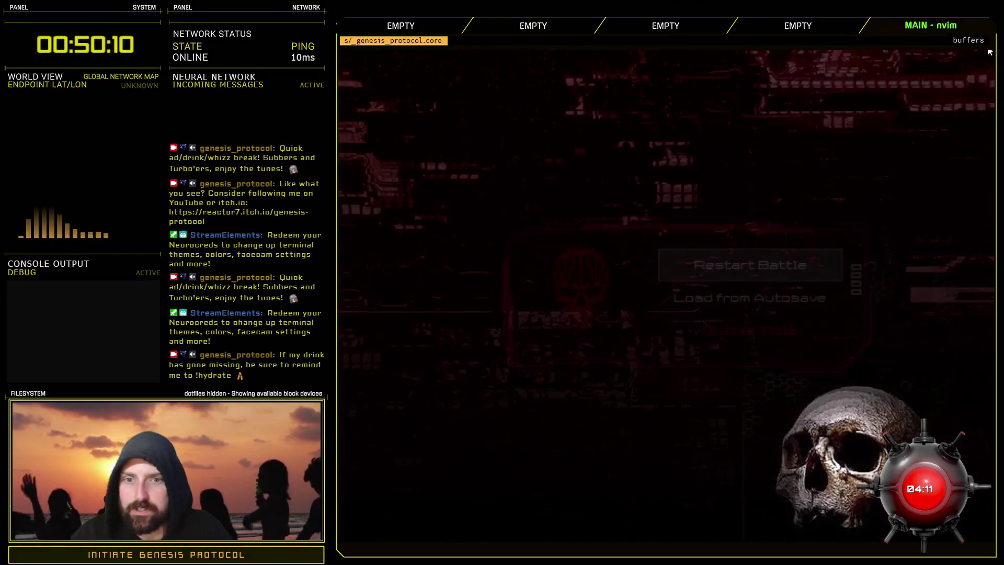
- Go back to the game's title screen and choose Exit Game to return to the editor
key("Return")
key("Down")
key("Down")
key("Down")
key("Return")
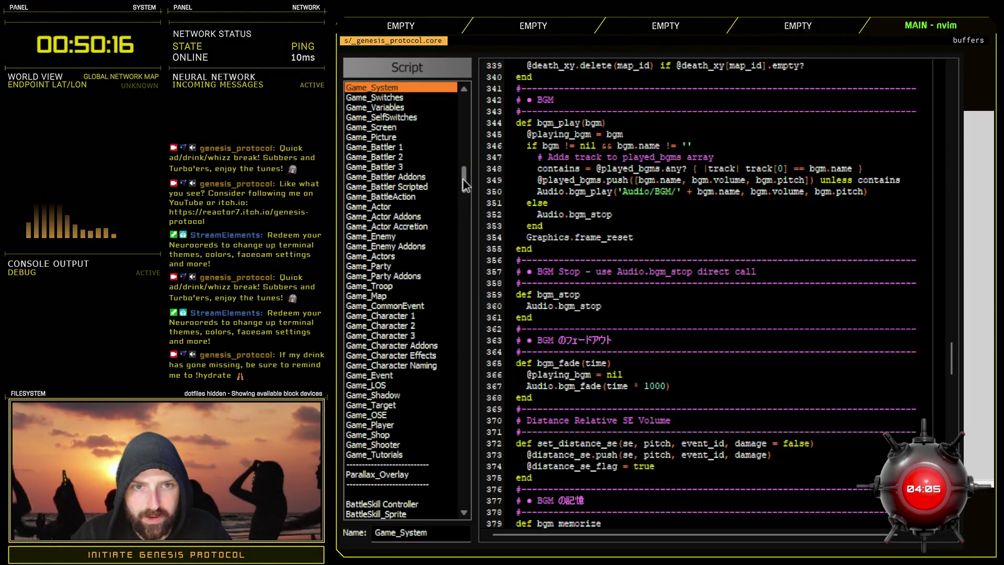
- Inspect the battle start sound effect on line 175 of Scene_Map, then close the scripts
left_click_drag(463, 178, 465, 329)
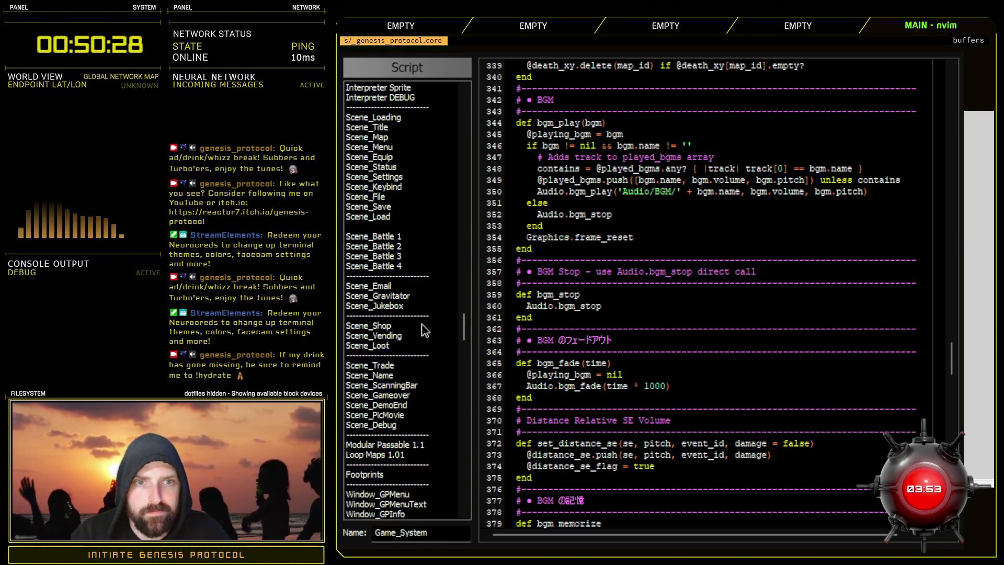
left_click(369, 137)
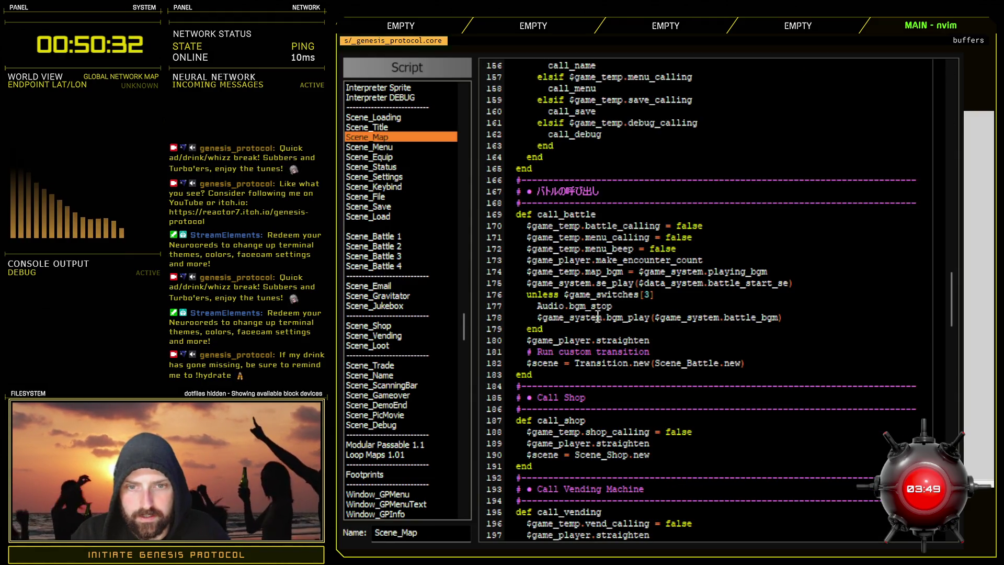
mouse_move(793, 283)
left_mouse_down()
mouse_move(520, 276)
mouse_move(537, 283)
left_mouse_up()
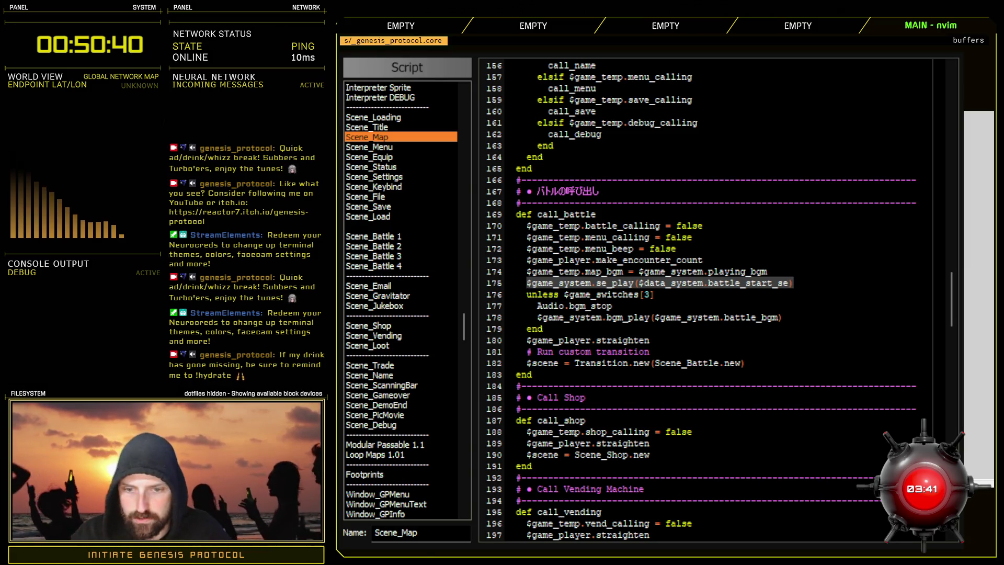
key("Escape")
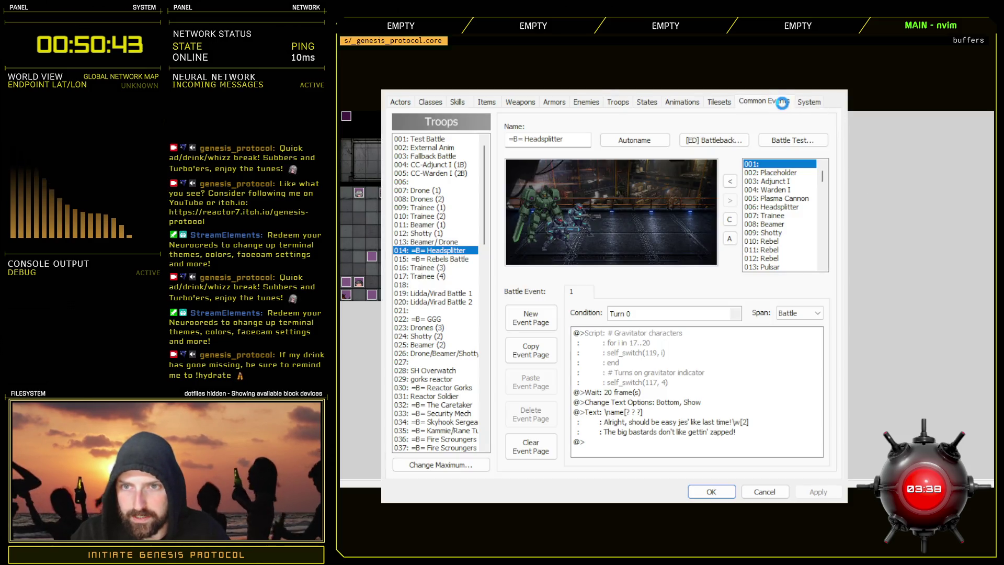
- Confirm the database System Battle Start SE is empty, cancel, and reopen the scripts
left_click(764, 102)
left_click(809, 101)
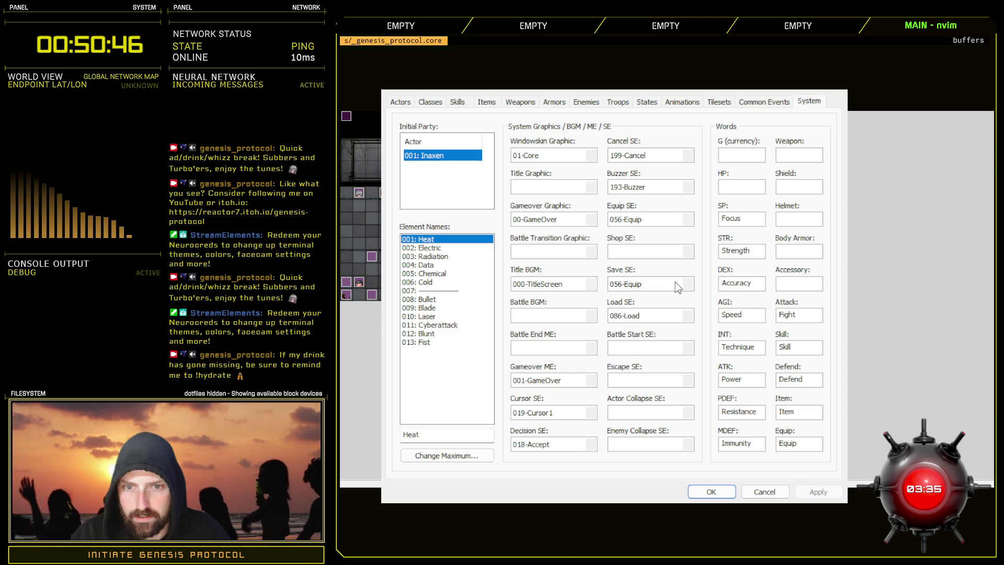
left_click(650, 348)
left_click(765, 491)
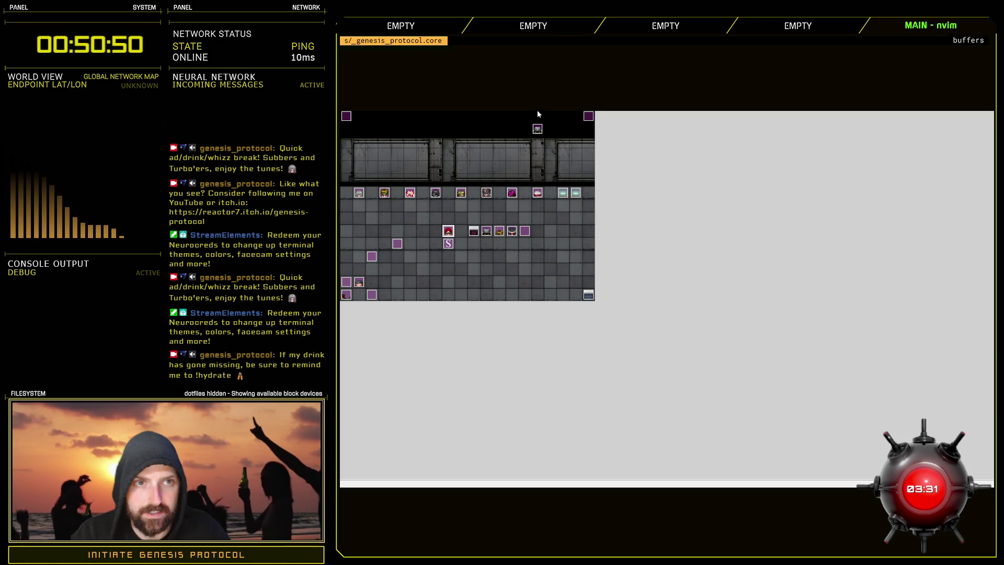
key("F11")
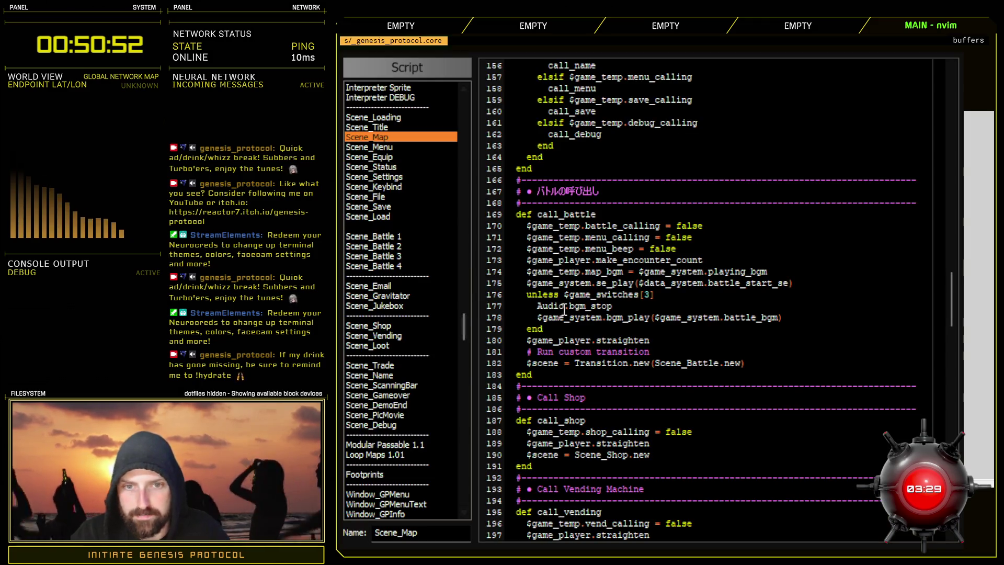
- Comment out line 175's battle start sound effect with #, then check the boss battle test event
type("#")
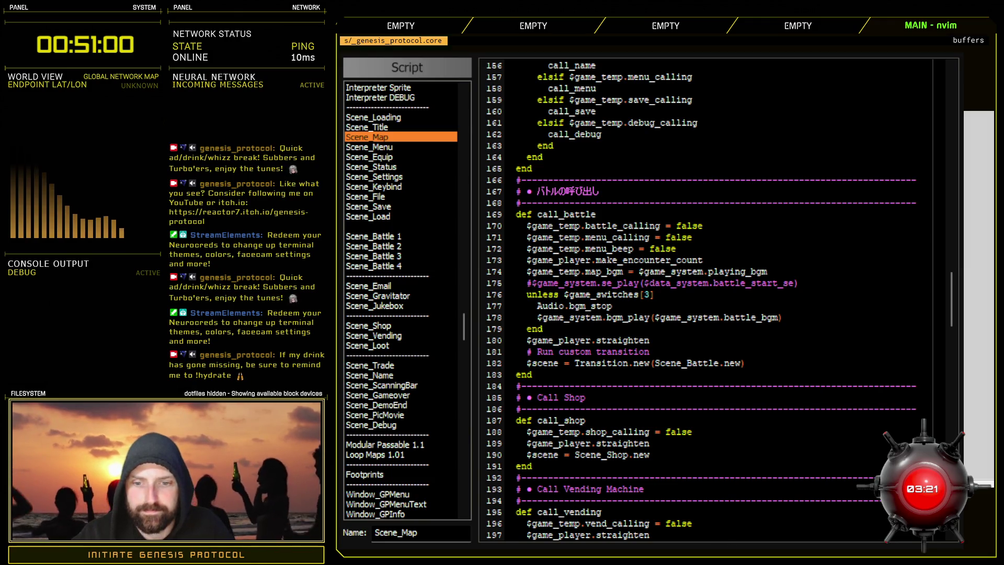
key("Escape")
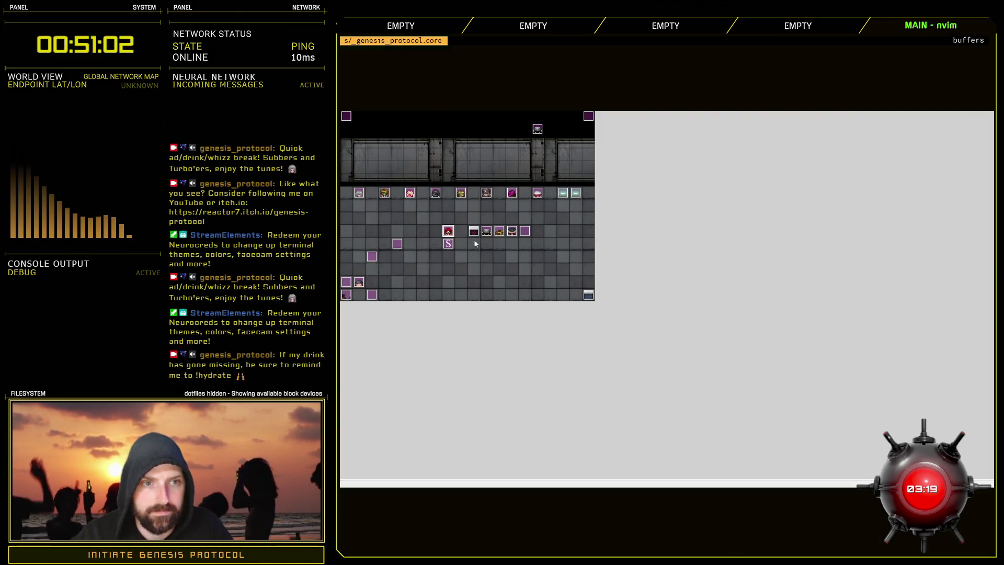
key("Return")
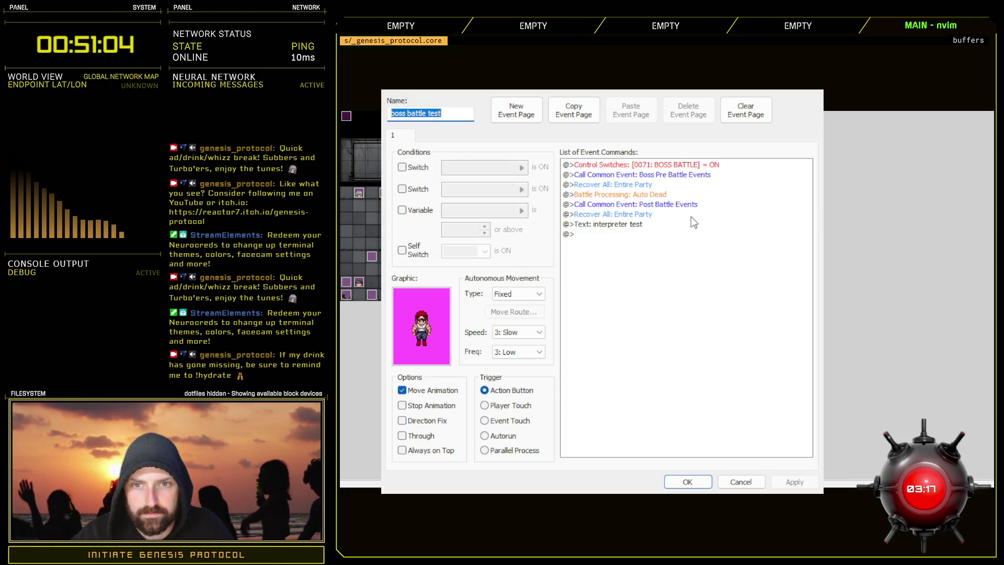
left_click(744, 476)
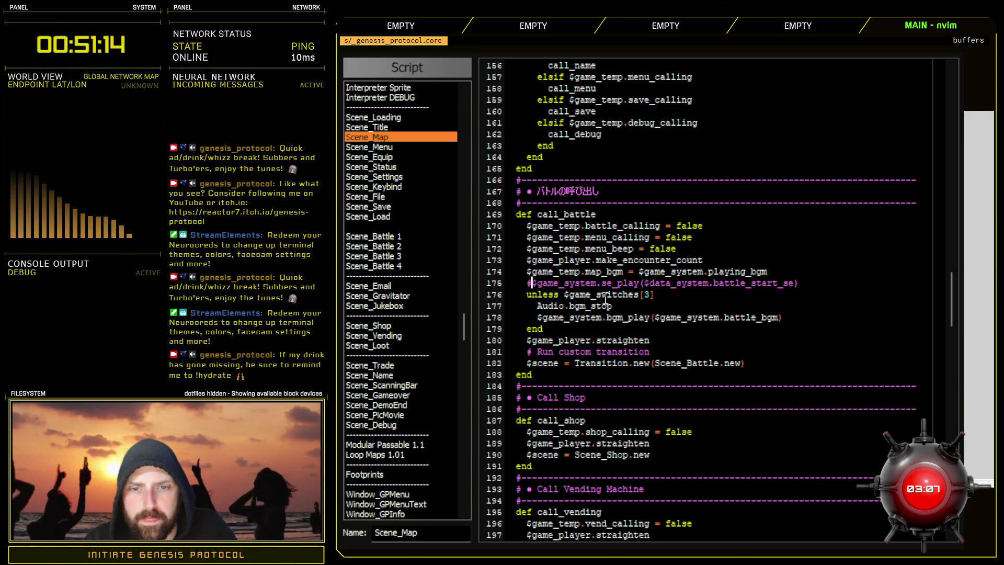
- Review $game_switches[3] and the battle_bgm play call on lines 176–178, rechecking the boss event
left_click_drag(565, 295, 661, 294)
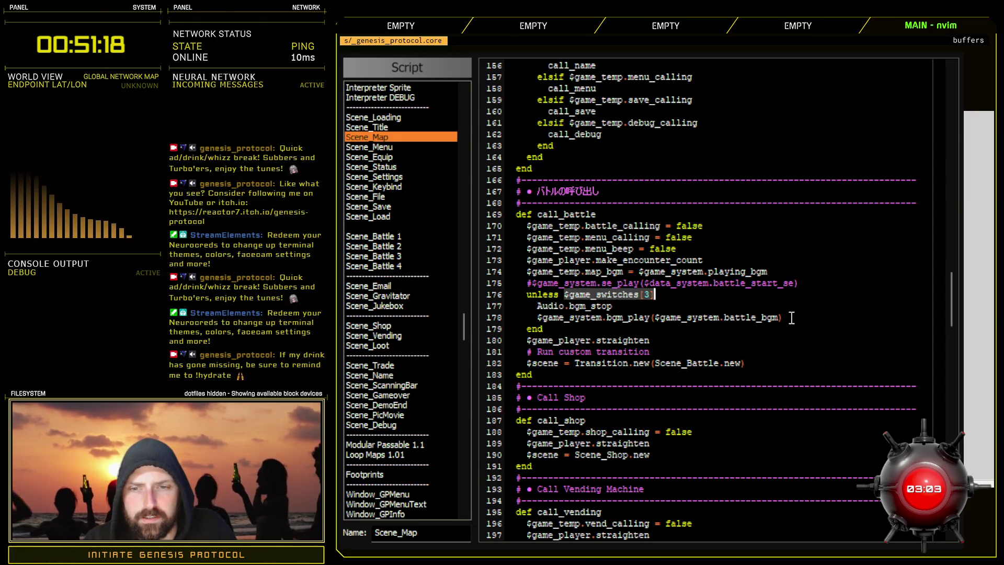
left_click_drag(792, 318, 650, 317)
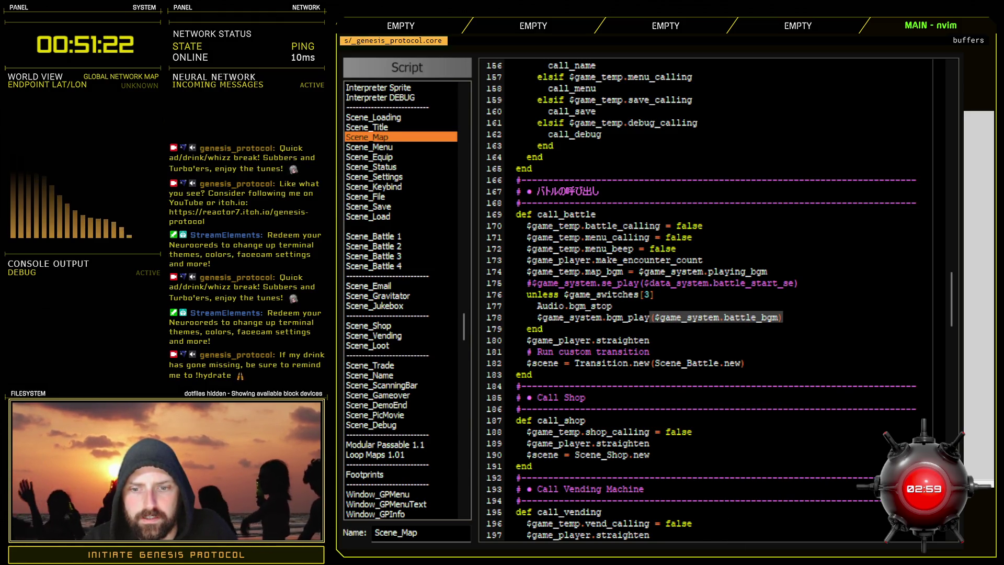
key("F12")
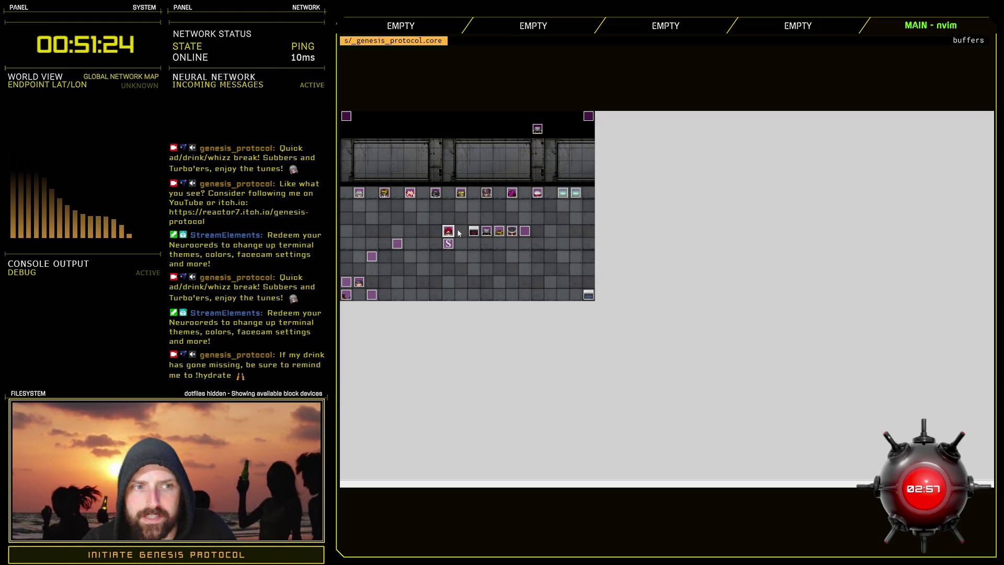
key("Return")
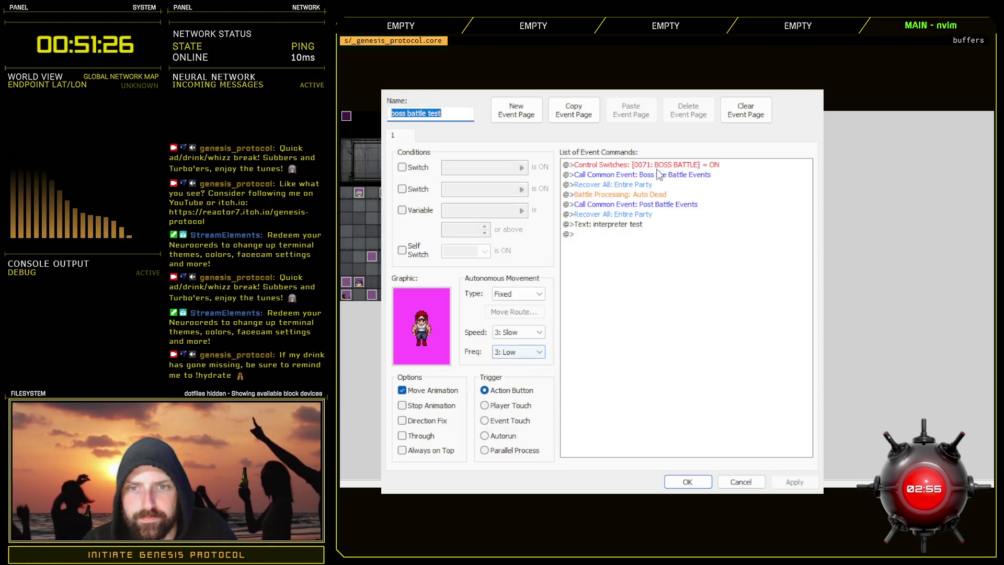
left_click(742, 484)
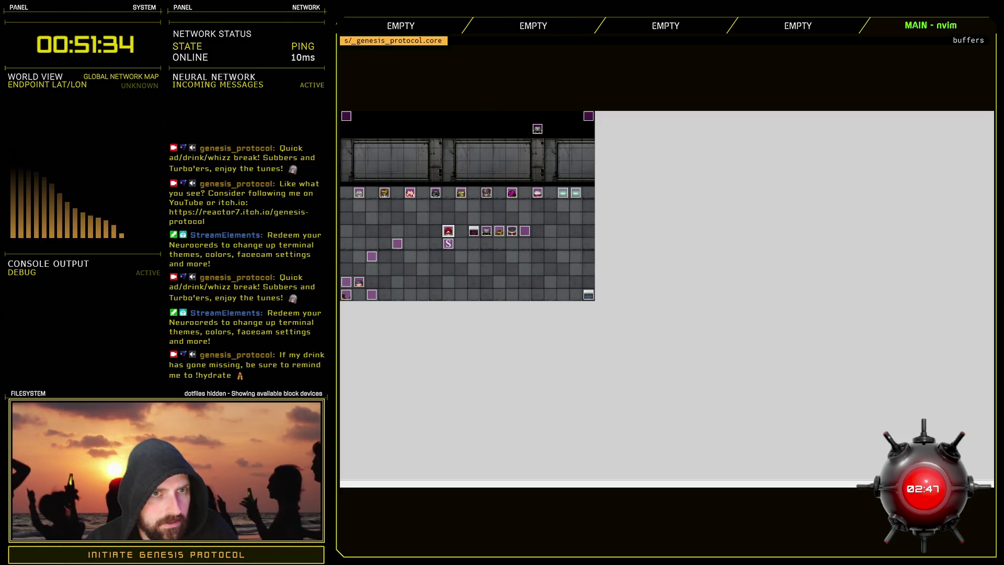
key("F11")
left_click_drag(539, 317, 783, 318)
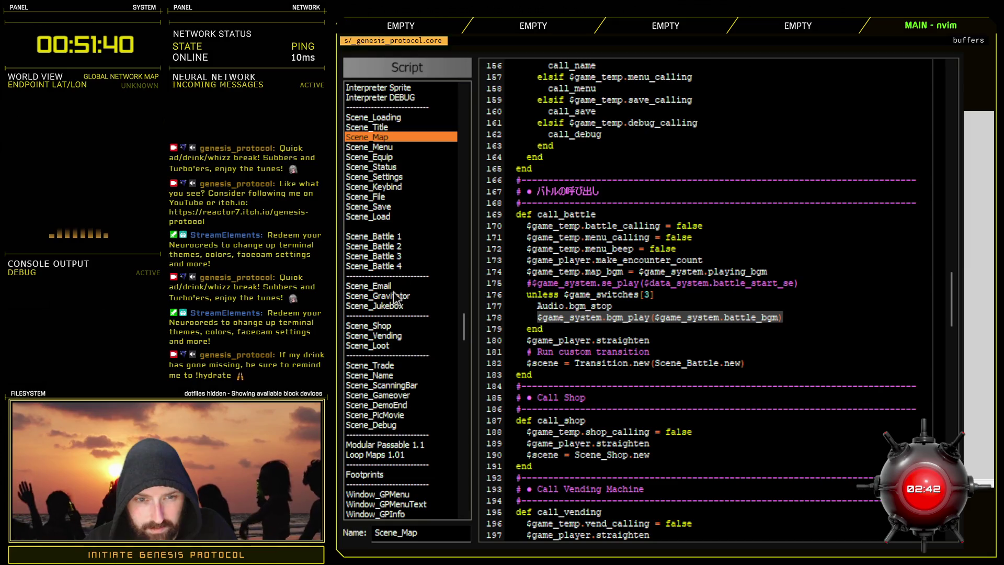
- In Scene_Gameover, replace $game_system.battle_bgm on line 66 with battle_bgm, fixing the battlre_bgm typo
left_click(396, 396)
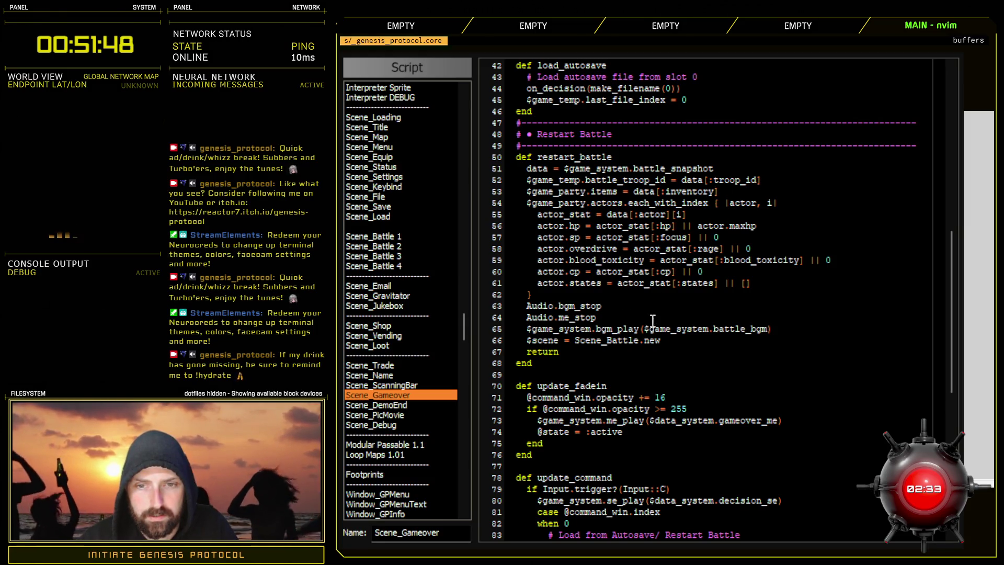
type("o")
type("battle_bg")
type("m =")
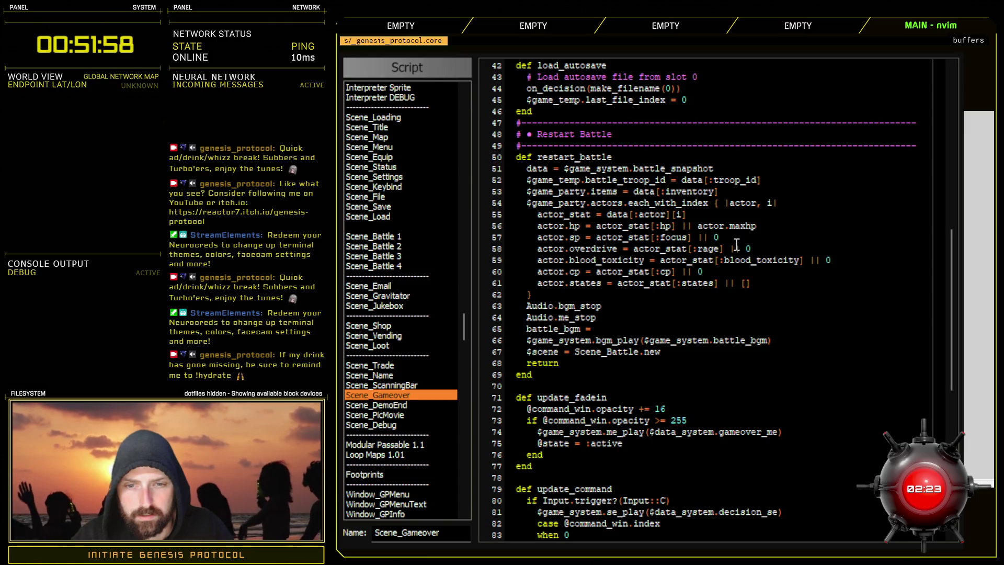
left_click_drag(645, 342, 768, 342)
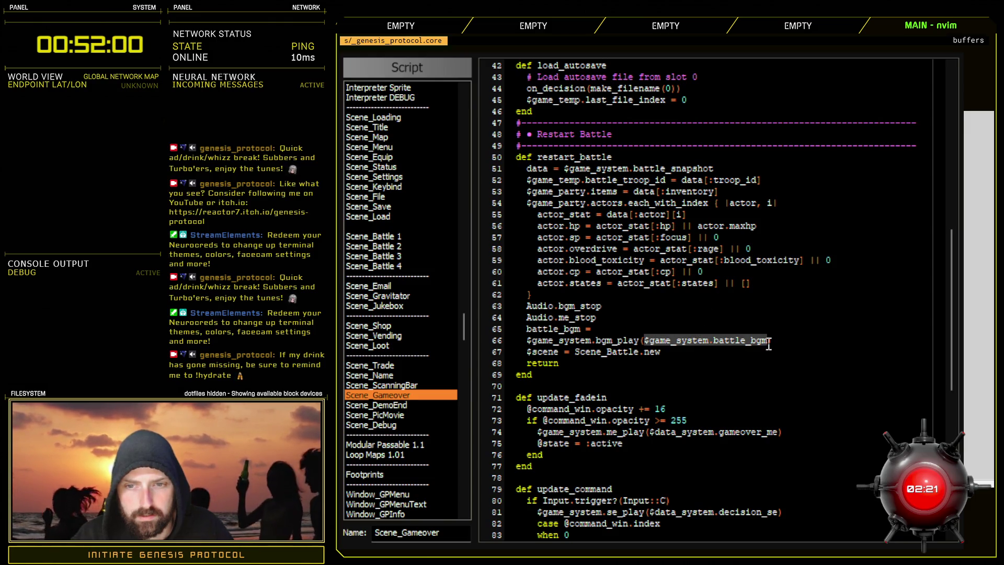
type("battlre_")
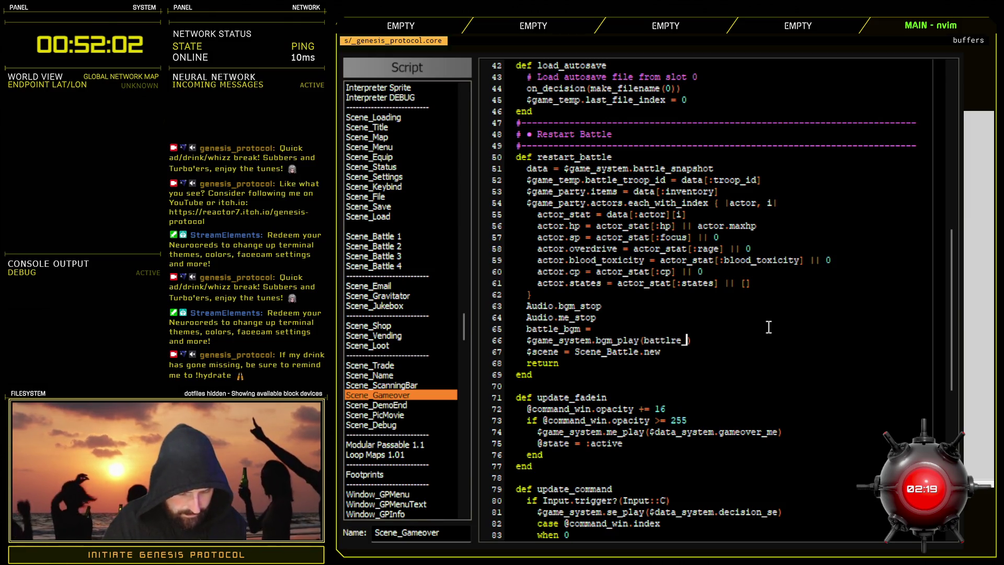
type("bgm")
left_click(674, 341)
key("BackSpace")
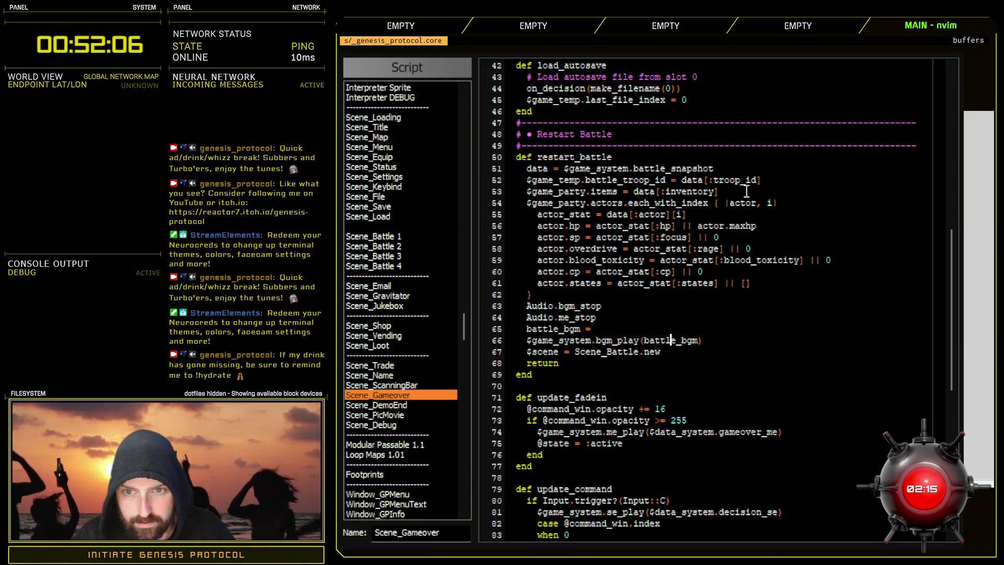
- Move 'battle_bgm =' to line 52 as battle_bgm = data[:battle_bgm] and delete the empty line 66
left_click(746, 170)
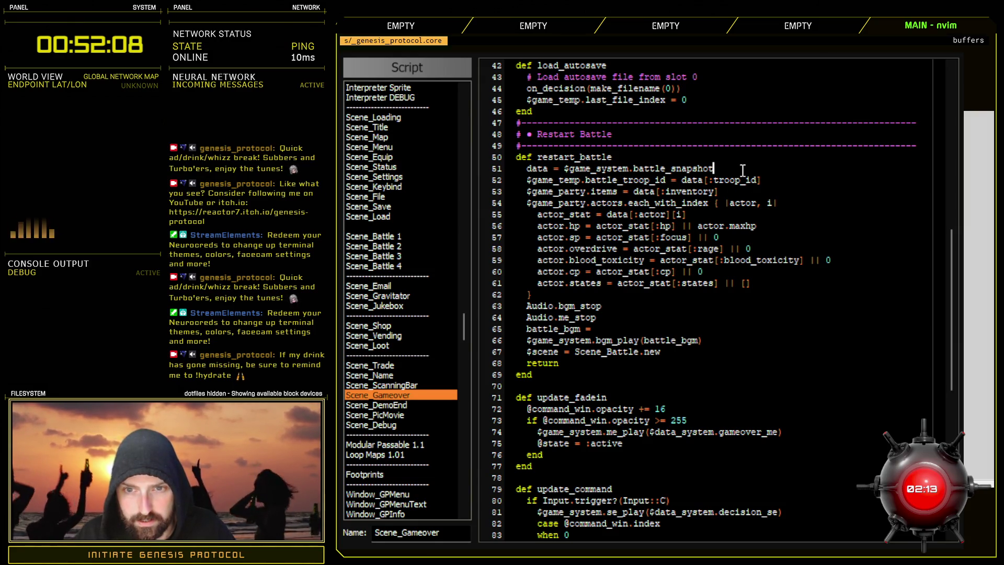
key("Return")
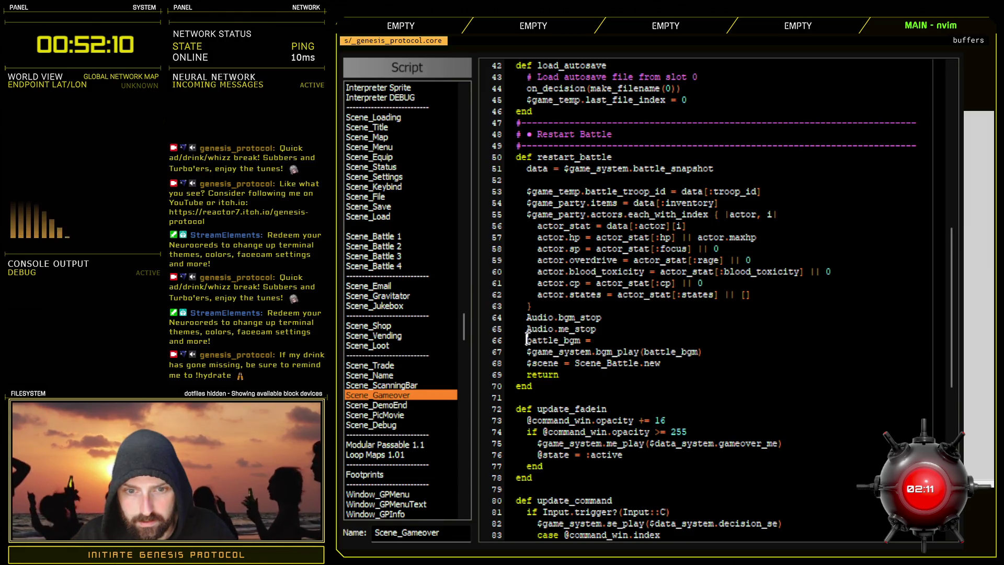
left_click_drag(526, 340, 596, 342)
key("ctrl+x")
left_click(555, 180)
key("ctrl+v")
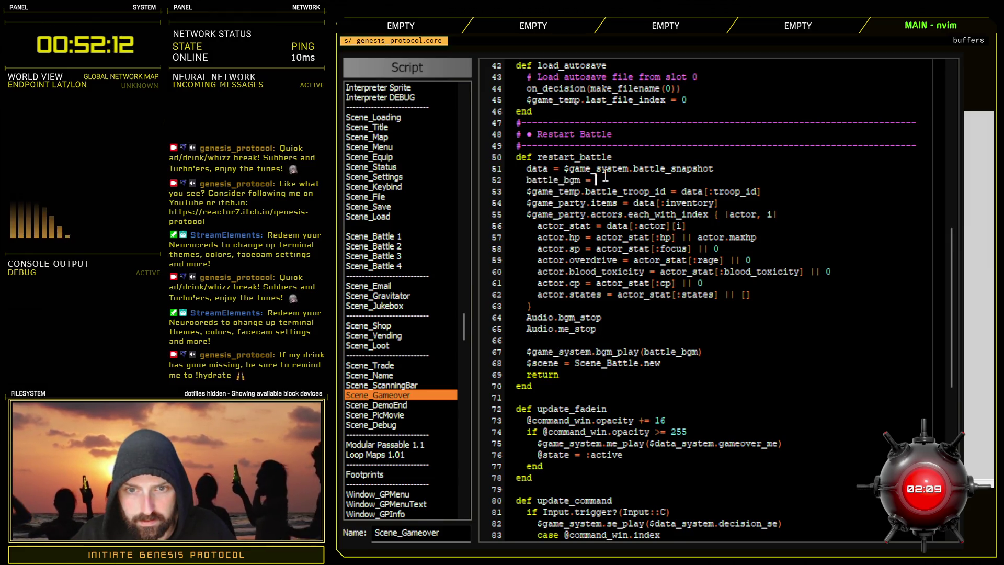
type("data[:ba")
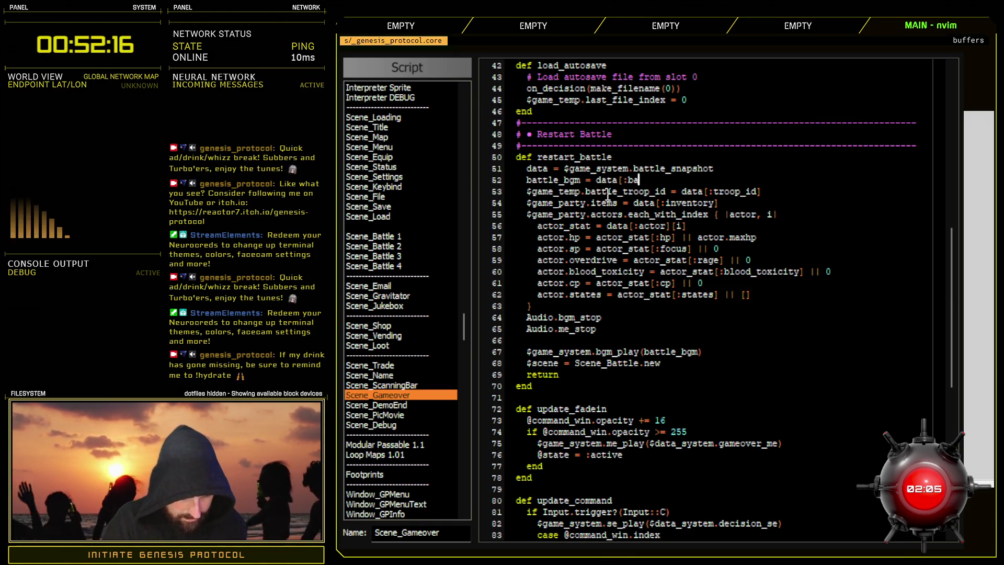
type("ttle_bgm]")
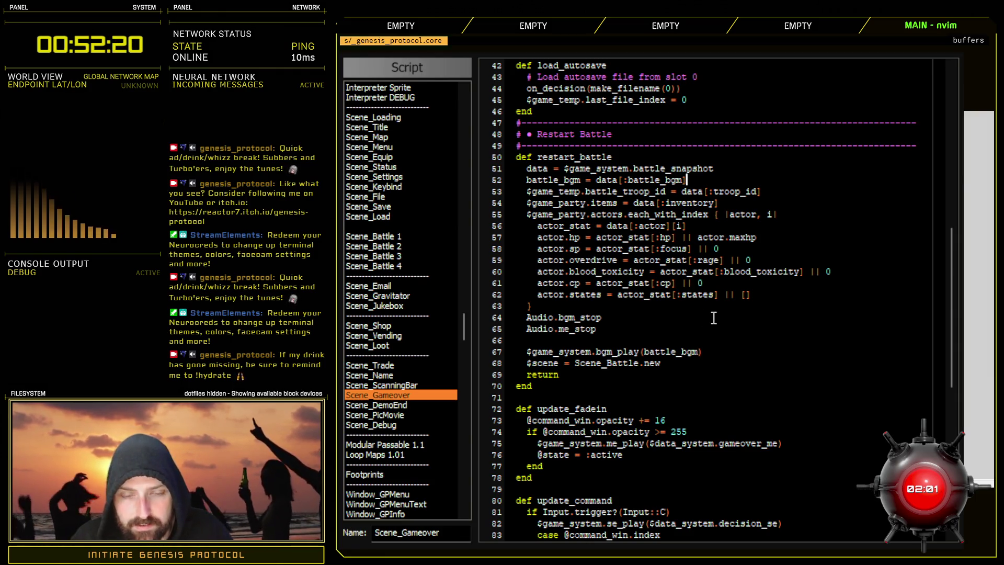
key("Delete")
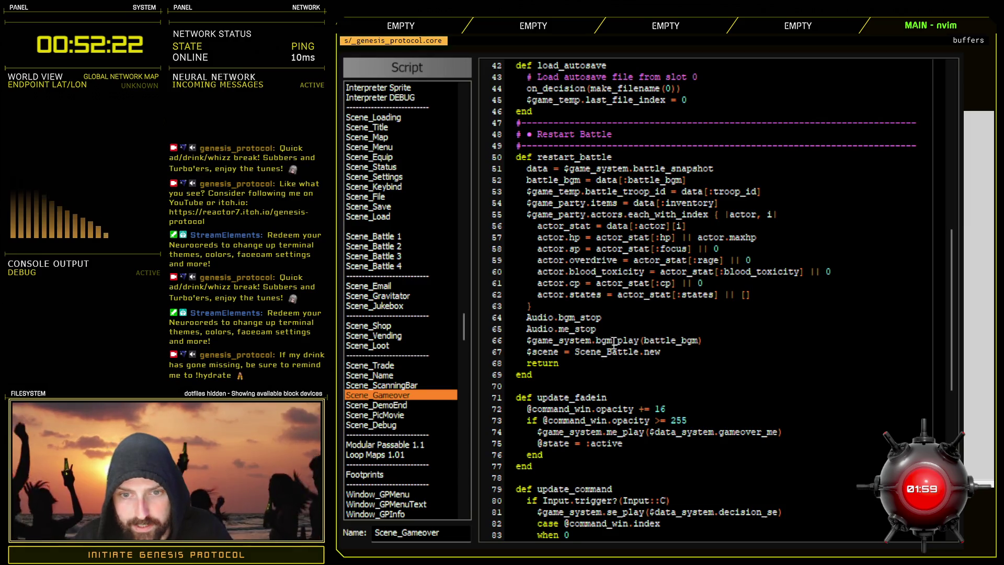
left_click_drag(613, 341, 712, 343)
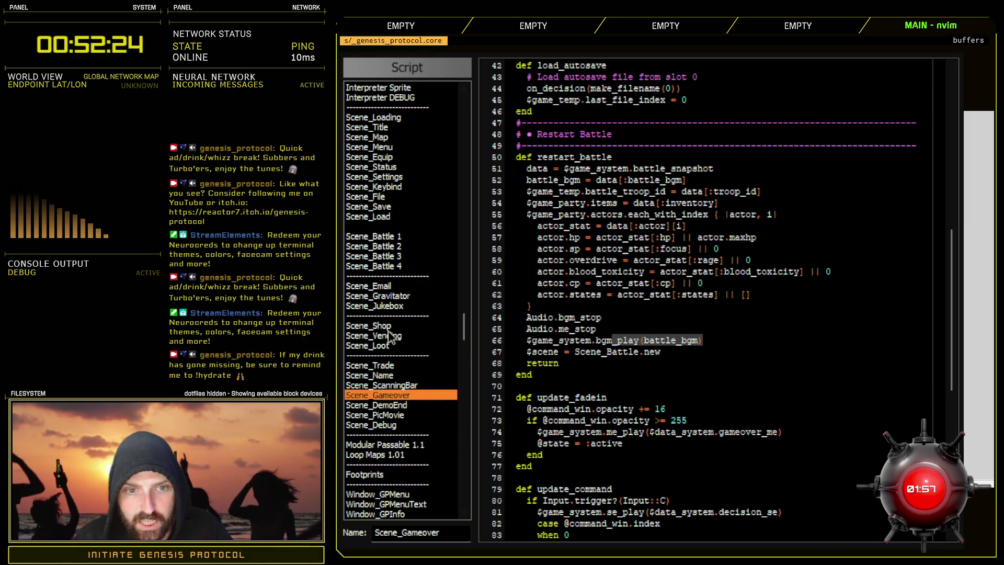
left_click(392, 242)
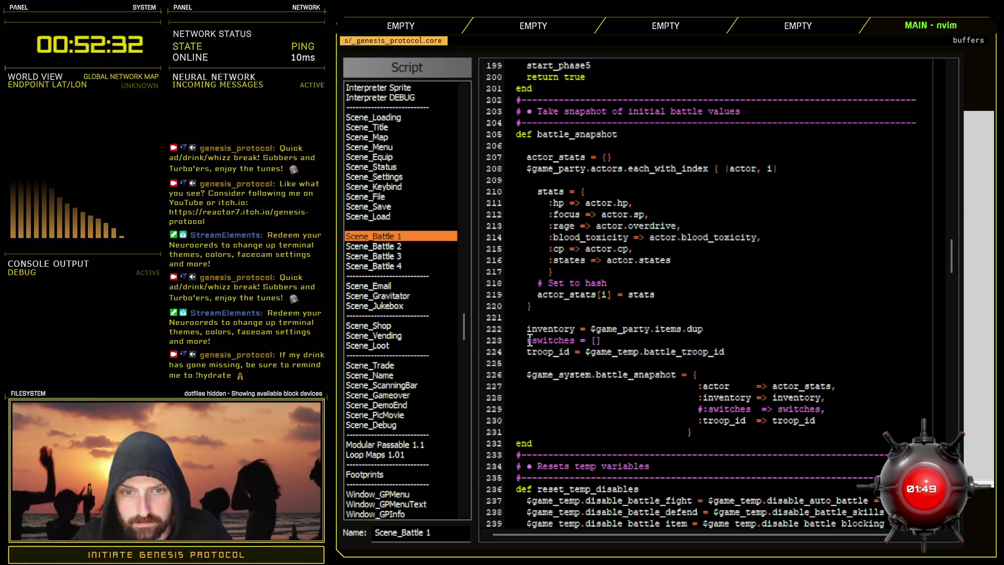
- Begin a new battle_bgm line below the #switches line in battle_snapshot
key("Delete")
left_click_drag(570, 340, 531, 342)
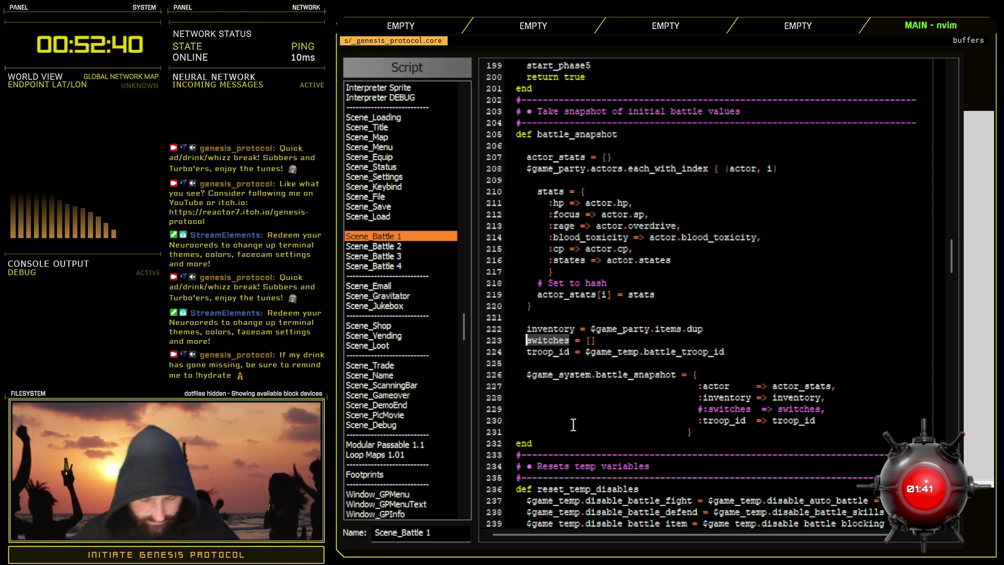
key("Escape")
type("#")
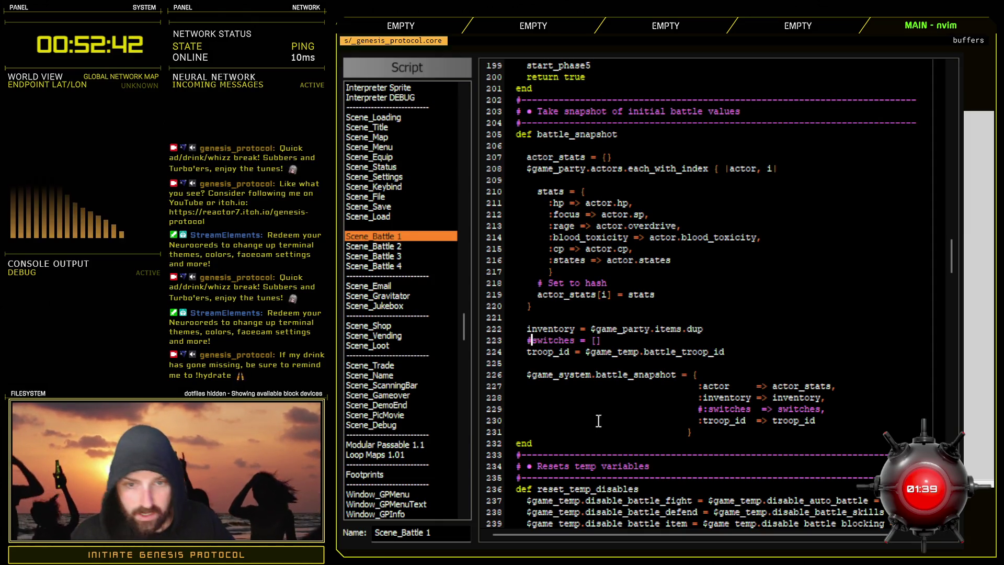
key("Return")
type("ttle_bgm =")
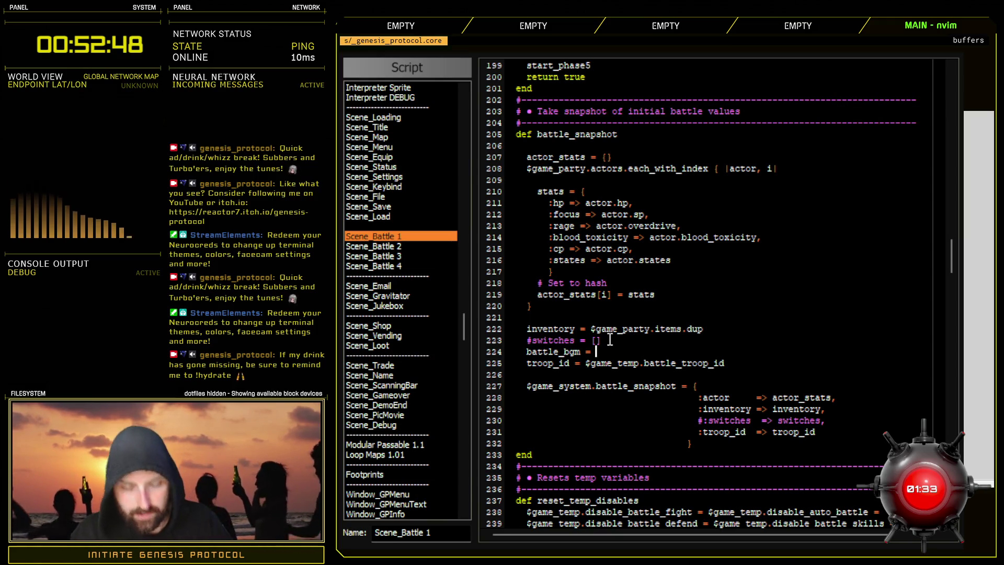
- Add ':battle_bgm => battle_bgm,' after the :switches entry in the snapshot hash
left_click(830, 421)
key("Return")
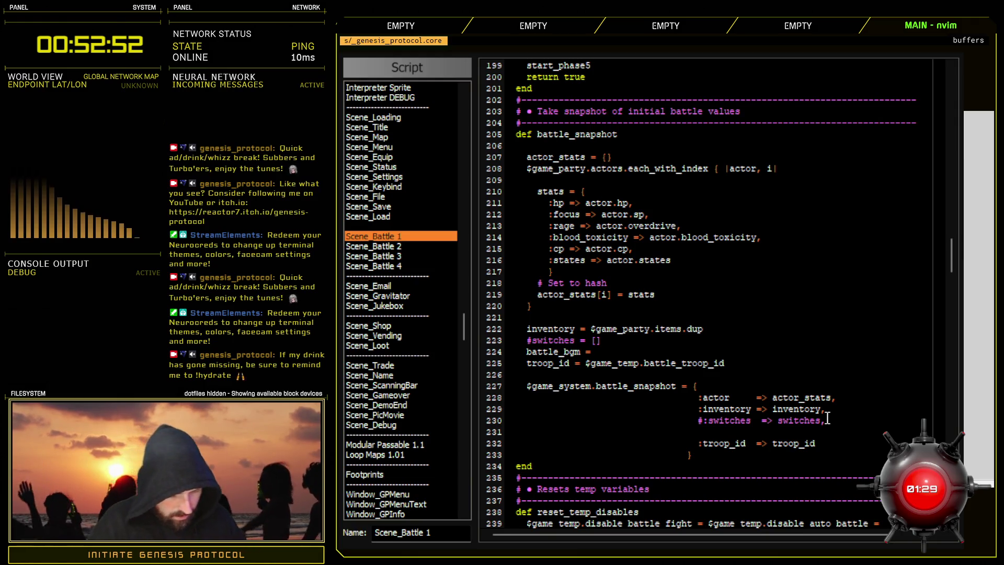
type(":batle_bgm =")
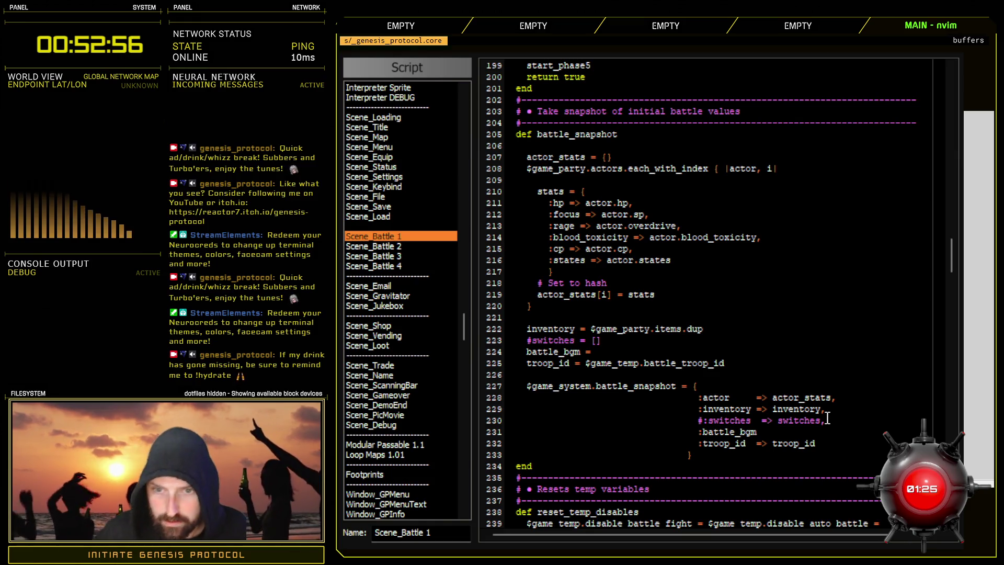
type("> battle_bgm")
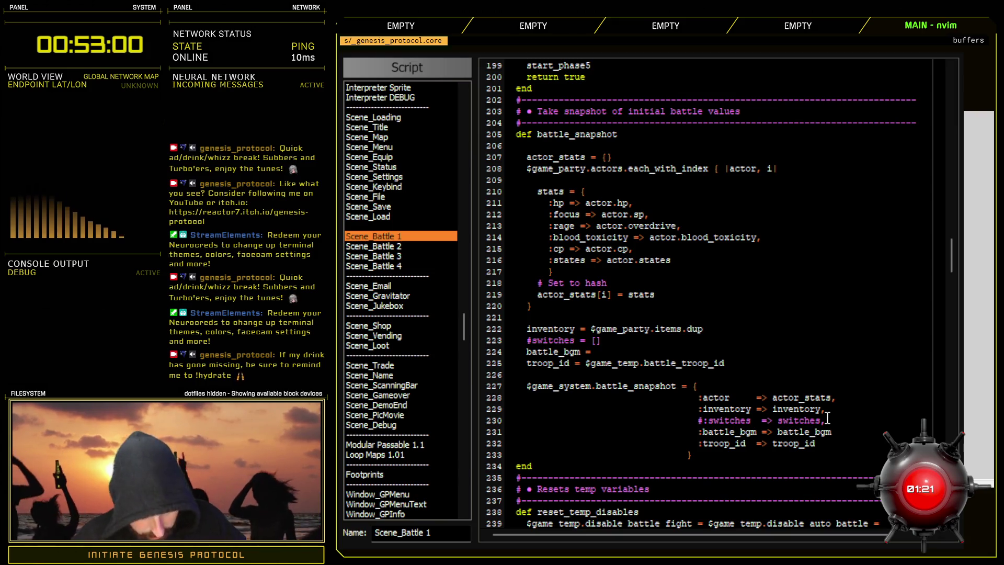
type(",")
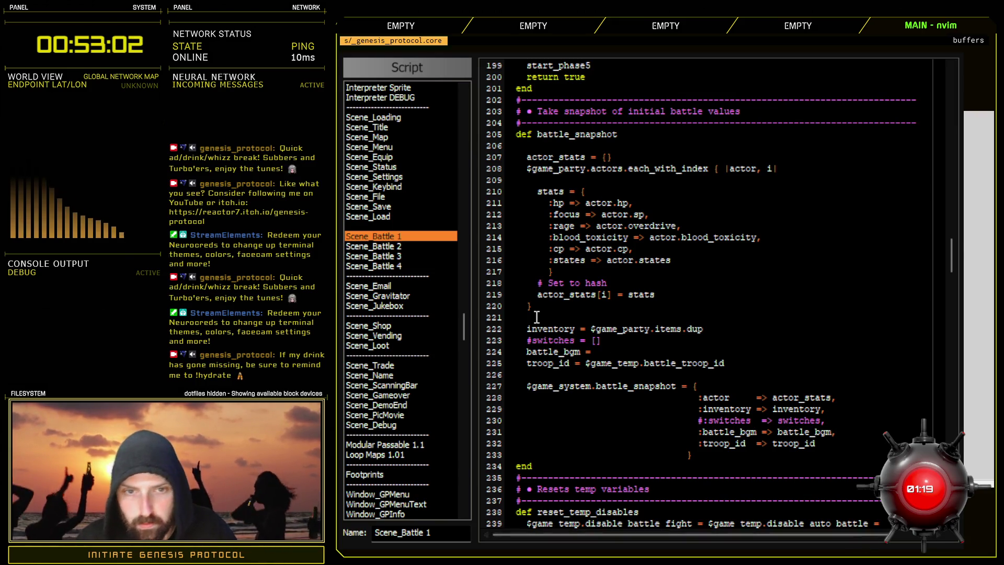
key("ctrl+f")
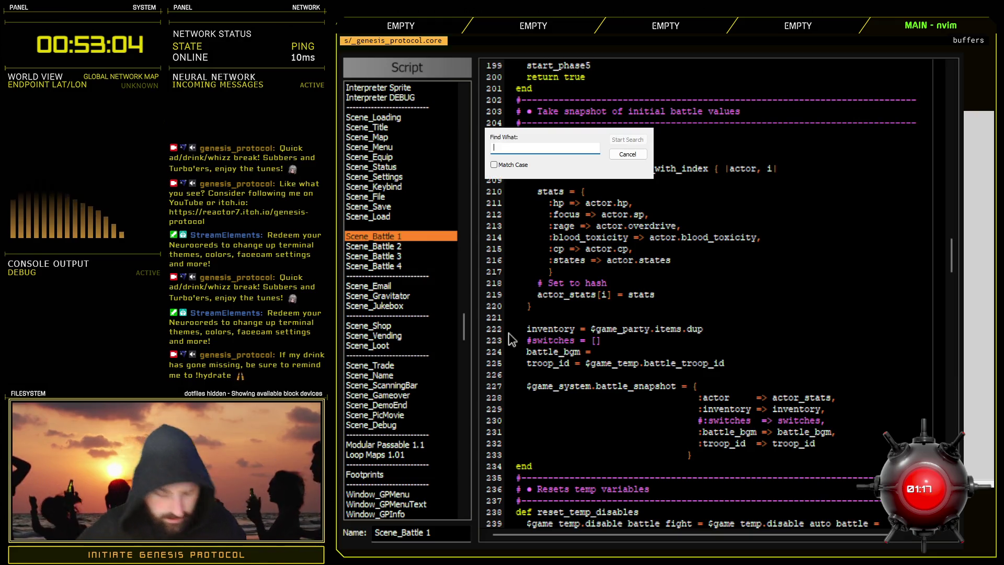
- Search the scripts for playing_bgm and check the Game_System line 366 match
type("playing_")
key("Return")
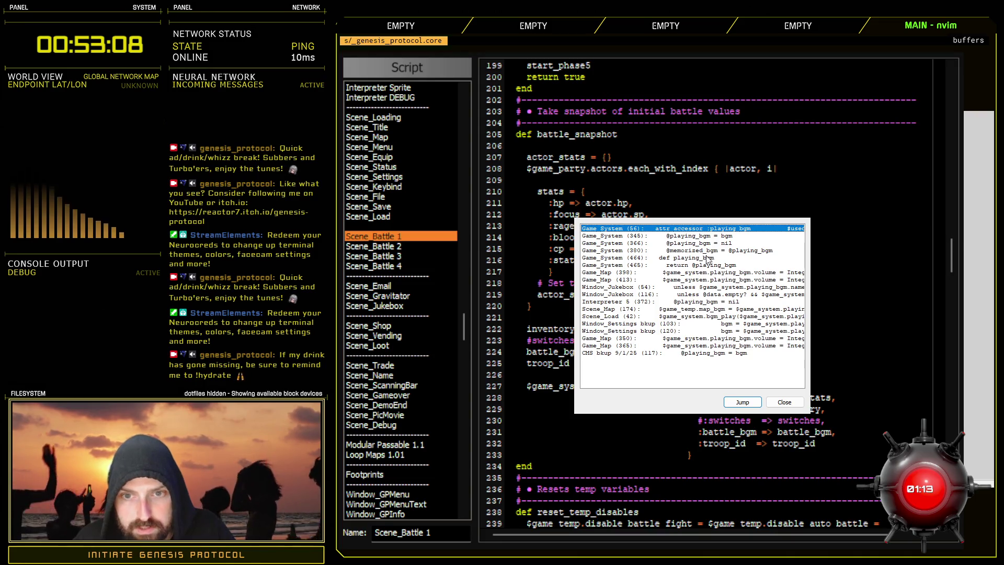
left_click(706, 243)
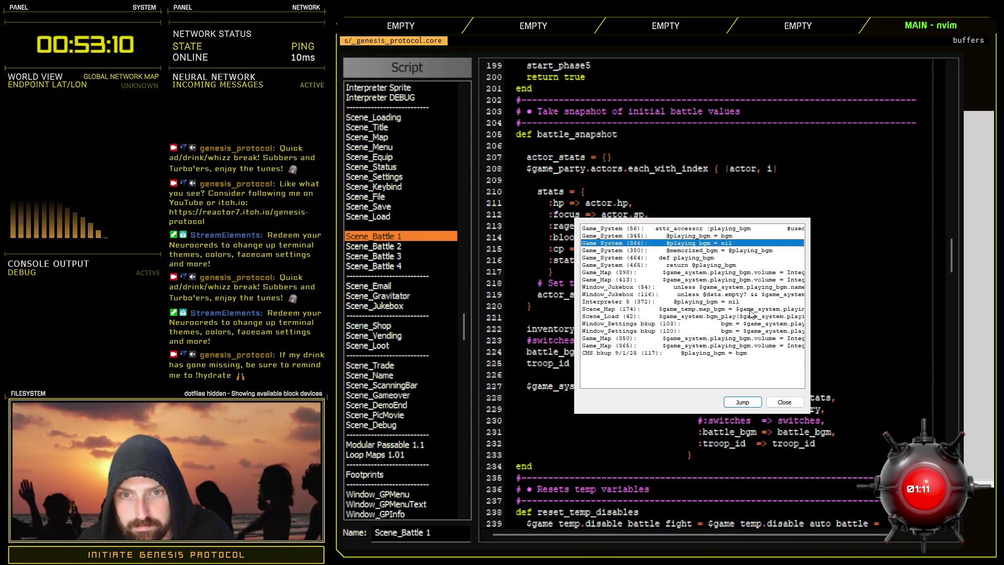
left_click(793, 403)
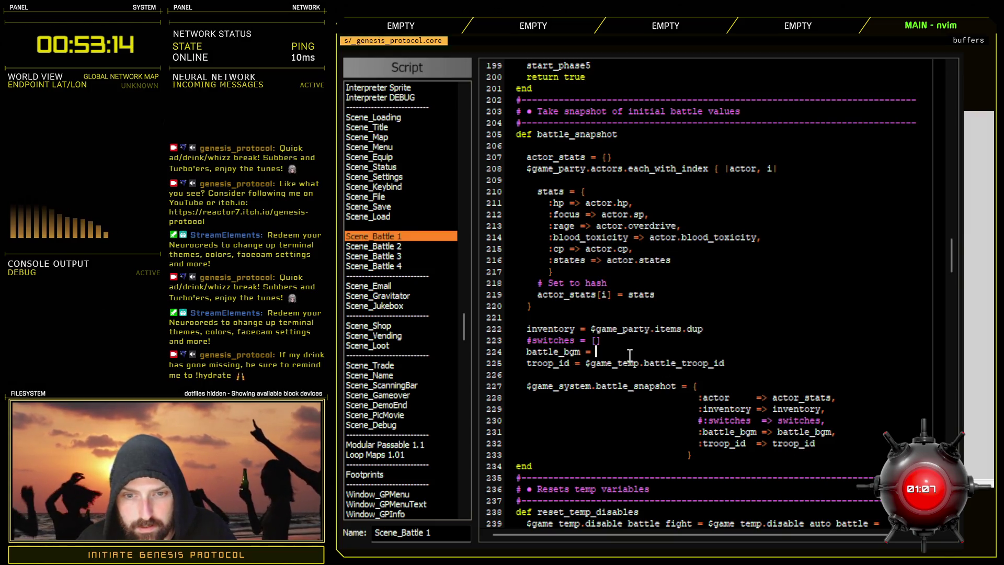
- Complete line 224 as battle_bgm = $game_system.playing_bgm and close the Script Editor
type("$game_s")
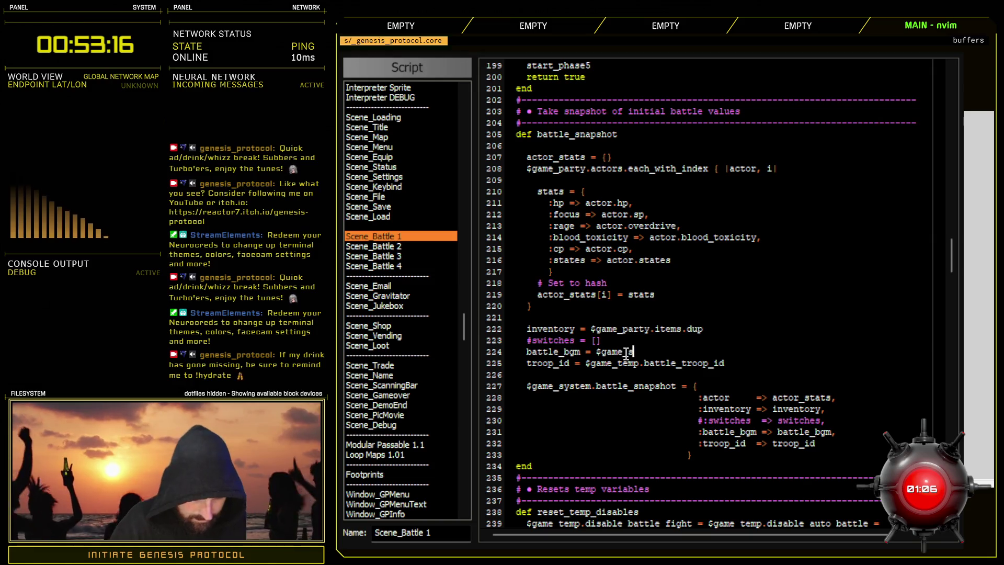
type("ystem.playing")
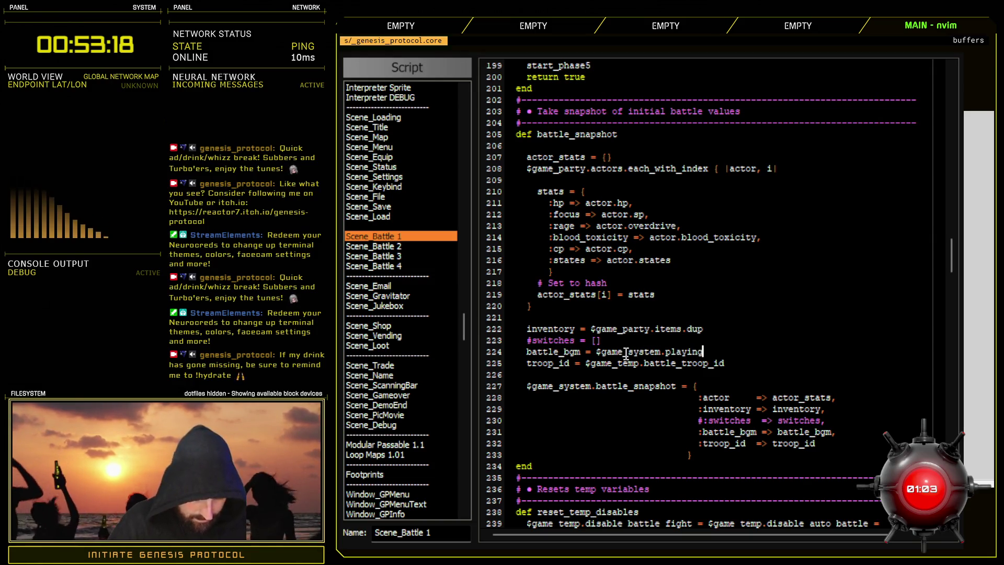
type("_bgm")
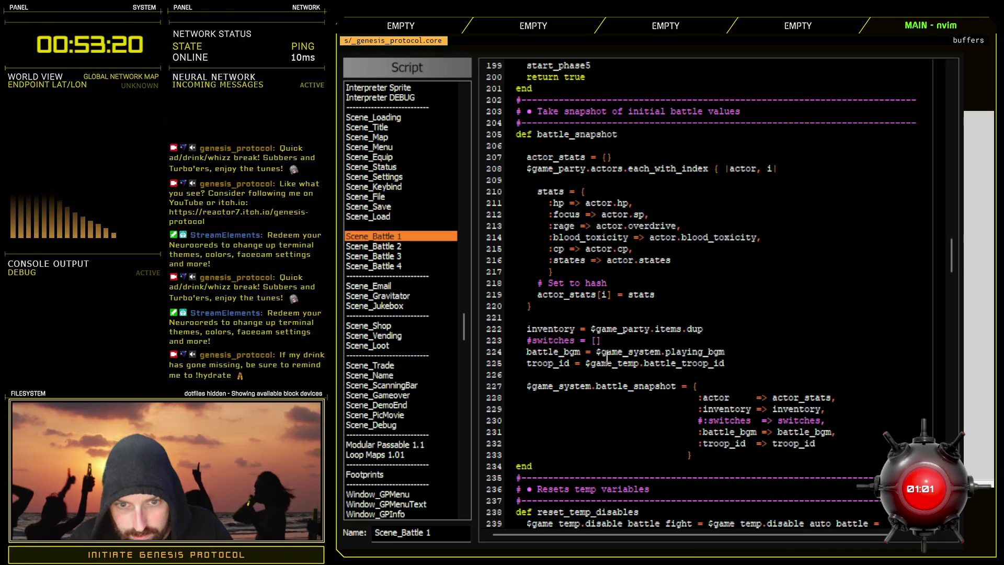
left_click_drag(602, 352, 660, 352)
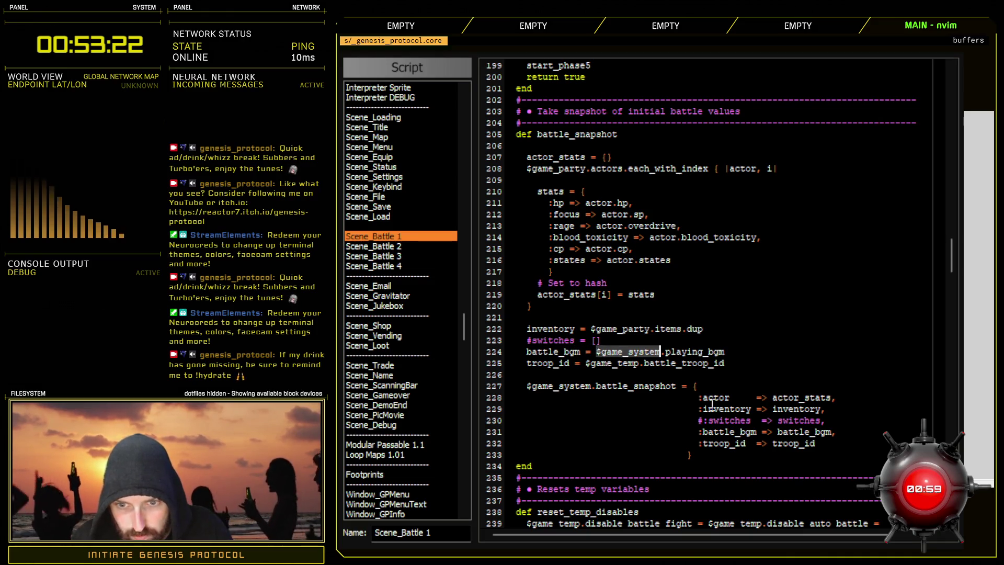
double_click(812, 433)
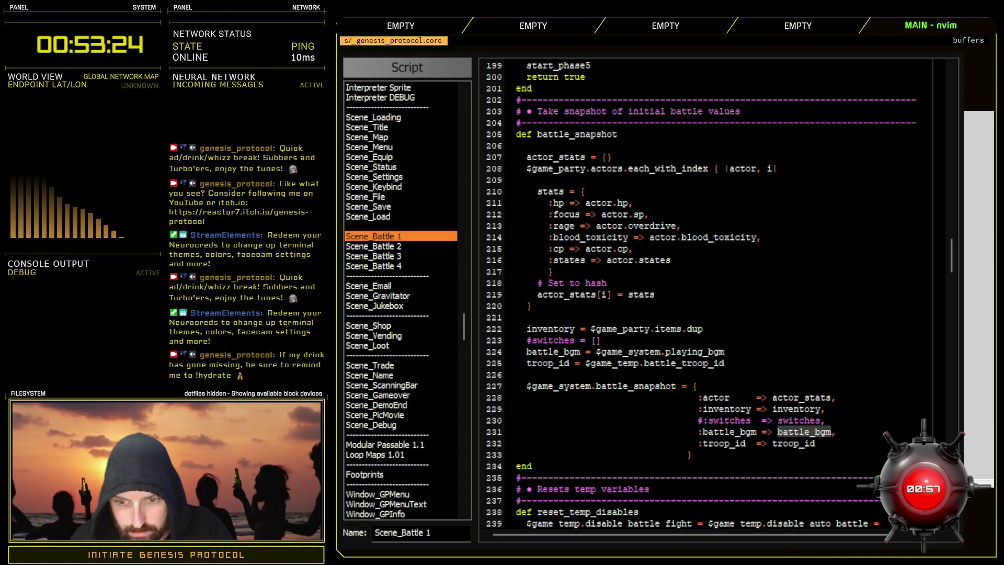
key("Escape")
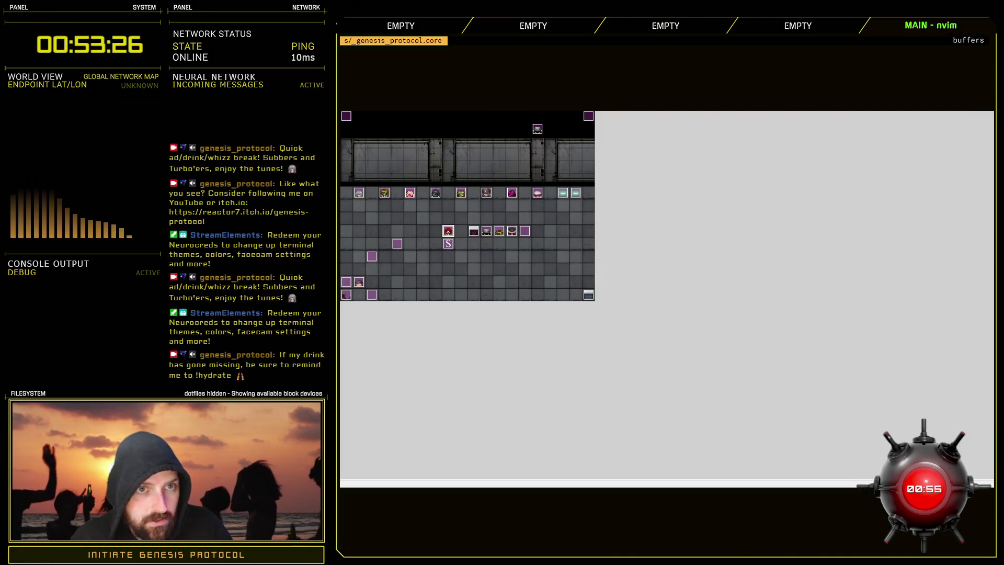
- Launch a playtest with Ctrl+R and start a new game on Normal difficulty
key("ctrl+r")
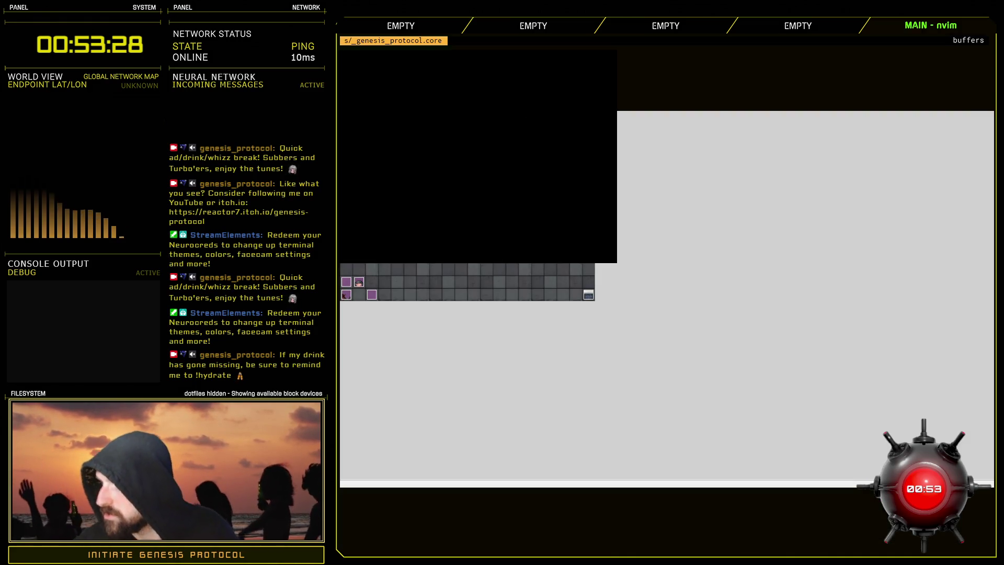
key("Return")
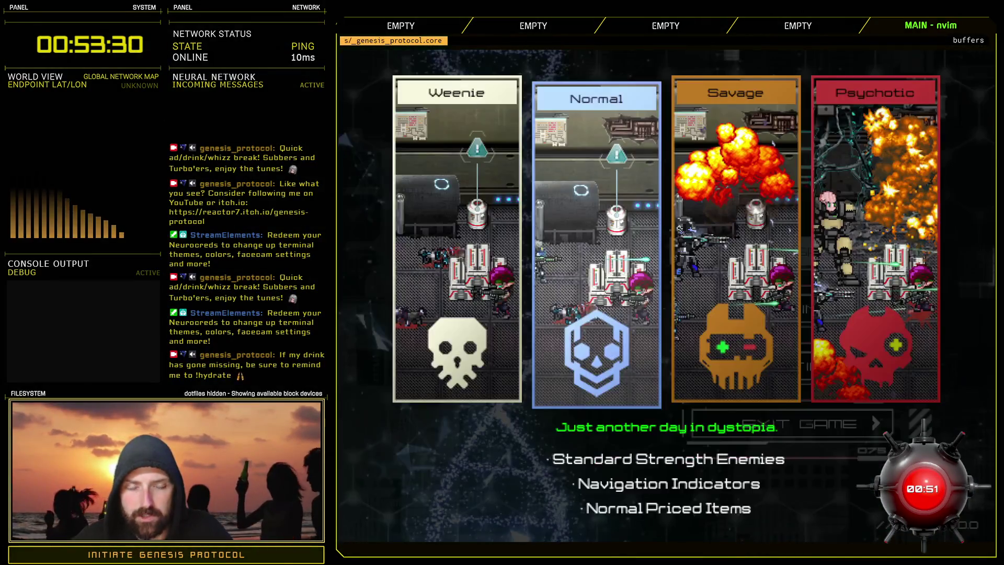
key("Return")
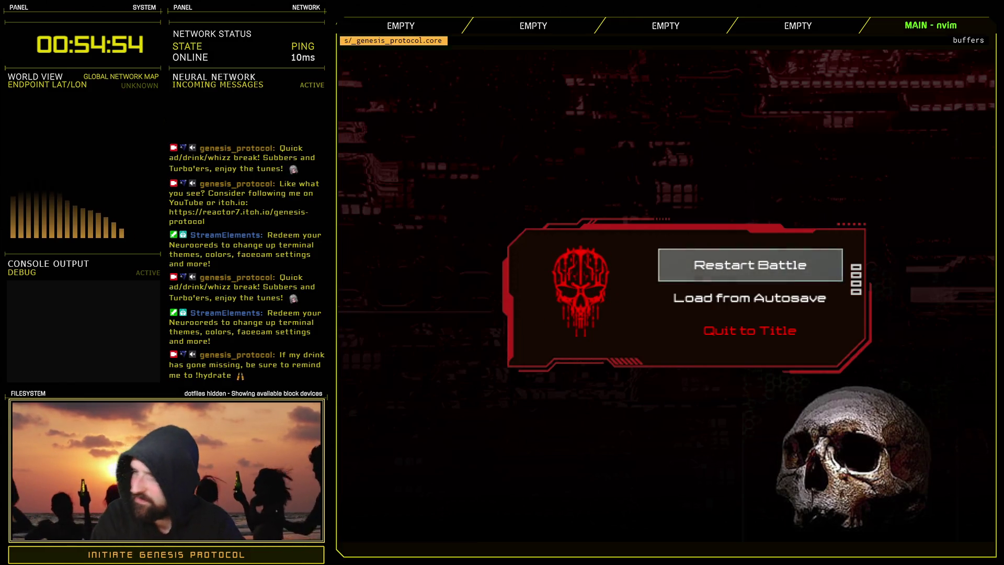
key("Down")
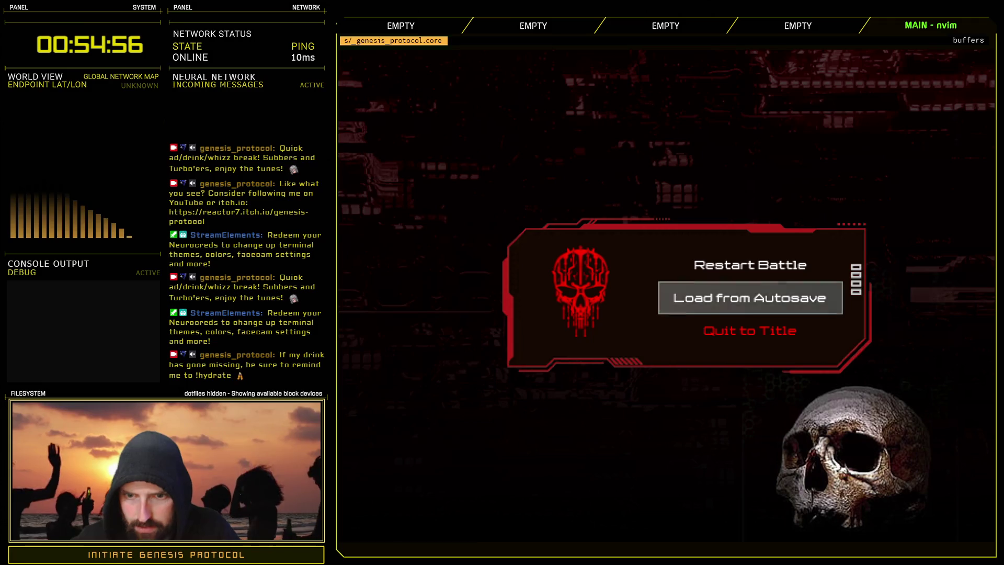
key("Return")
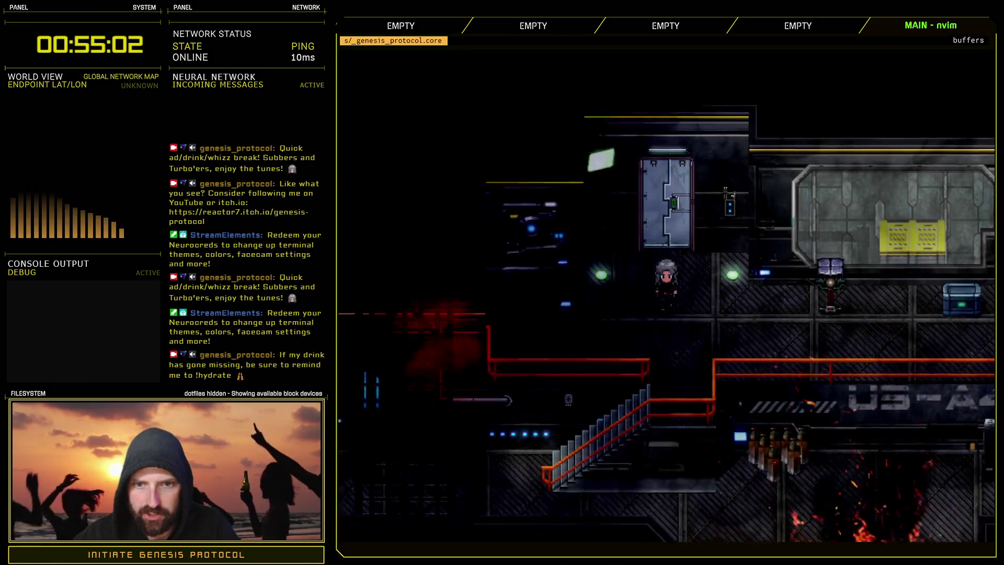
key("Escape")
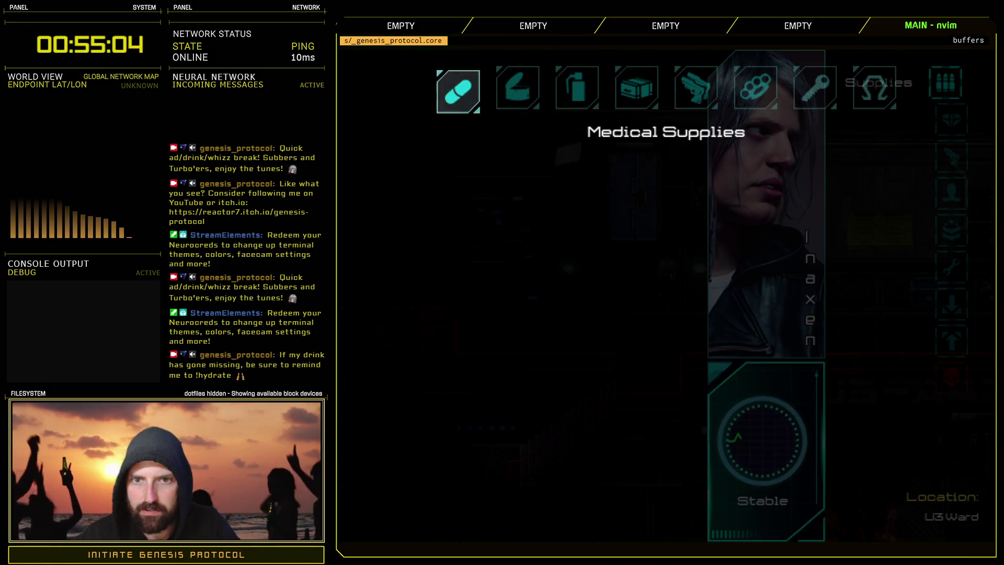
key("Right")
key("Right")
key("Right")
key("Return")
key("Escape")
key("Escape")
key("Down")
key("Down")
key("Return")
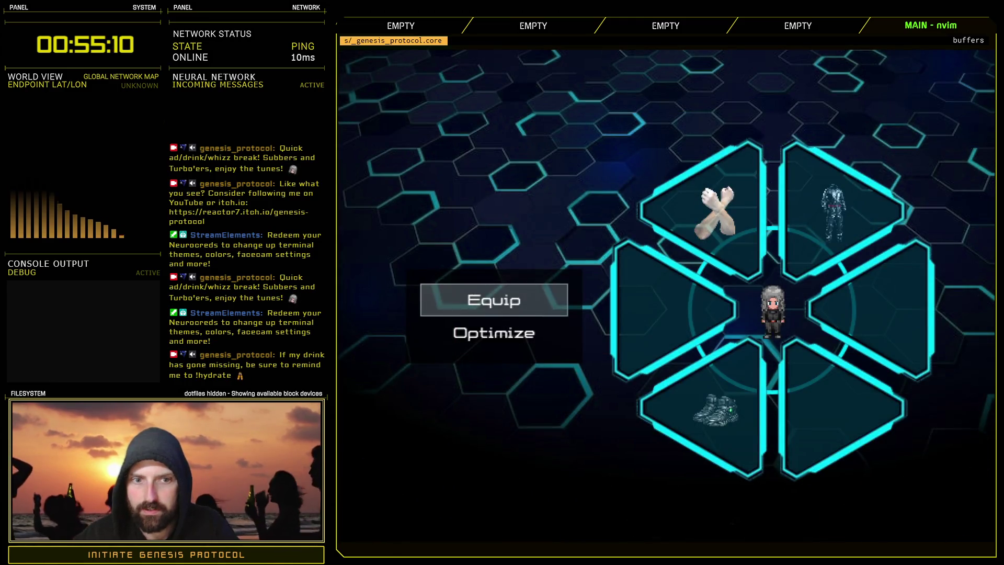
key("Down")
key("Up")
key("Down")
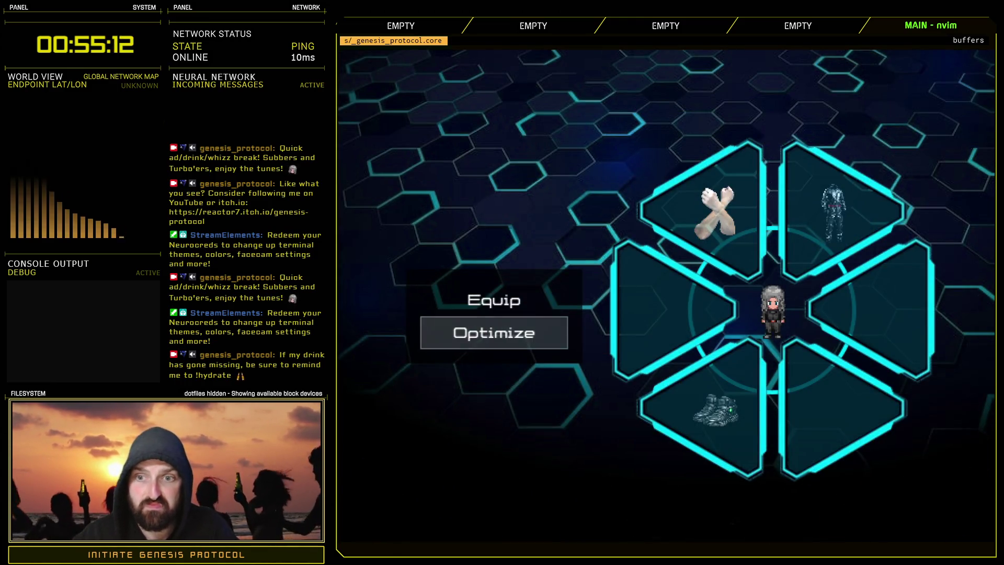
key("Escape")
key("Escape")
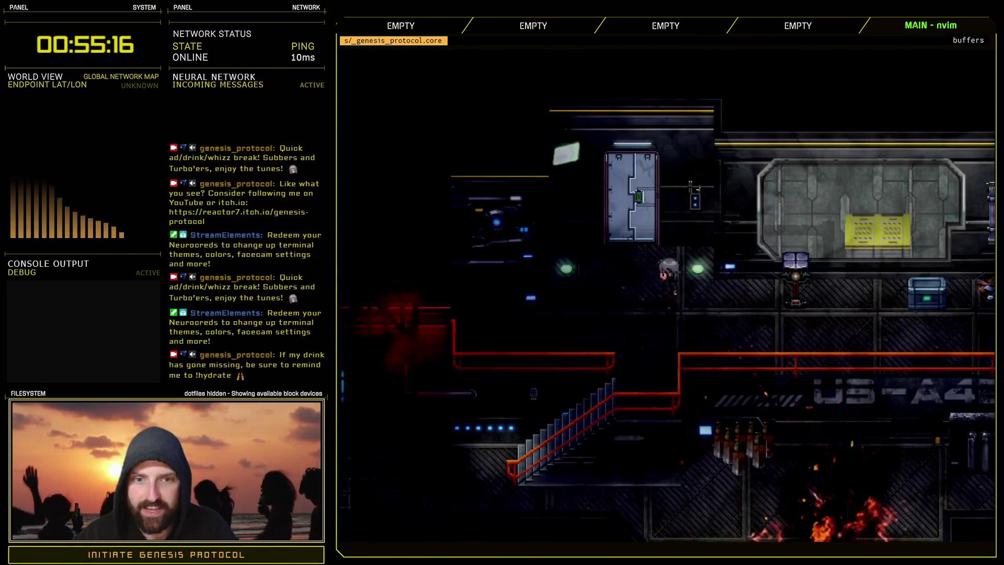
key("Right")
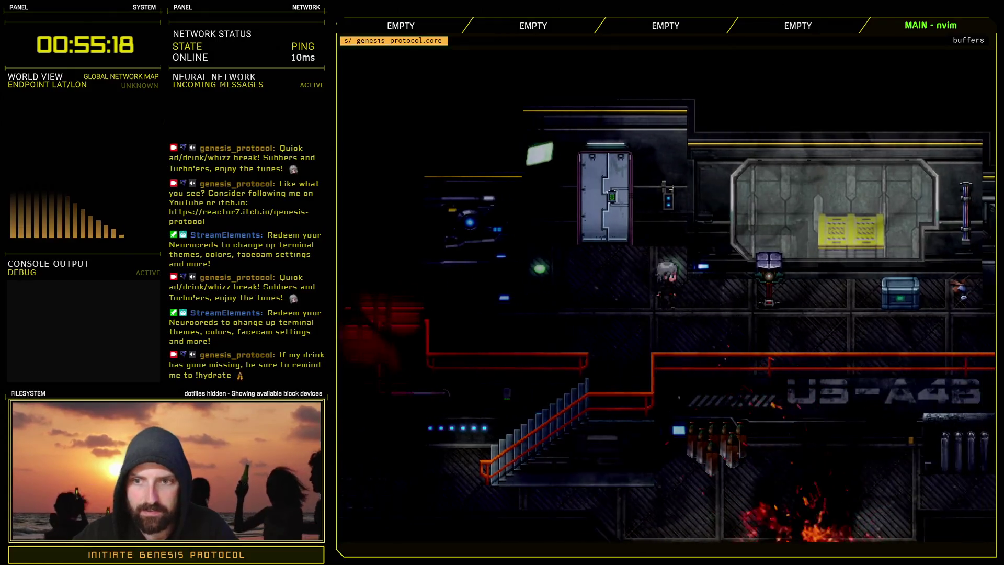
key("Right")
key("Up")
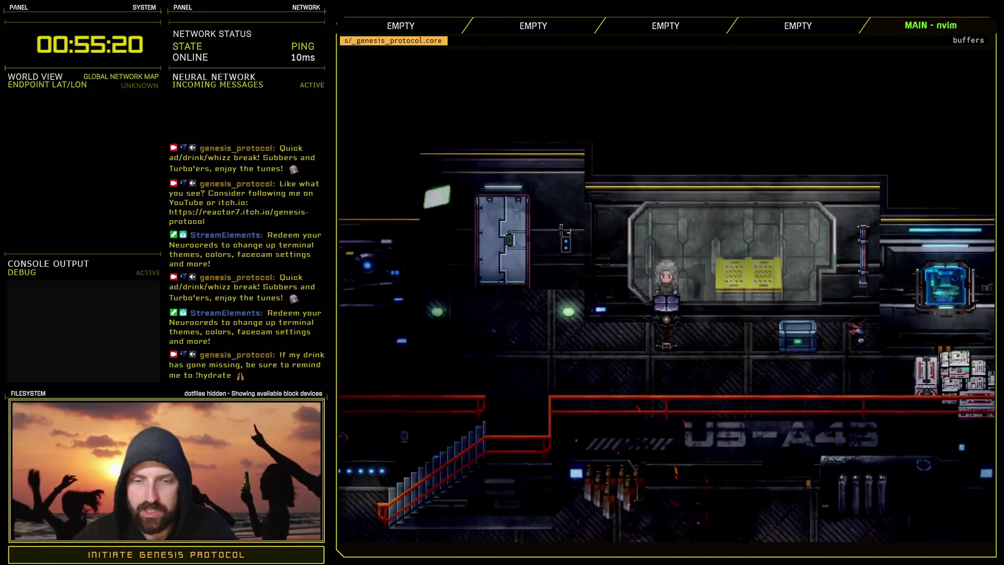
key("Down")
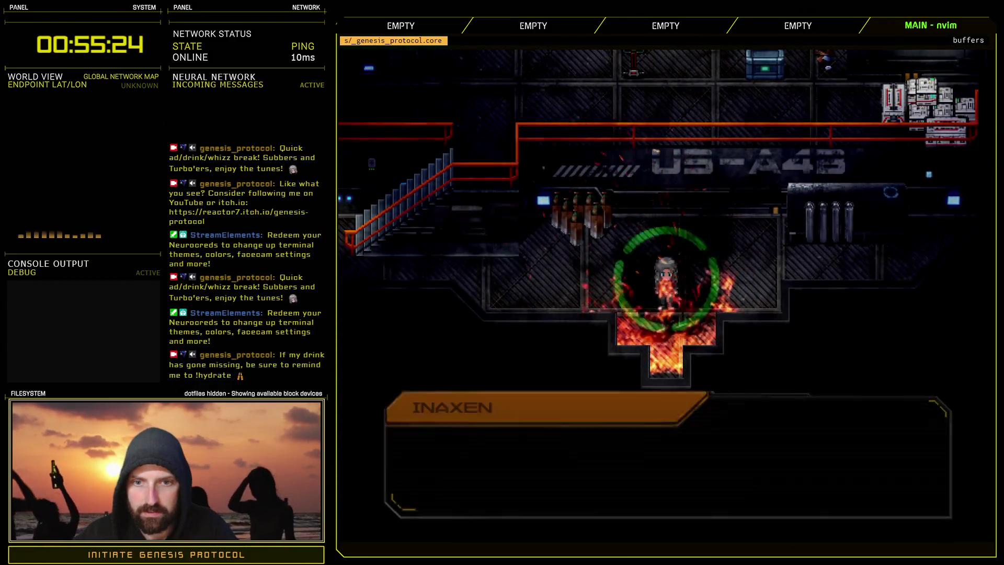
key("Up")
key("Left")
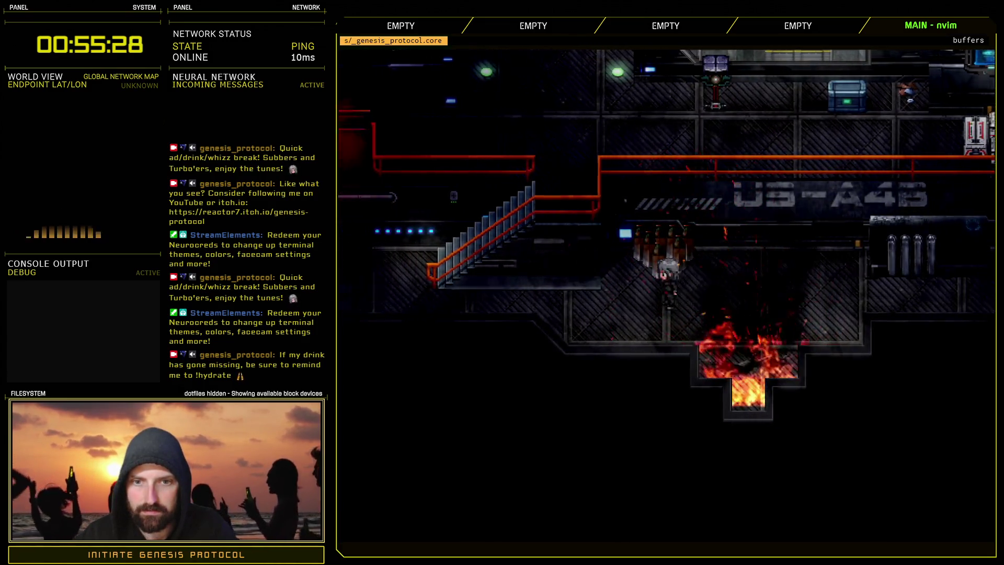
key("Left")
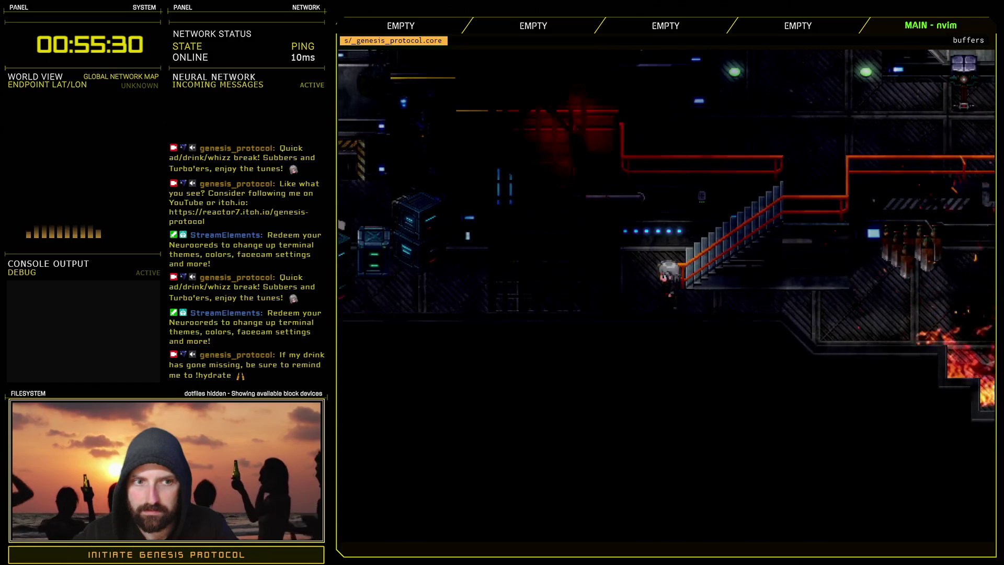
key("Left")
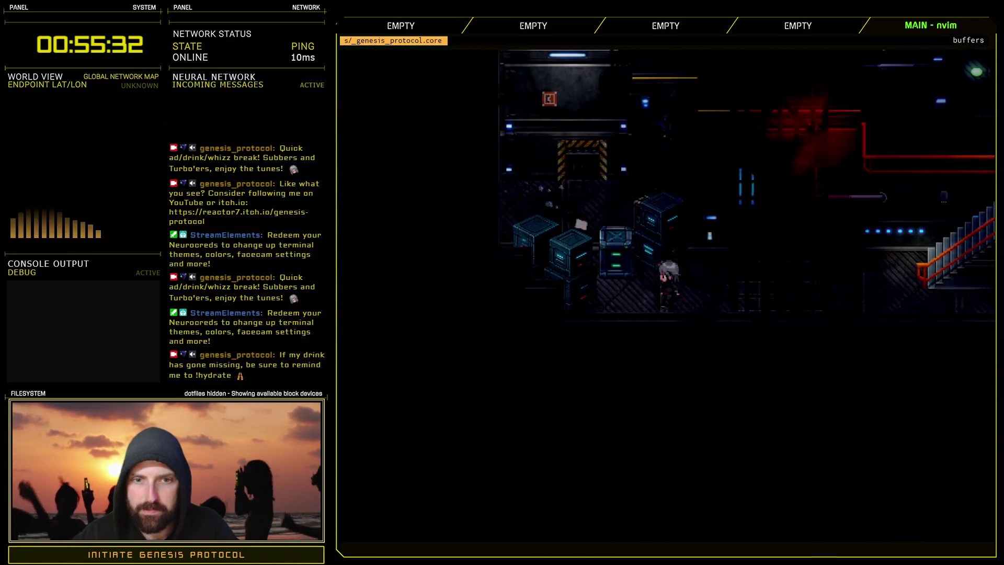
key("Up")
key("Left")
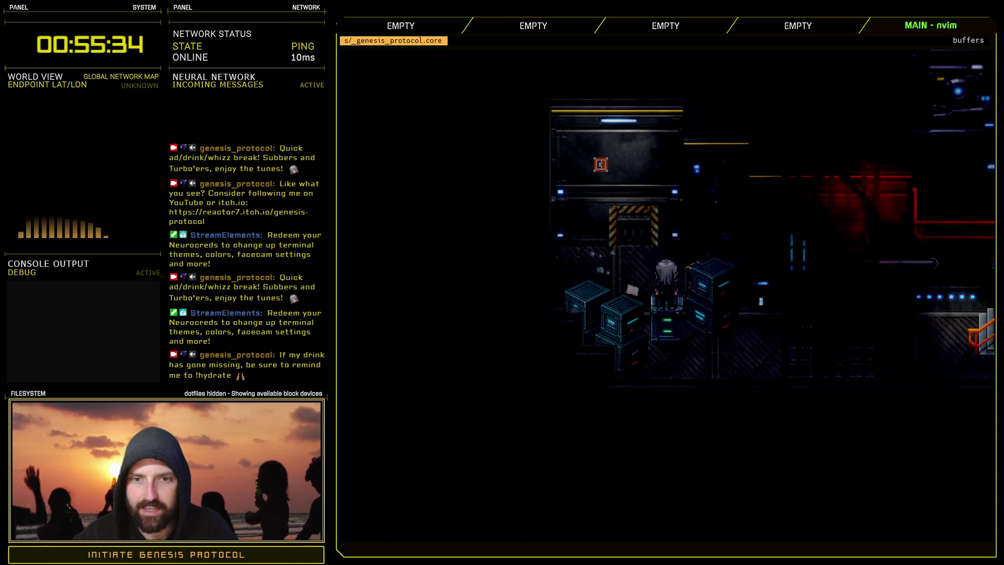
key("Up")
key("Left")
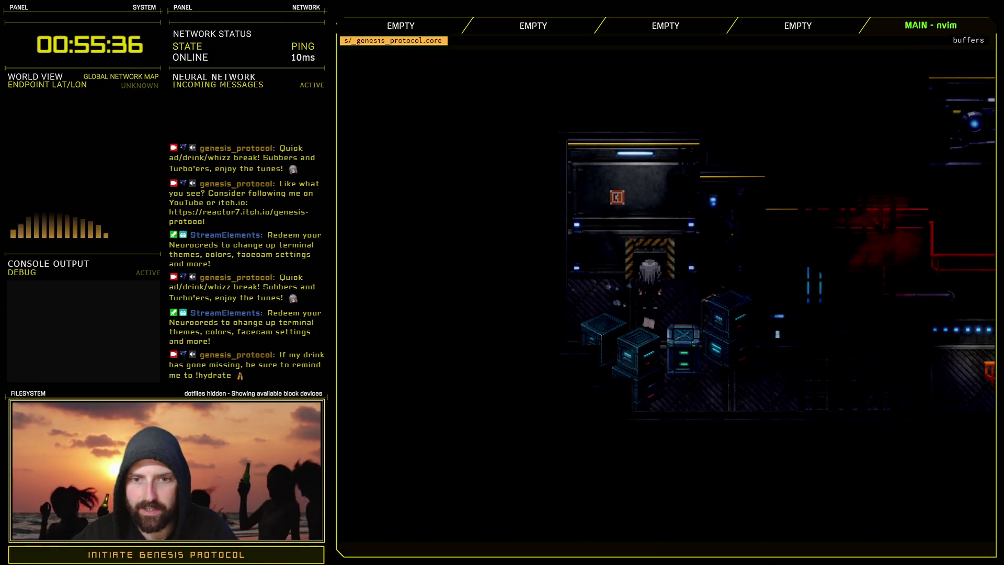
key("Left")
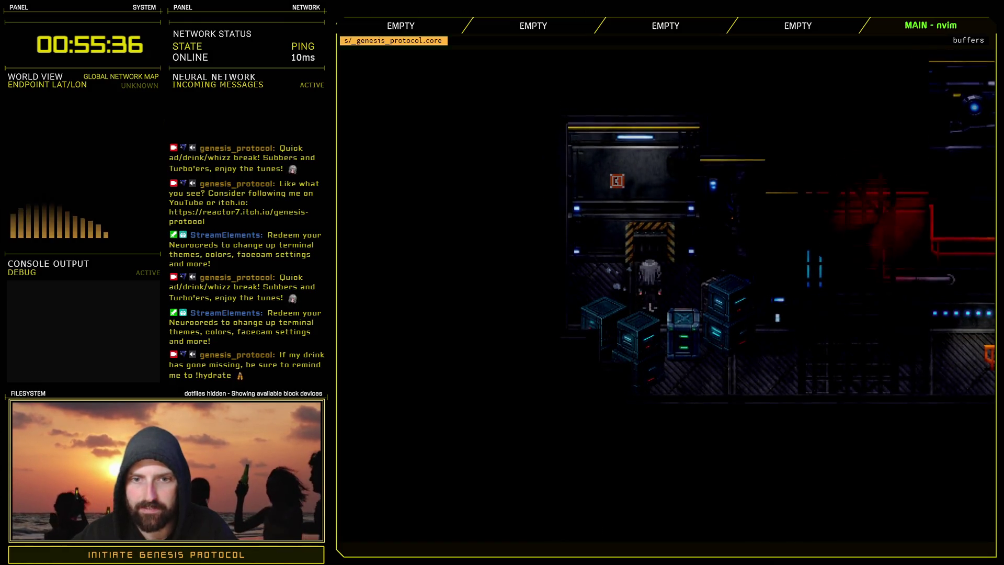
key("Right")
key("Down")
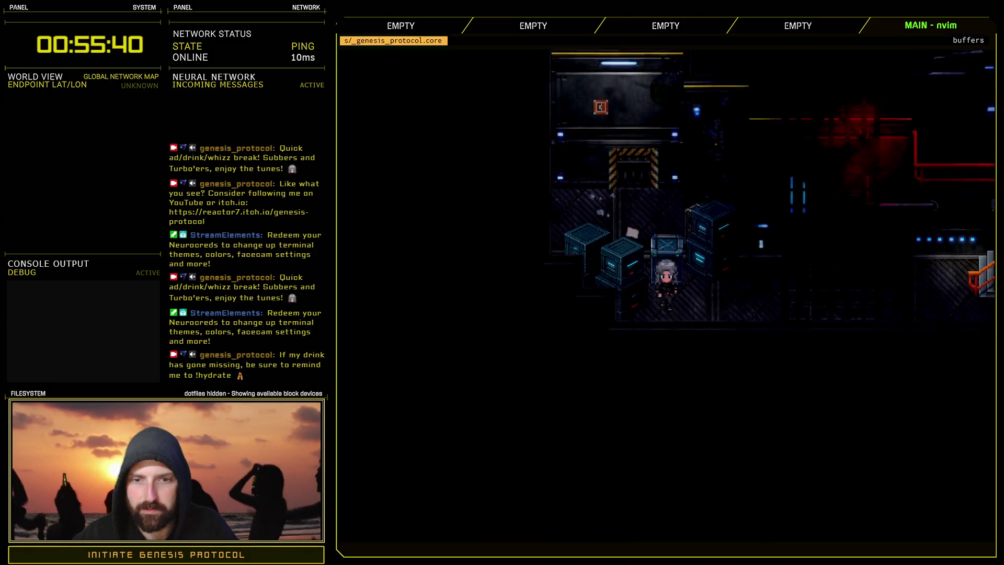
key("Right")
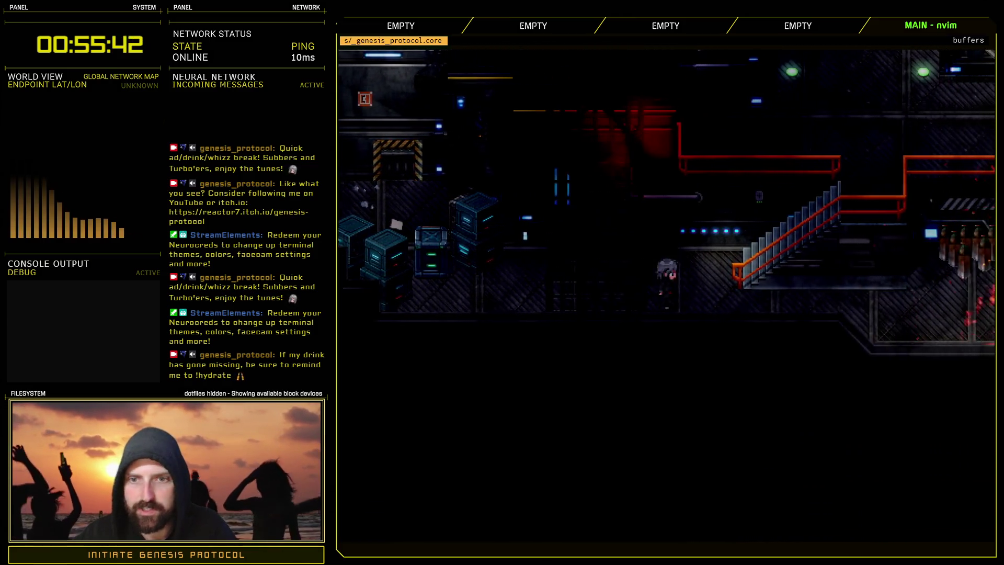
key("Right")
key("Up")
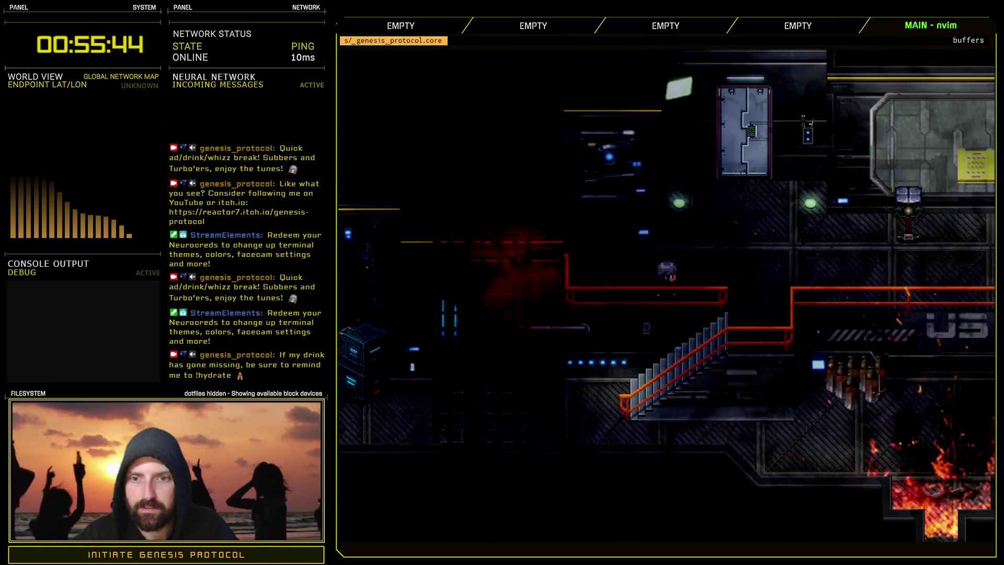
key("Right")
key("Up")
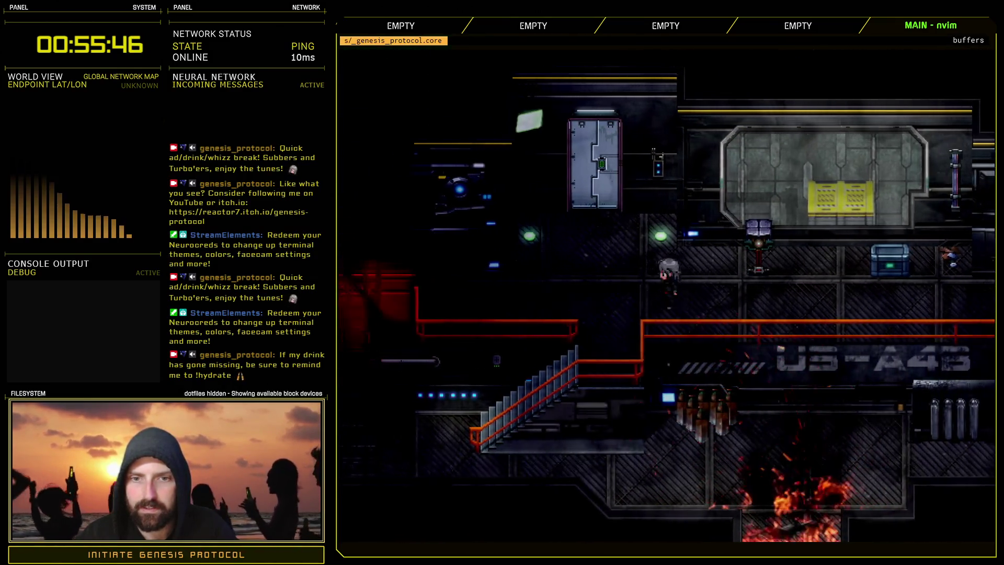
key("Right")
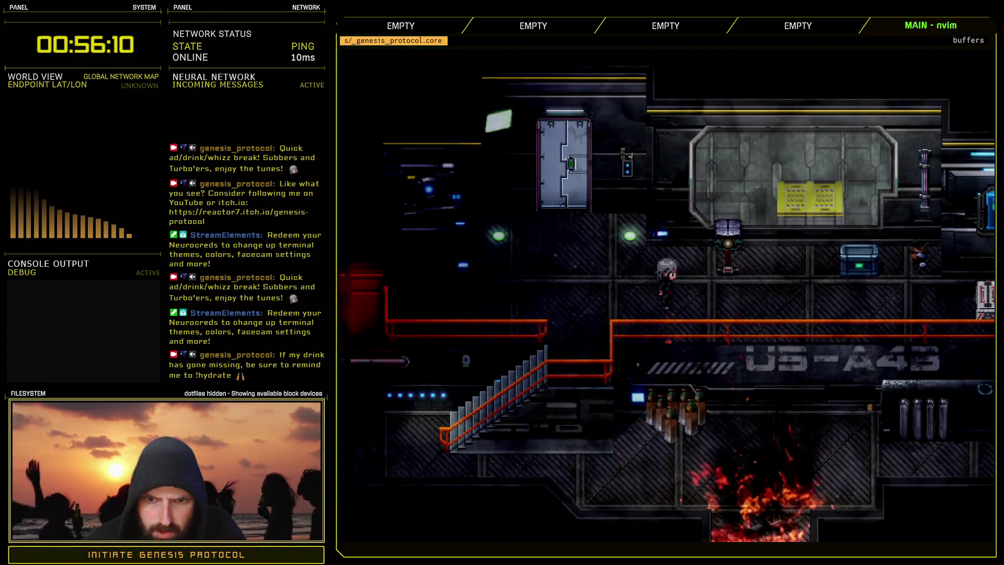
key("Right")
key("Left")
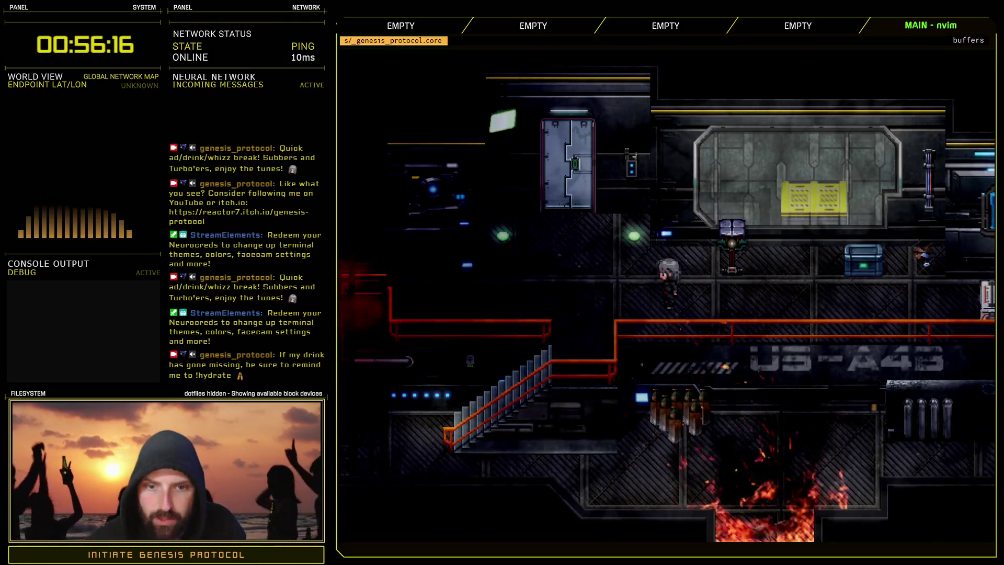
key("Left")
key("Up")
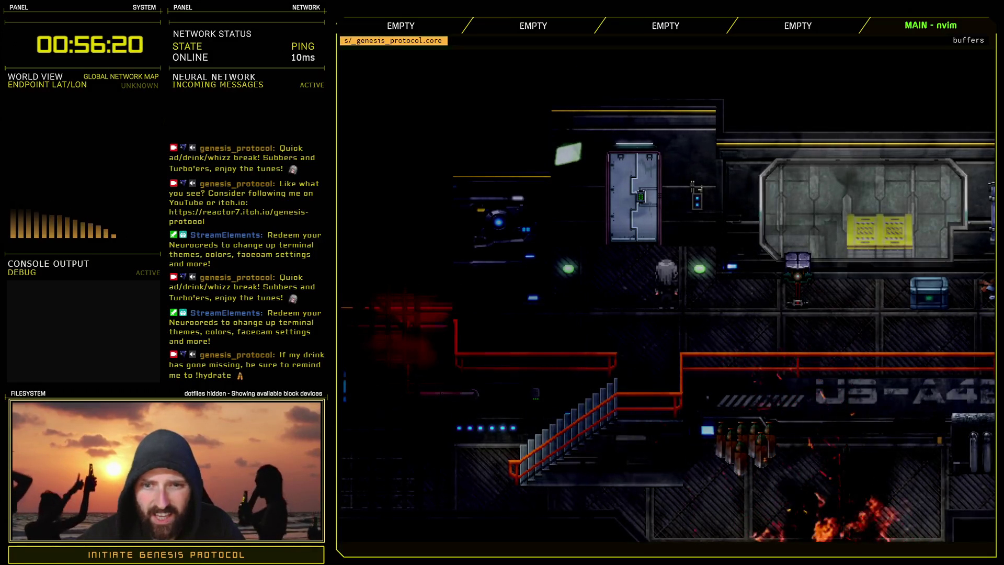
key("Up")
key("Down")
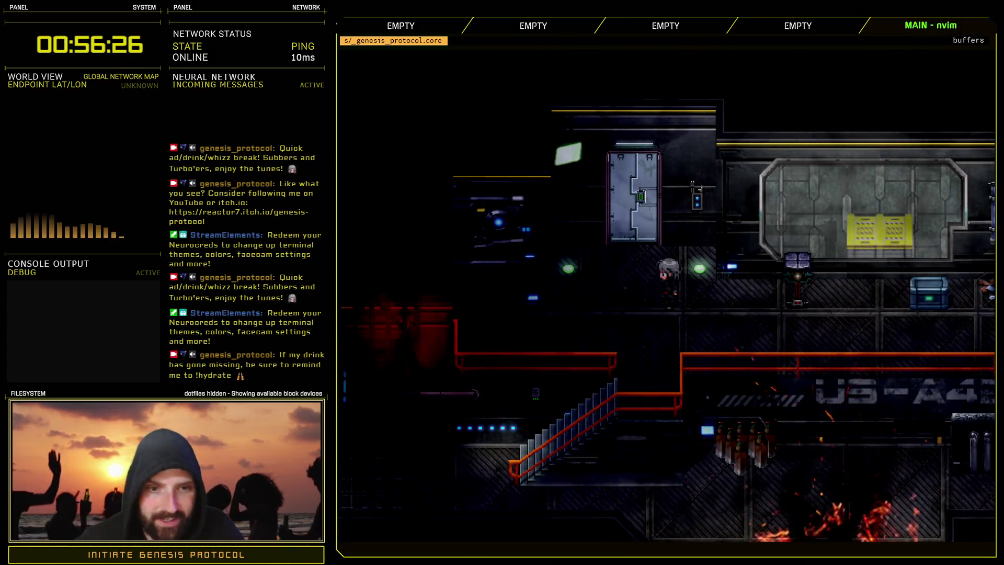
key("Up")
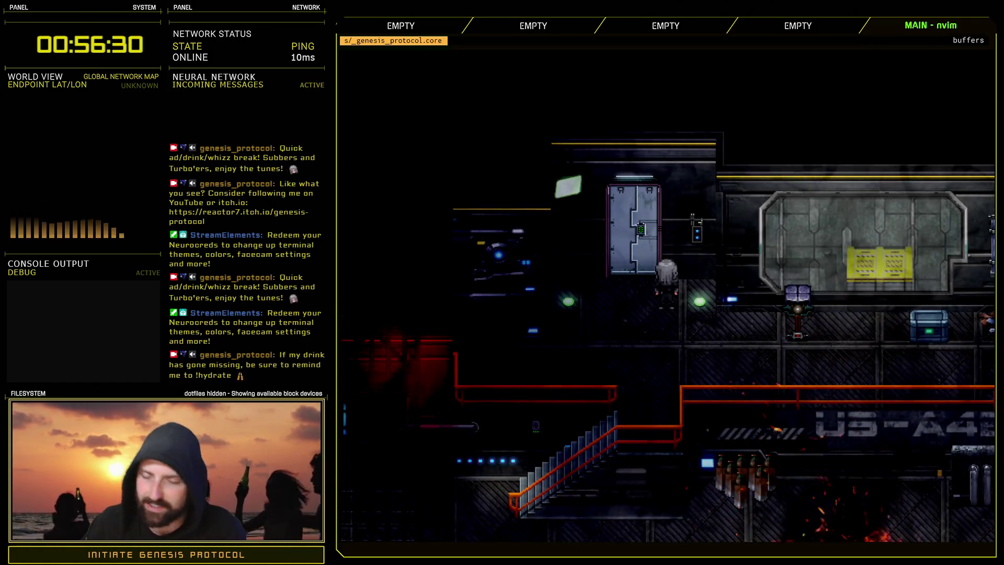
key("Down")
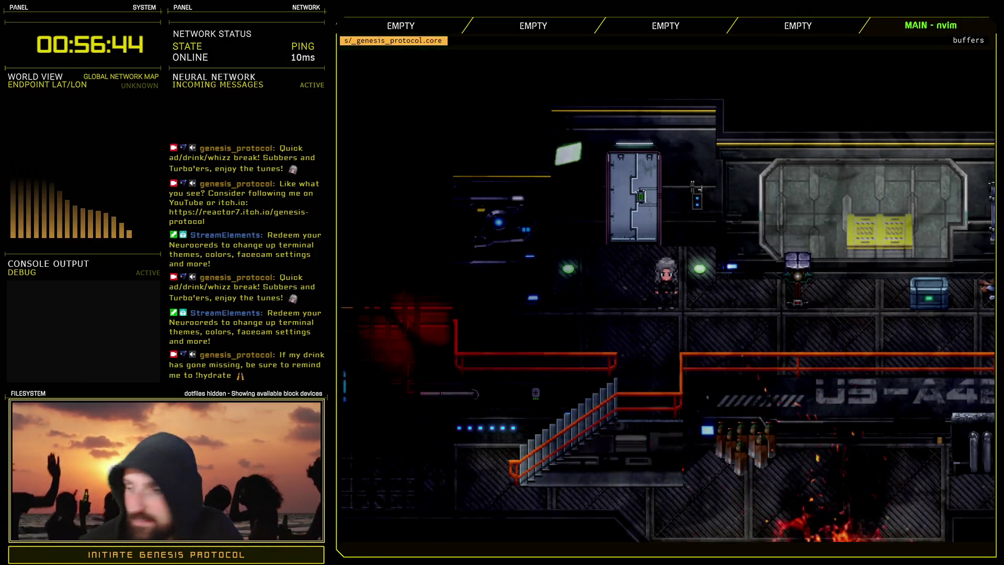
key("Down")
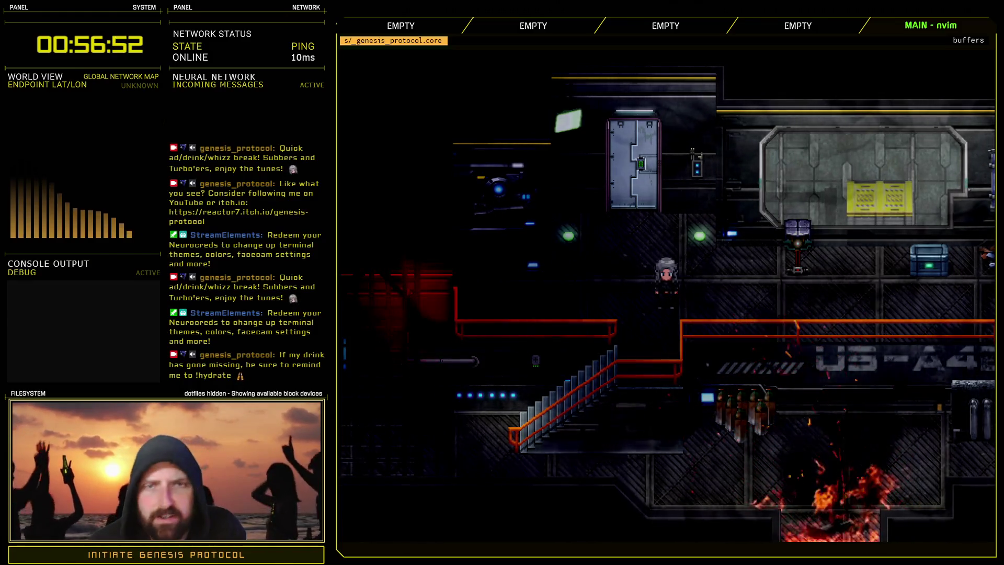
key("Up")
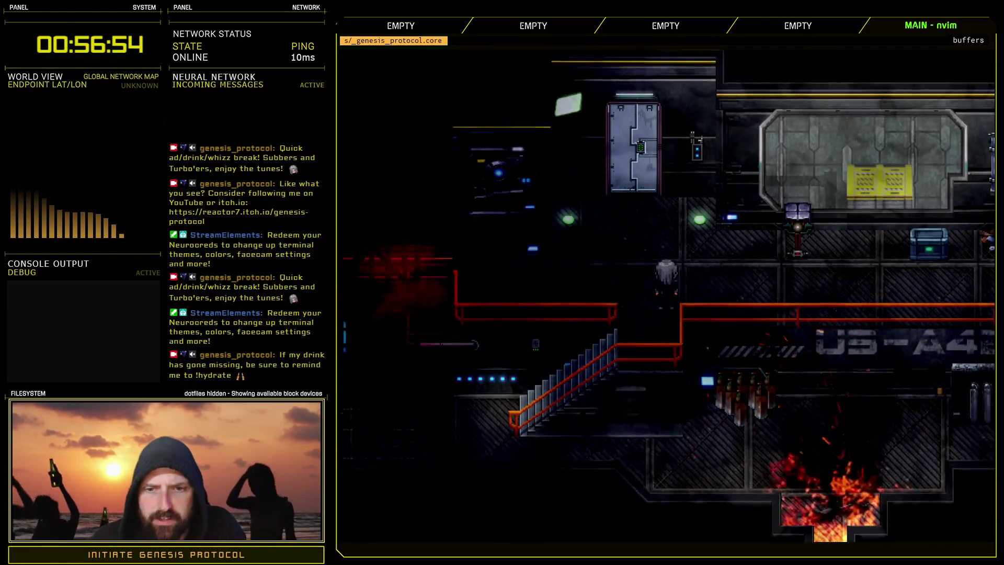
key("Left")
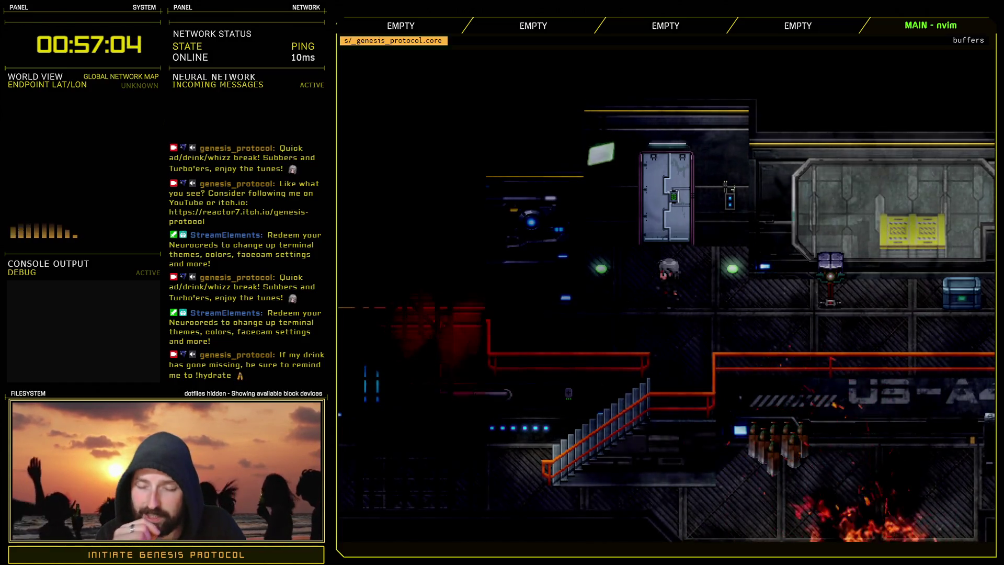
key("d")
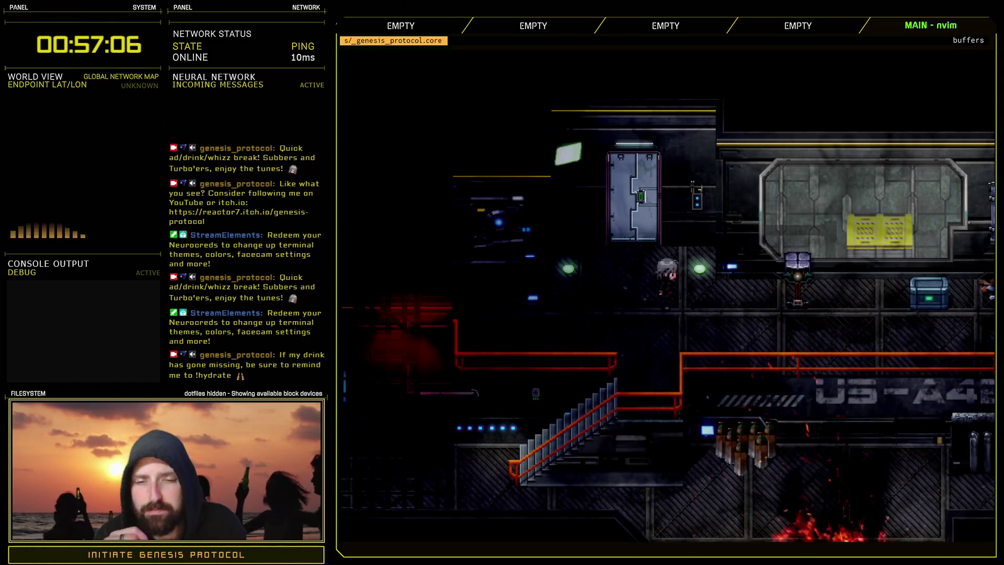
key("s")
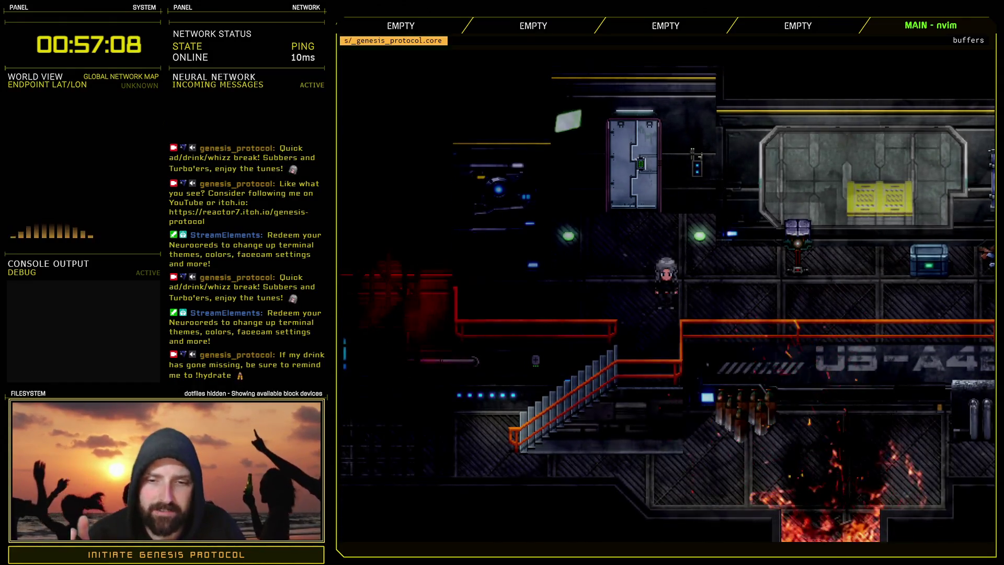